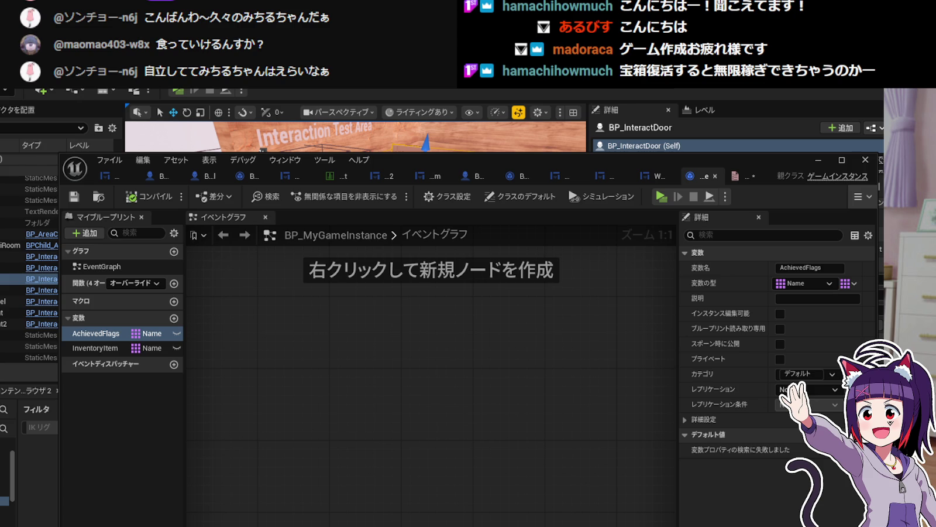
Check the InventoryItem and AchievedFlags settings, then bring up the DebugFlag enum editor.
left_click(114, 349)
left_click(105, 334)
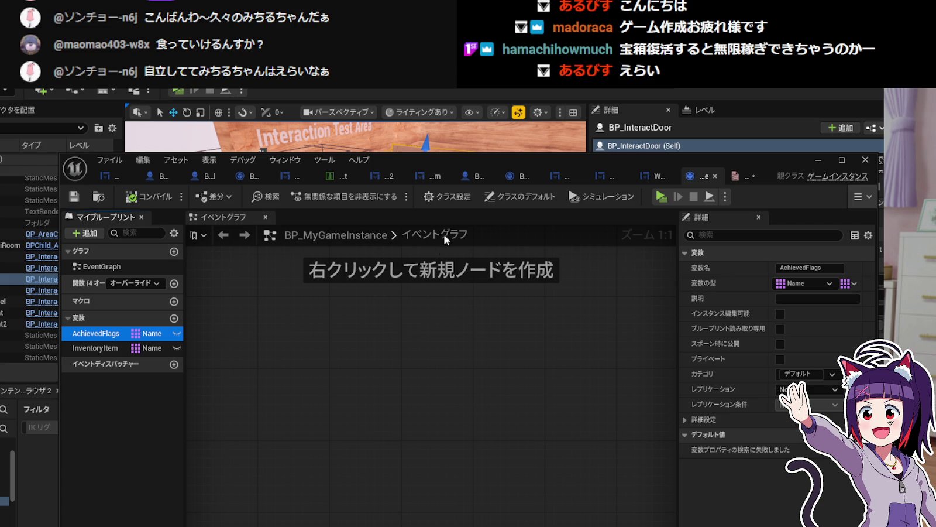
left_click(738, 176)
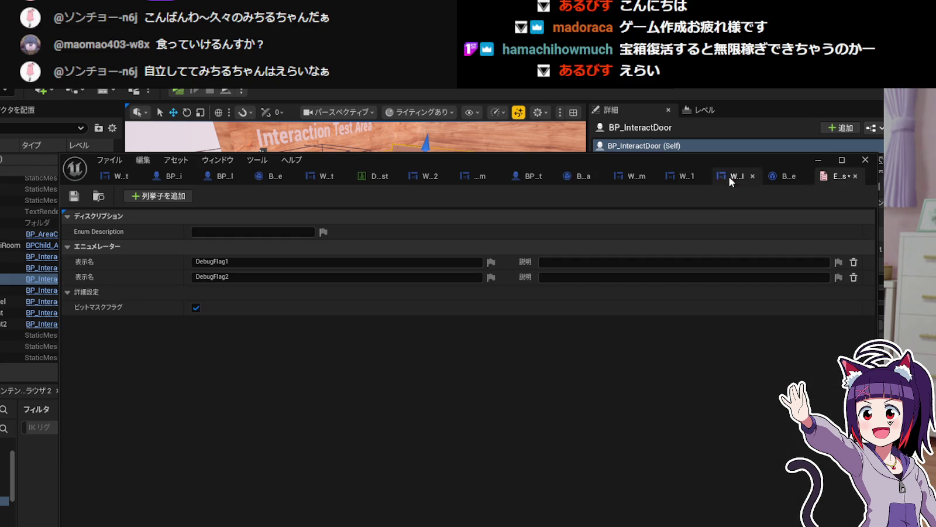
Save the DebugFlag enum and briefly edit the DebugFlag2 display name field.
left_click(76, 198)
left_click(308, 278)
left_click(298, 347)
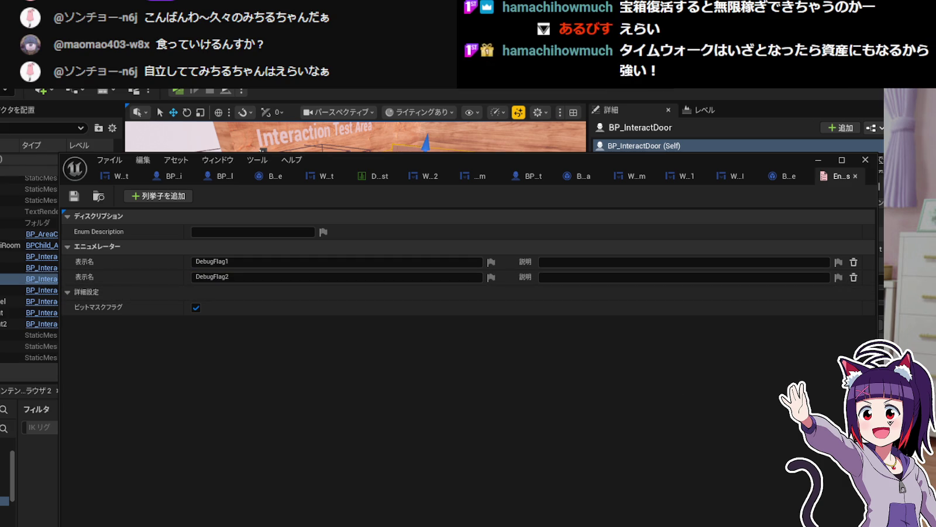
Resize the enum editor window and move it lower under the level viewport.
left_click_drag(878, 328, 799, 328)
mouse_move(616, 164)
left_mouse_down()
mouse_move(665, 167)
mouse_move(658, 231)
mouse_move(669, 241)
mouse_move(672, 307)
mouse_move(690, 337)
mouse_move(670, 334)
left_mouse_up()
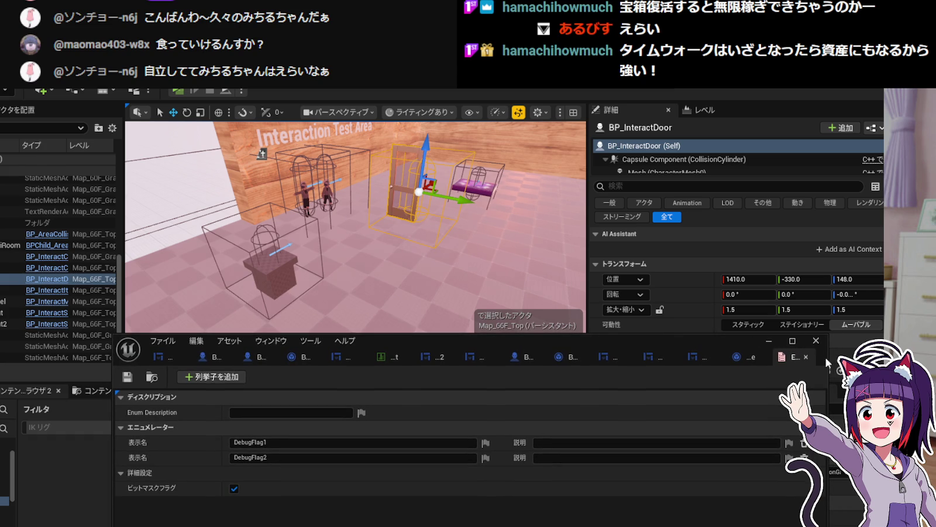
left_click_drag(829, 366, 829, 366)
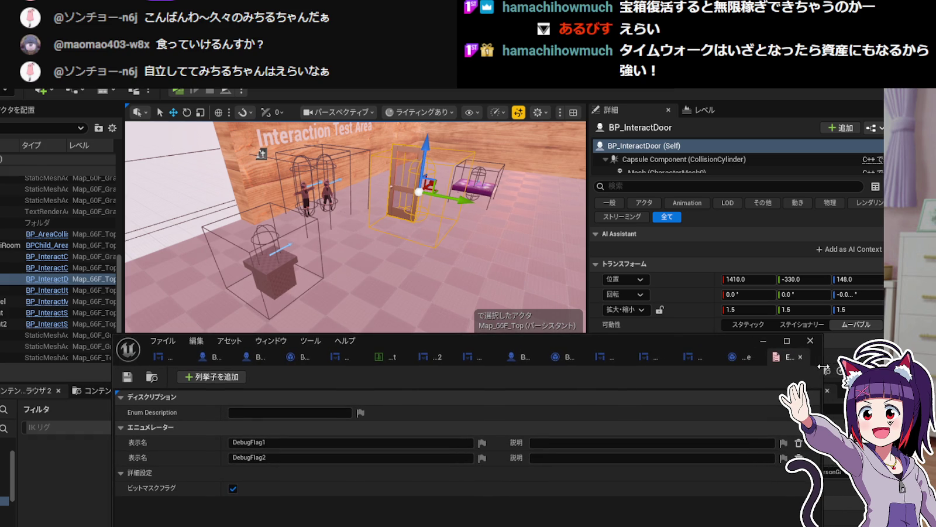
left_click_drag(739, 333, 740, 276)
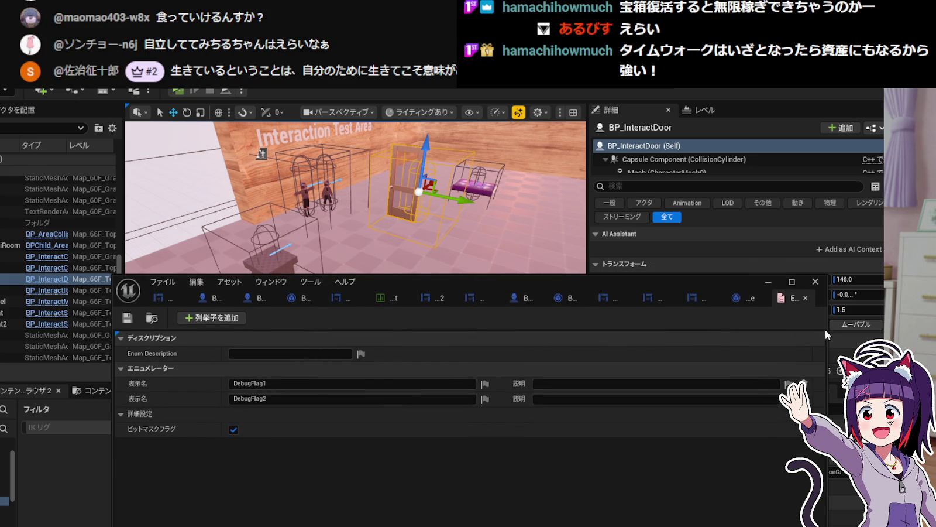
left_click_drag(826, 327, 829, 325)
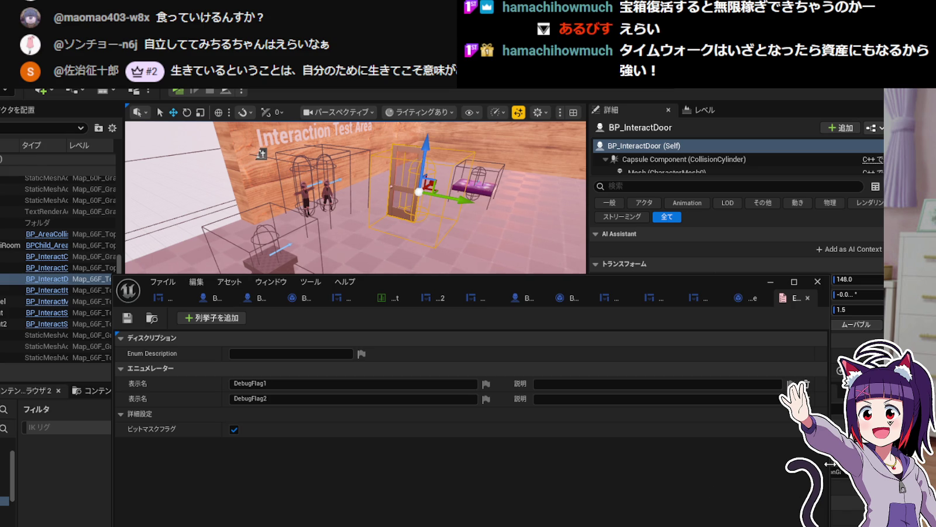
left_click_drag(829, 457, 828, 457)
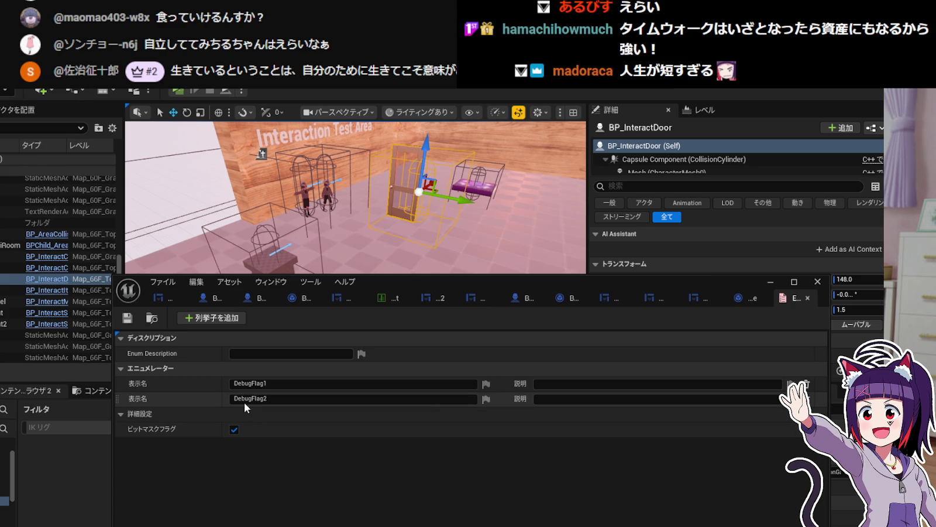
Leave the DebugFlag2 name unchanged and return to BP_MyGameInstance's event graph.
left_click(285, 400)
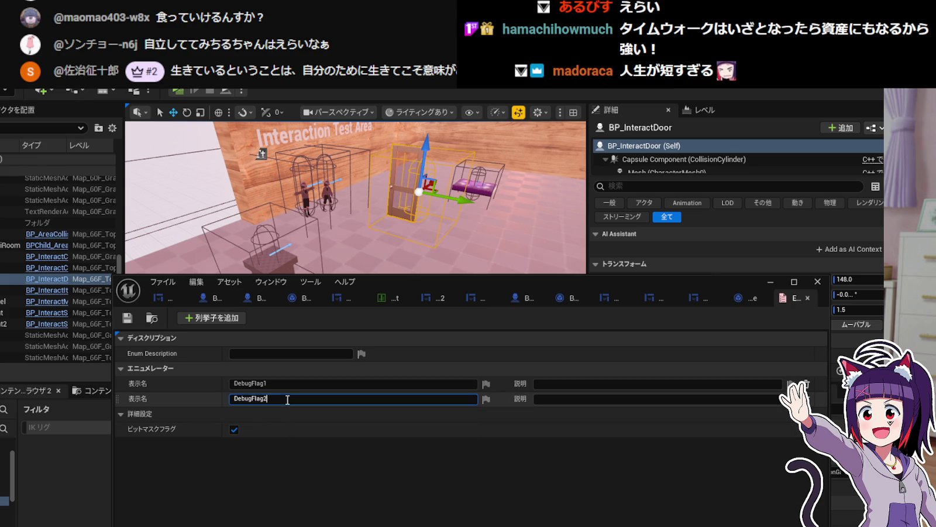
left_click(277, 446)
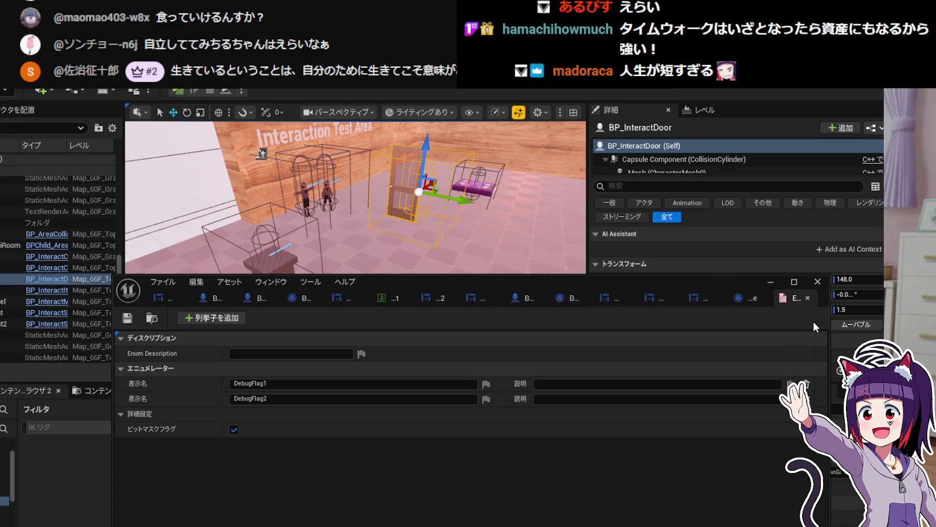
left_click(742, 299)
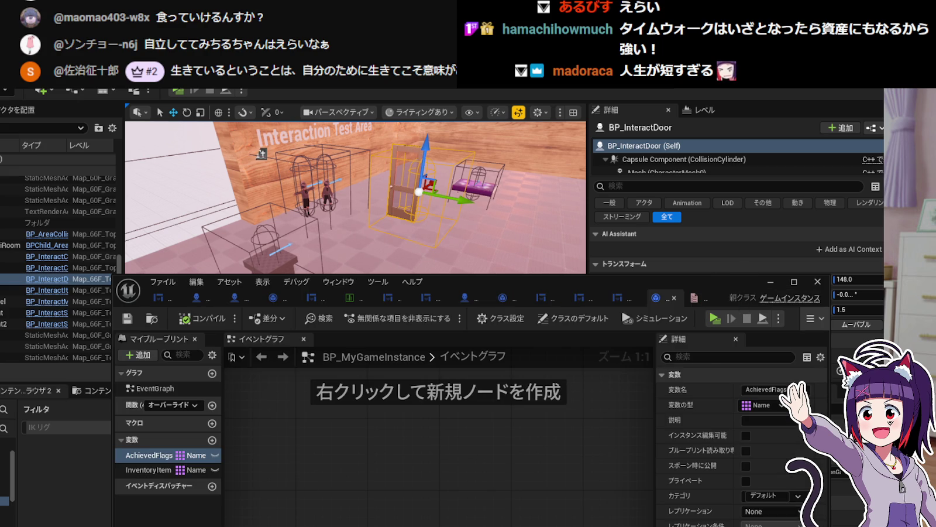
Uncheck Bitmask Flags under Advanced on the DebugFlag enum and save it.
left_click(525, 523)
left_click(652, 298)
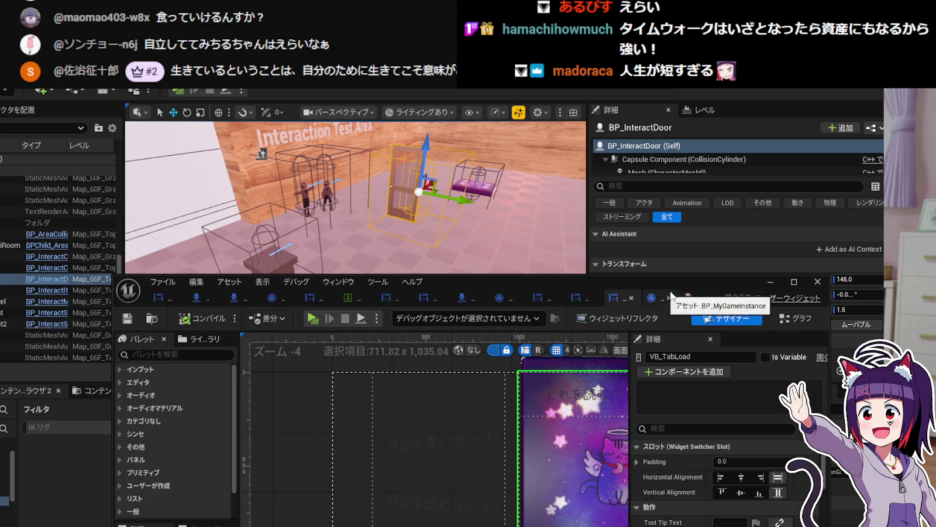
left_click(690, 298)
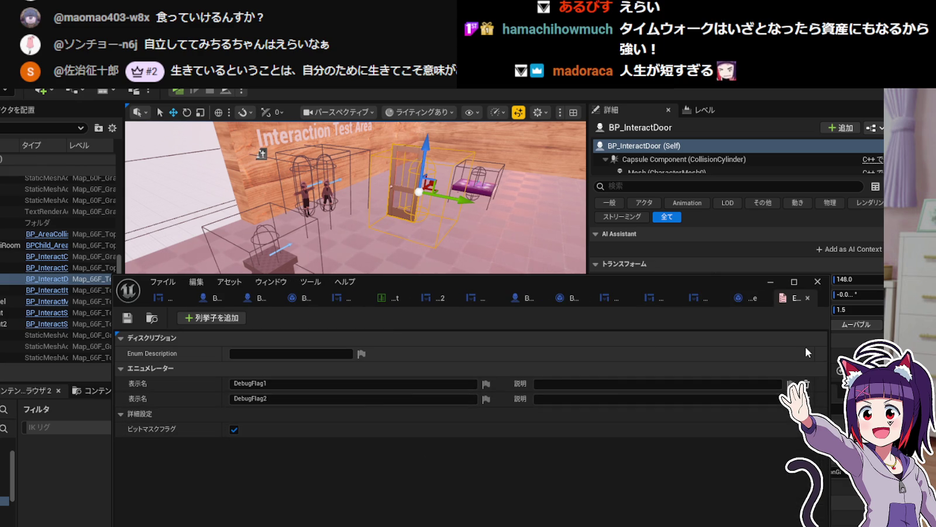
left_click(235, 430)
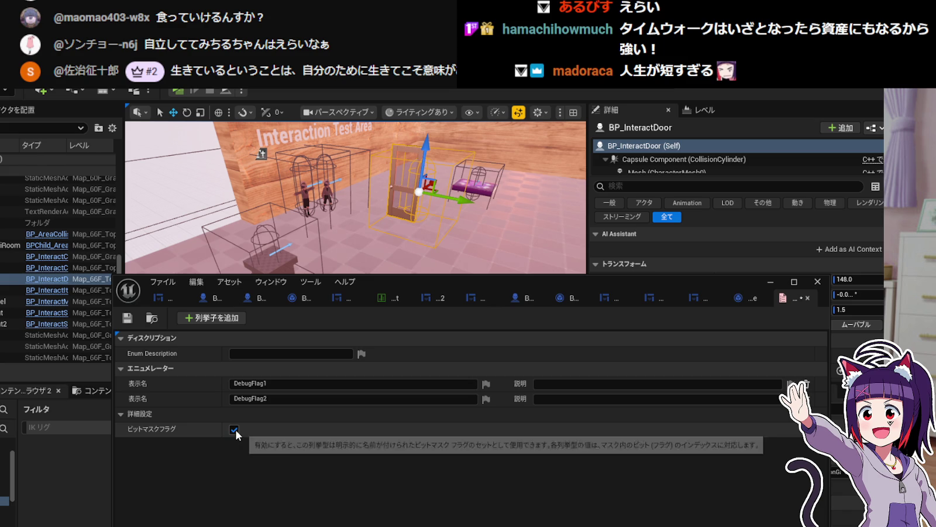
left_click(235, 429)
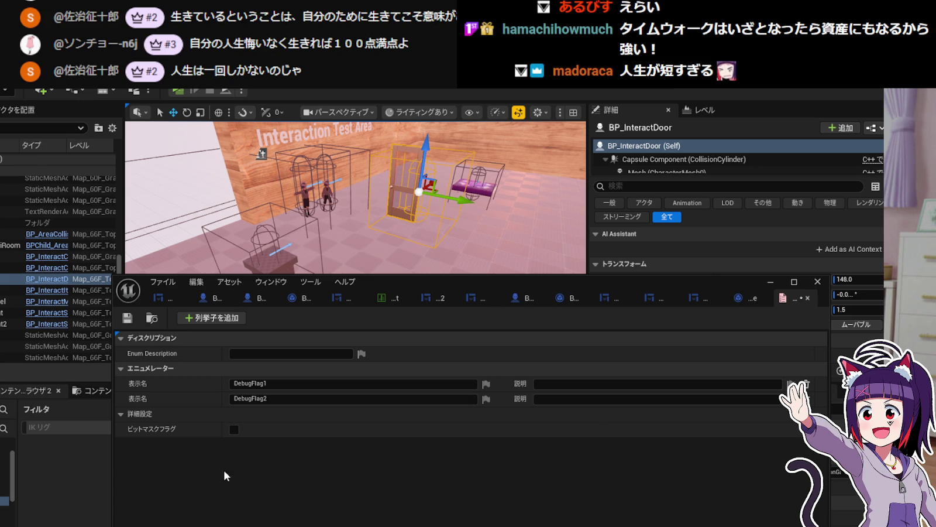
left_click(126, 319)
In BP_MyGameInstance, widen the My Blueprint variables panel and peek at AchievedFlags' type choices.
left_click(737, 297)
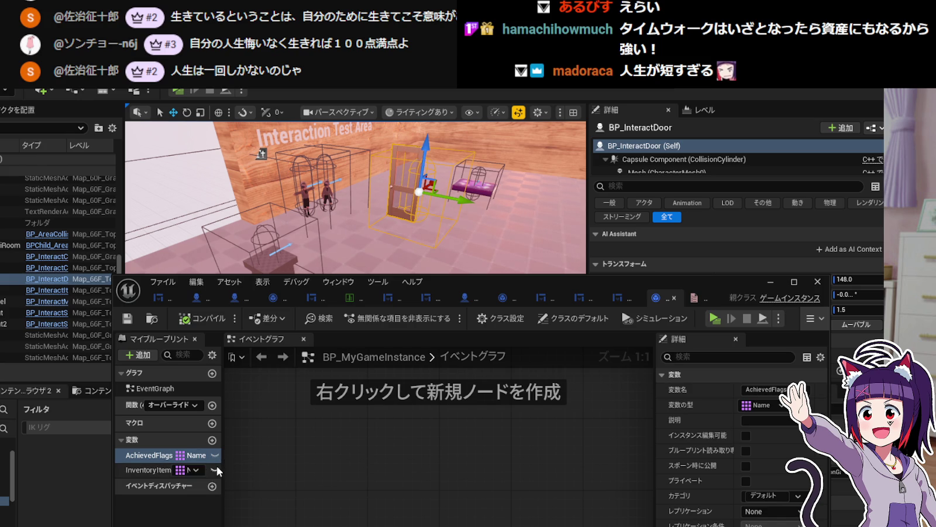
mouse_move(223, 459)
left_mouse_down()
mouse_move(318, 452)
mouse_move(275, 452)
left_mouse_up()
left_click(228, 454)
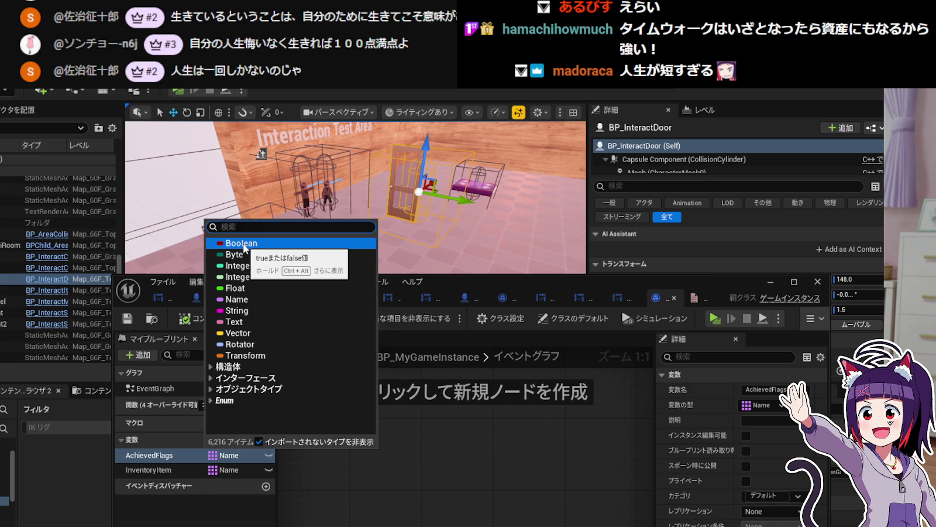
key("Escape")
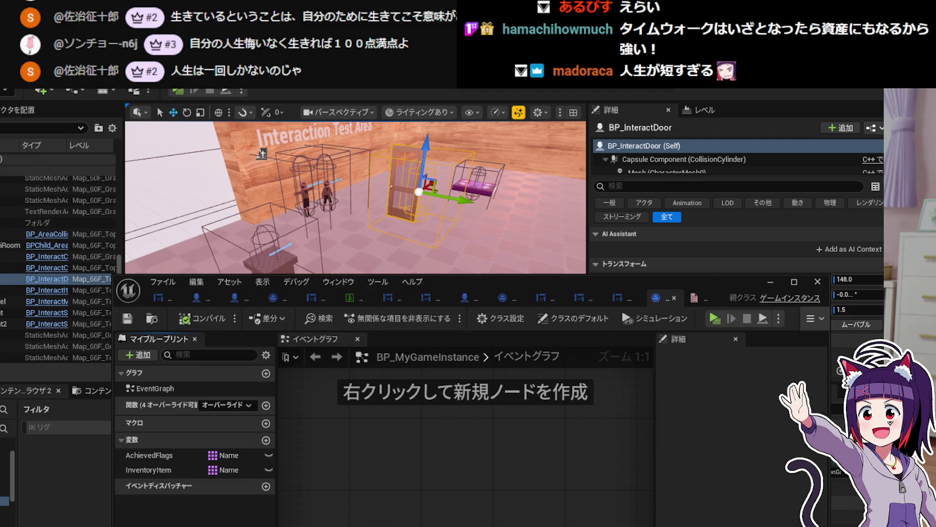
Search AchievedFlags' type choices for 'Map' and scroll through the results.
left_click(239, 454)
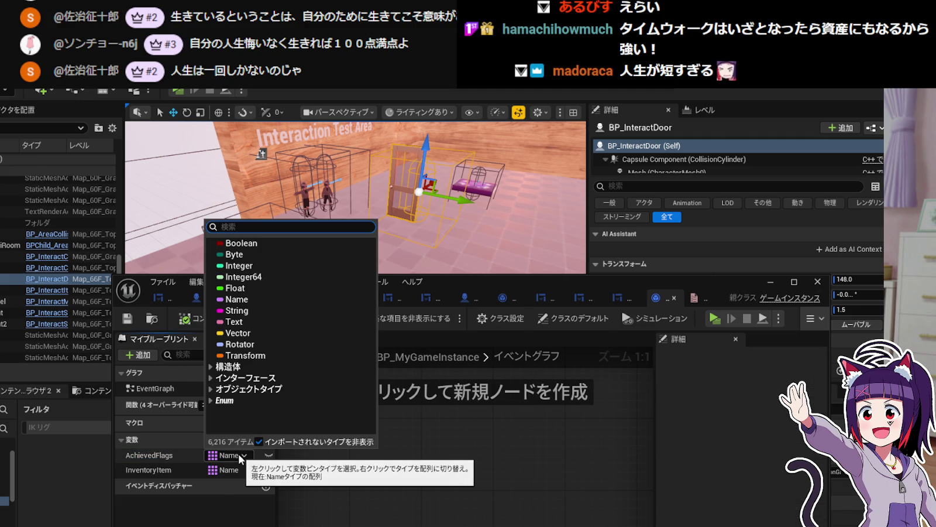
type("Map")
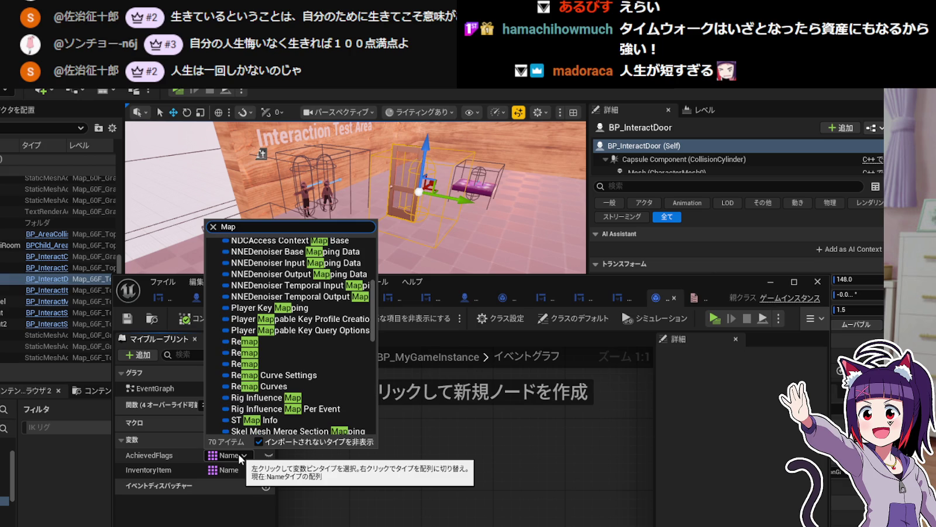
scroll(334, 353, "down", 6)
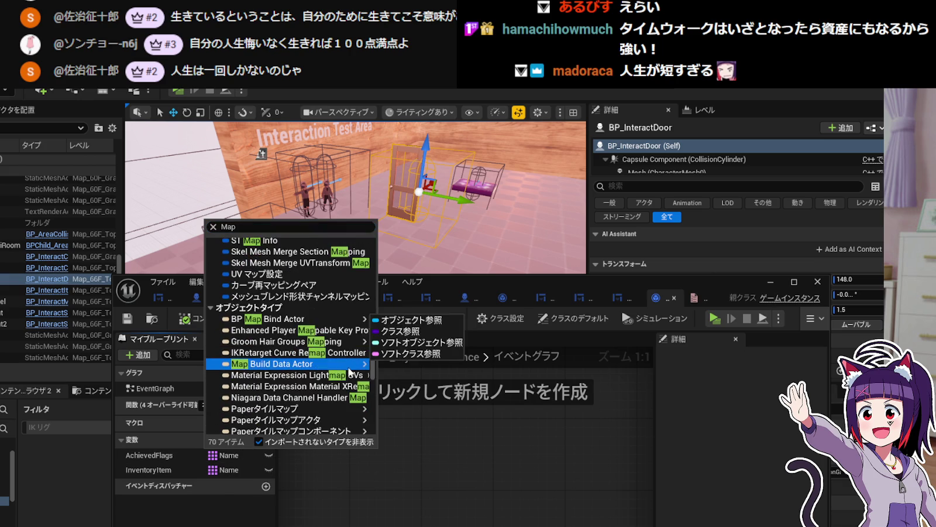
mouse_move(355, 379)
scroll(355, 379, "up", 4)
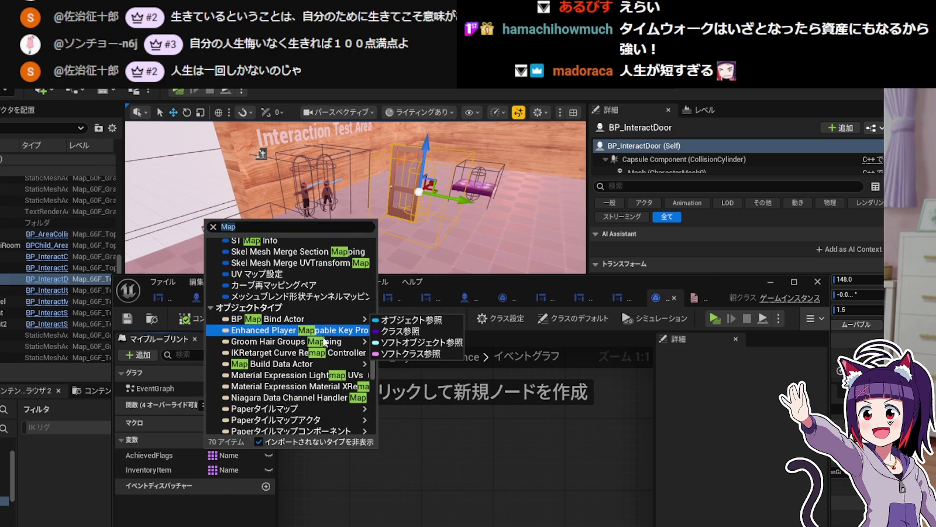
scroll(332, 379, "down", 5)
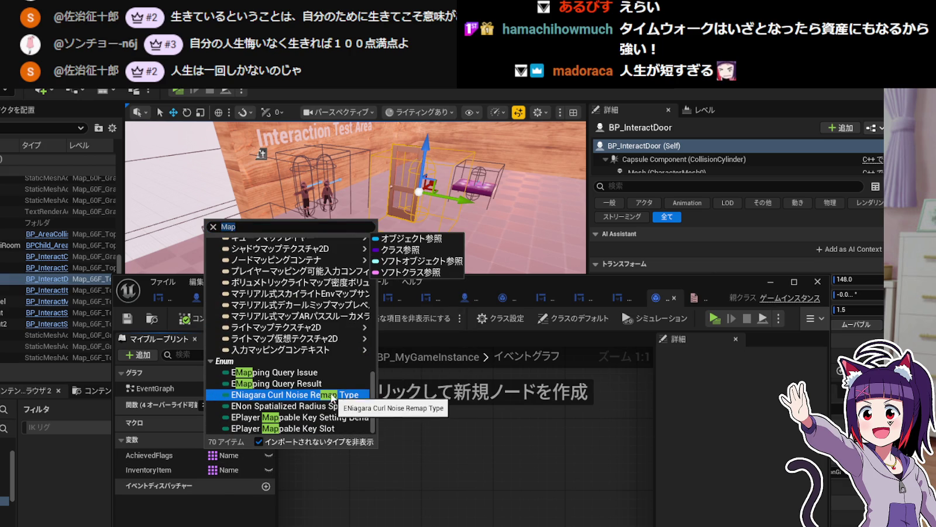
left_click_drag(375, 390, 372, 266)
Select AchievedFlags and try its map container option in the Details panel.
left_click(235, 503)
left_click(182, 456)
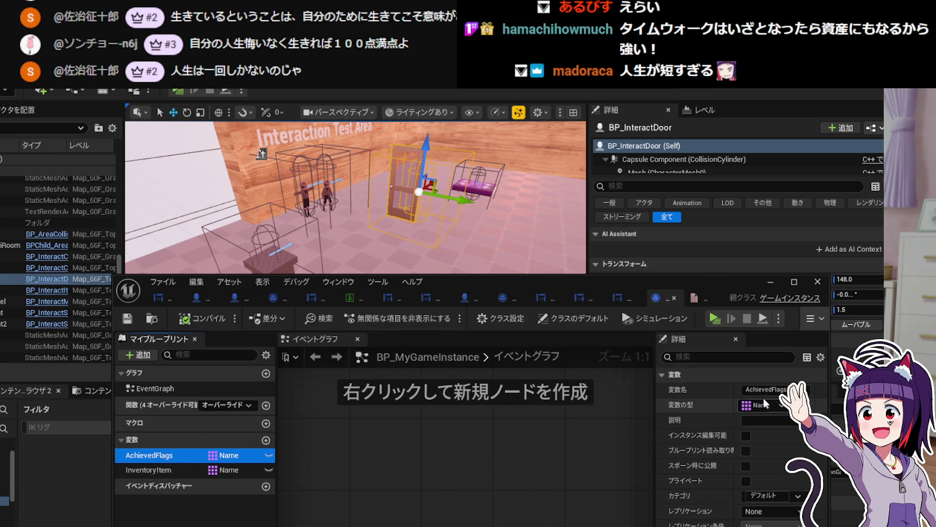
left_click(783, 404)
left_click(778, 465)
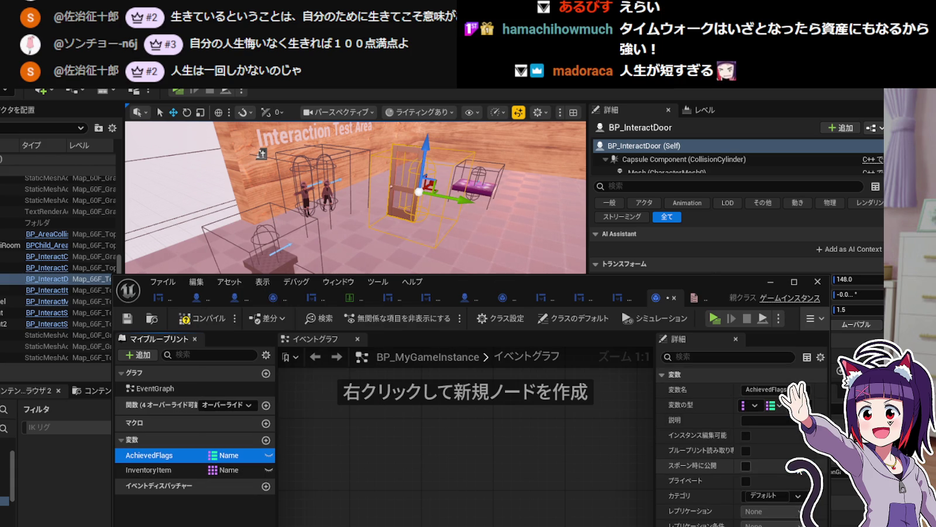
left_click(755, 404)
left_click(752, 416)
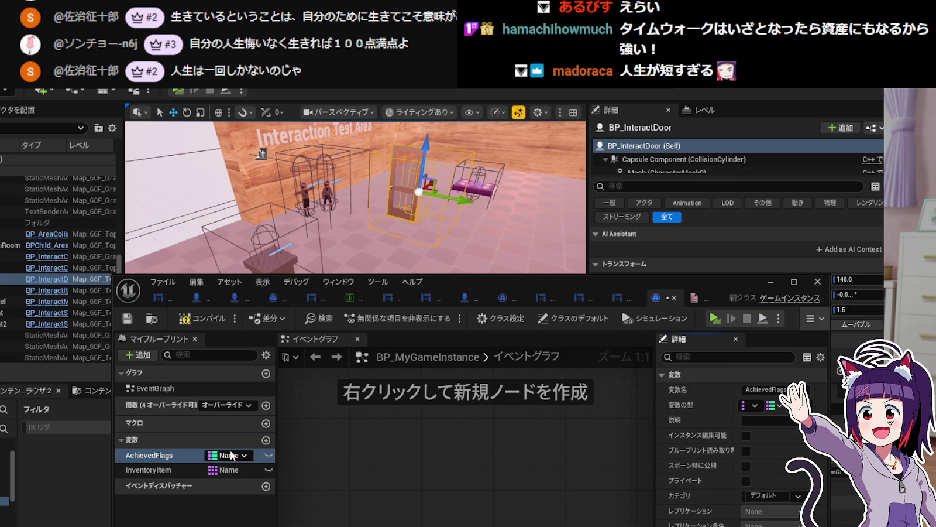
Search 'Enum' and set AchievedFlags' type to Enum Flags.
left_click(754, 405)
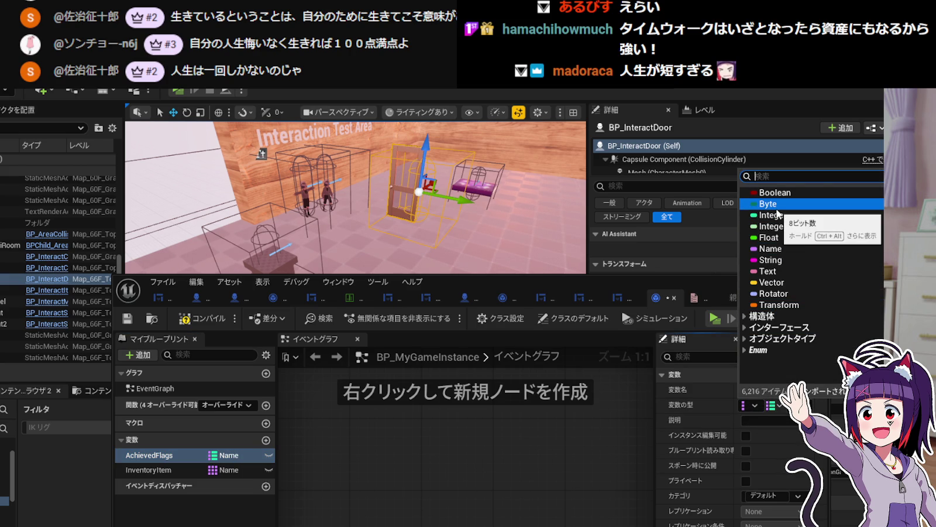
type("Enum")
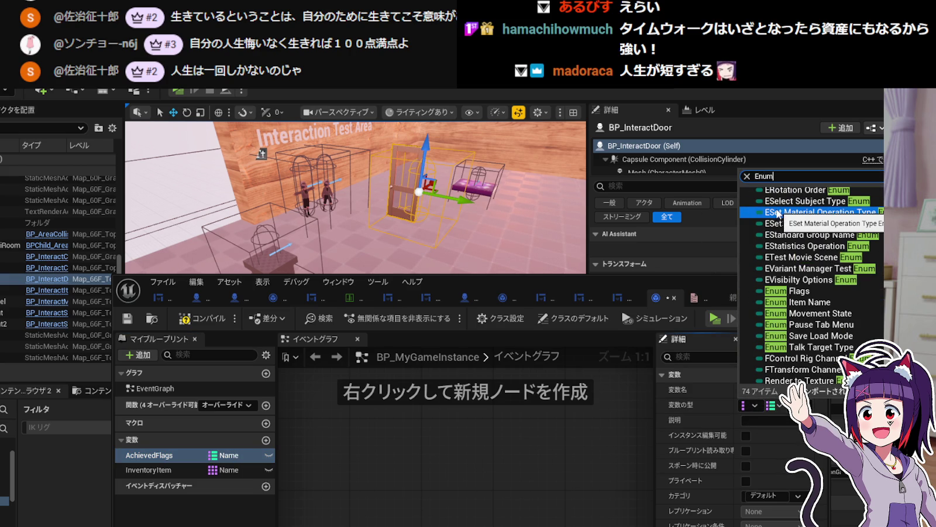
left_click(778, 291)
left_click(755, 405)
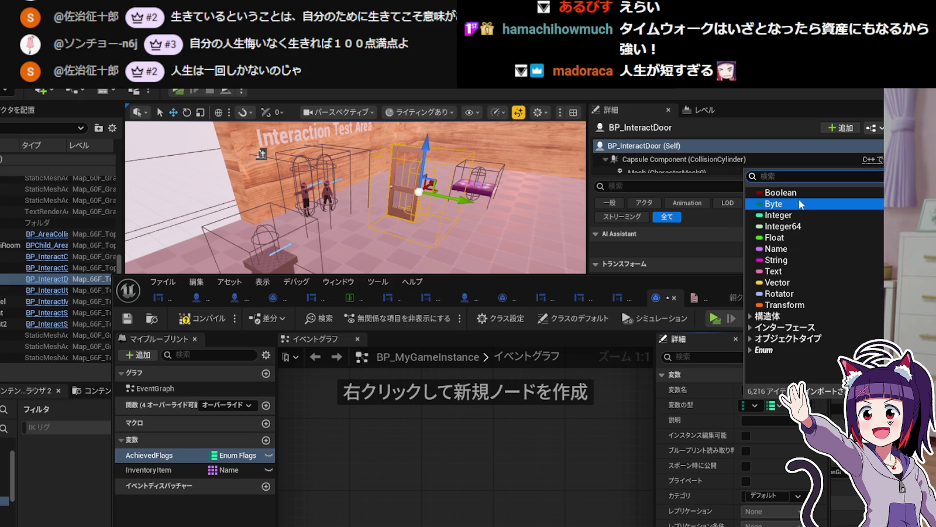
key("Escape")
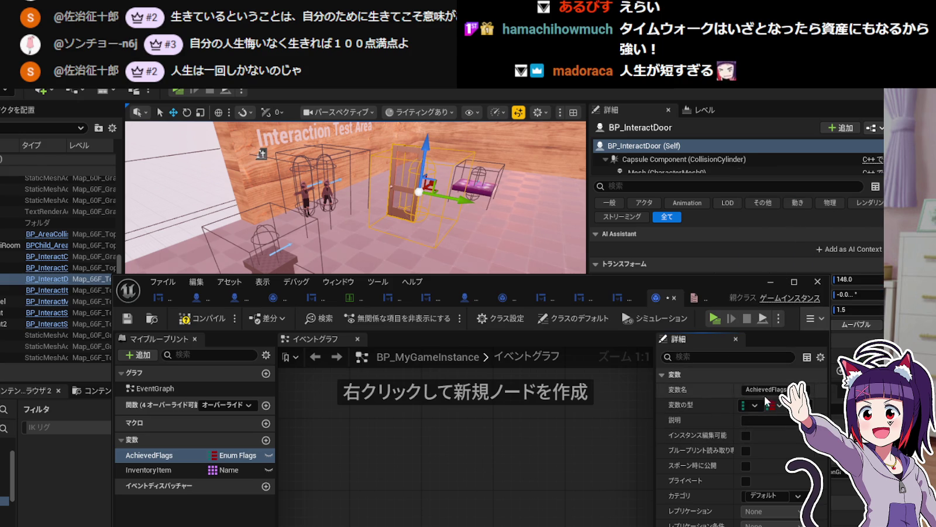
Confirm InventoryItem stays a Name array, then move the Blueprint editor window up-left.
left_click(195, 456)
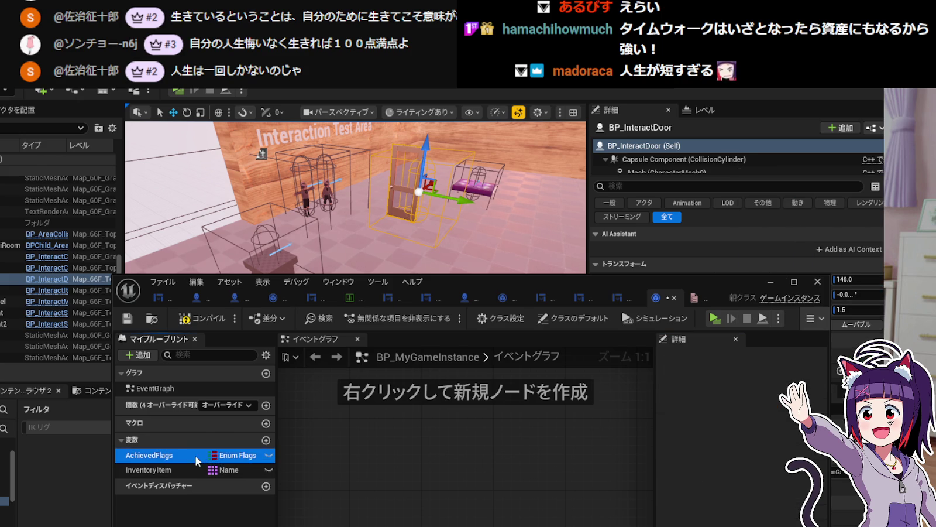
left_click(223, 469)
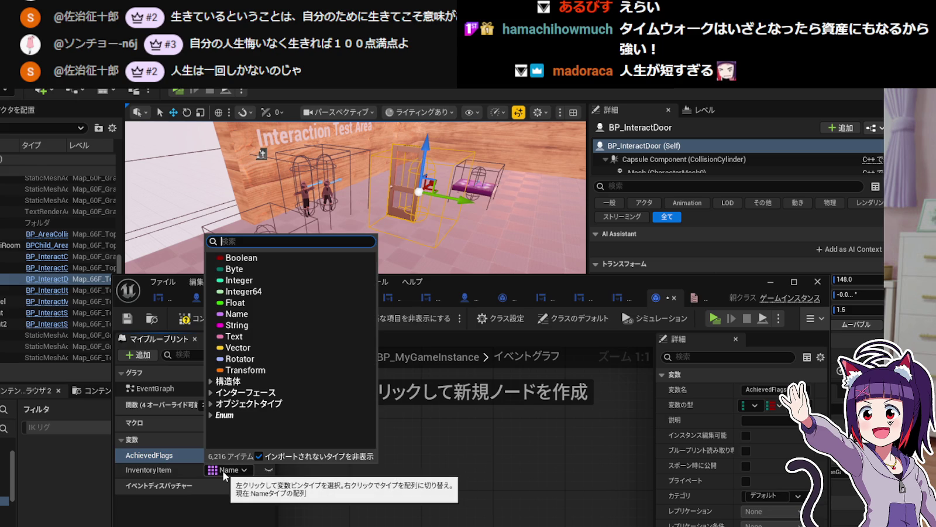
left_click(216, 509)
left_click_drag(532, 281, 495, 236)
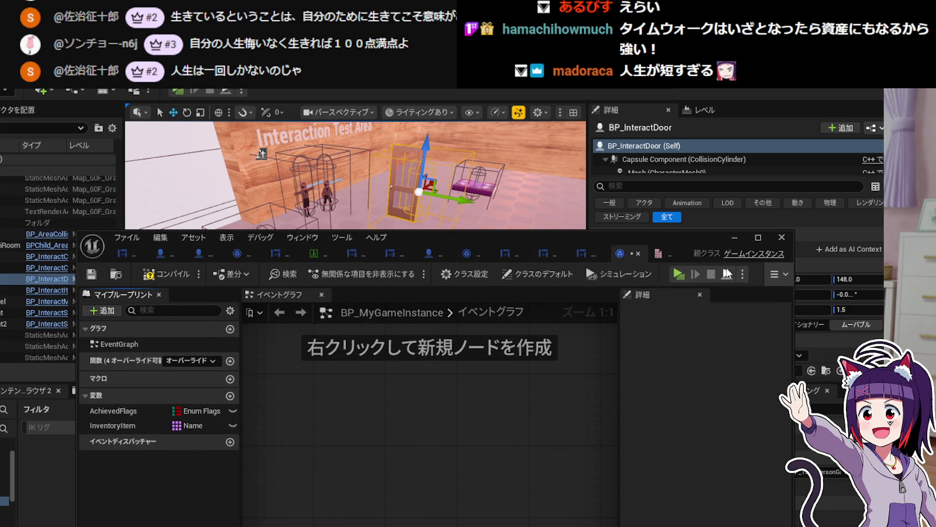
Minimize the Blueprint editor and switch to コンテンツブラウザ3 showing the top-level Content folders.
left_click(736, 235)
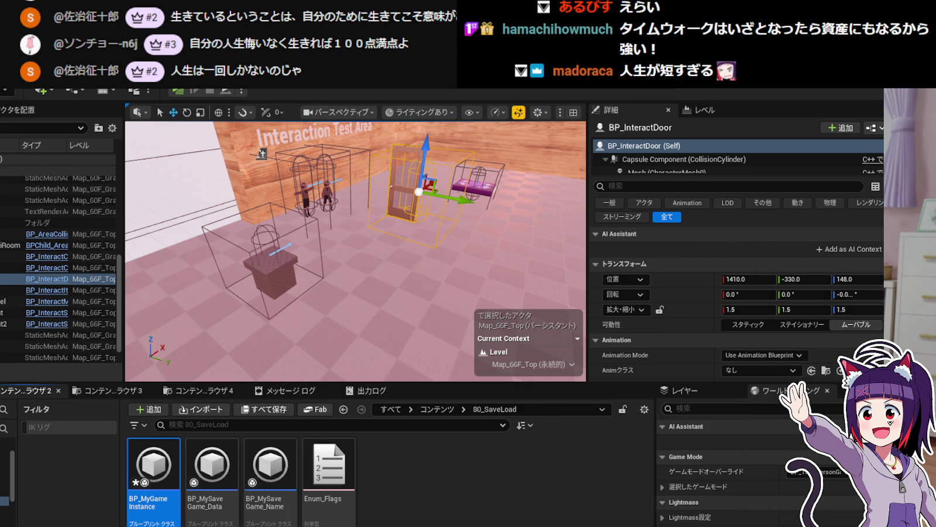
left_click(389, 475)
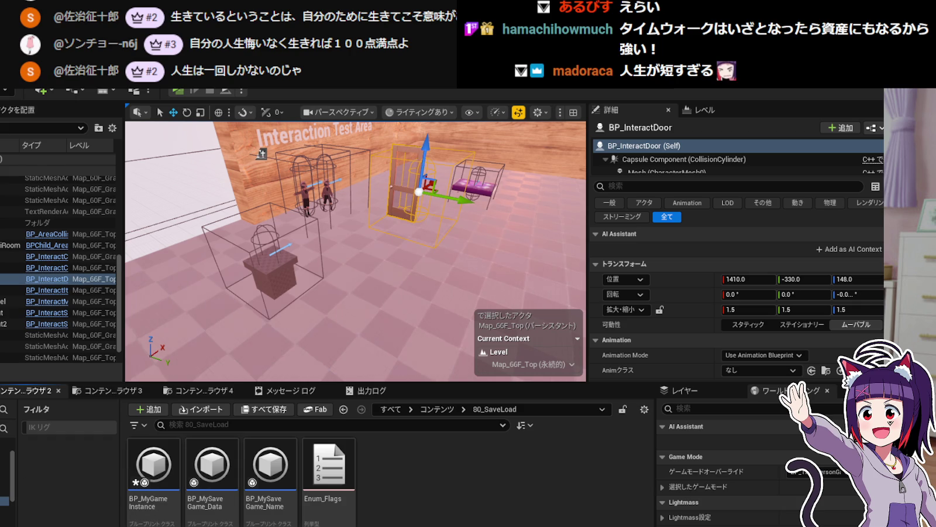
scroll(13, 507, "down", 3)
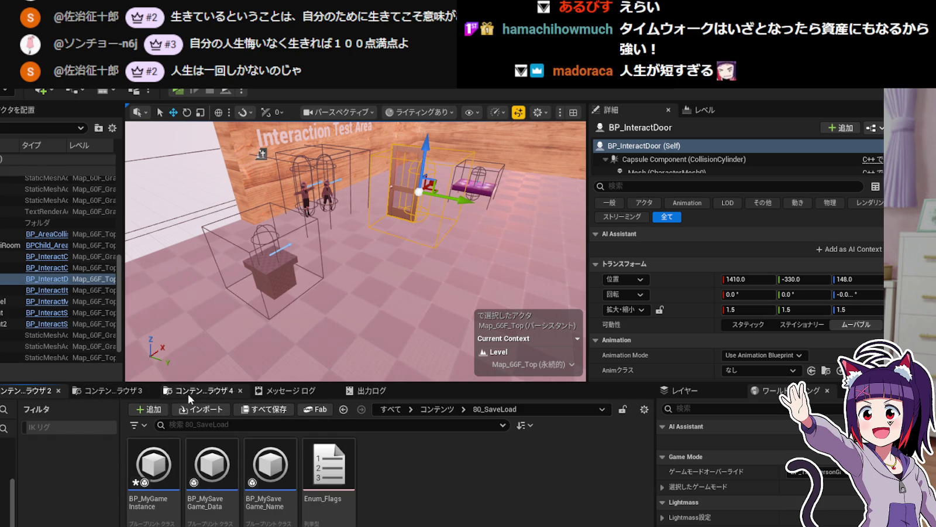
left_click(134, 392)
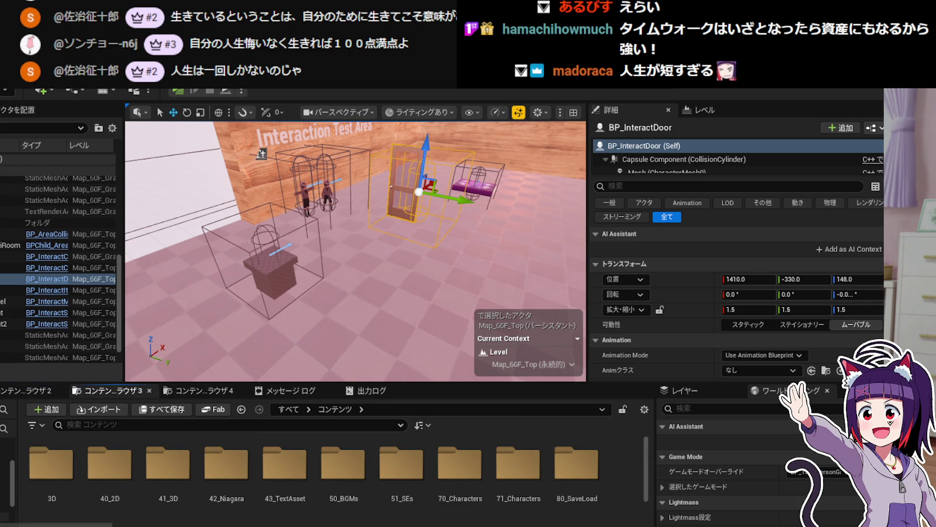
scroll(6, 503, "down", 3)
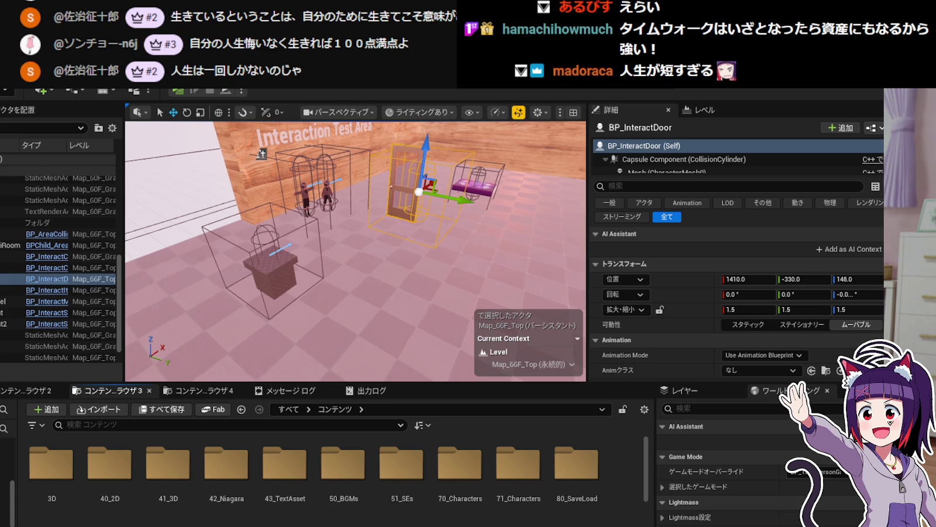
Open Enum_ItemName from ThirdPerson > Blueprints > ItemInfo, review its enumerators, and close it.
scroll(7, 497, "down", 5)
scroll(6, 503, "down", 3)
left_click(4, 482)
left_click(4, 474)
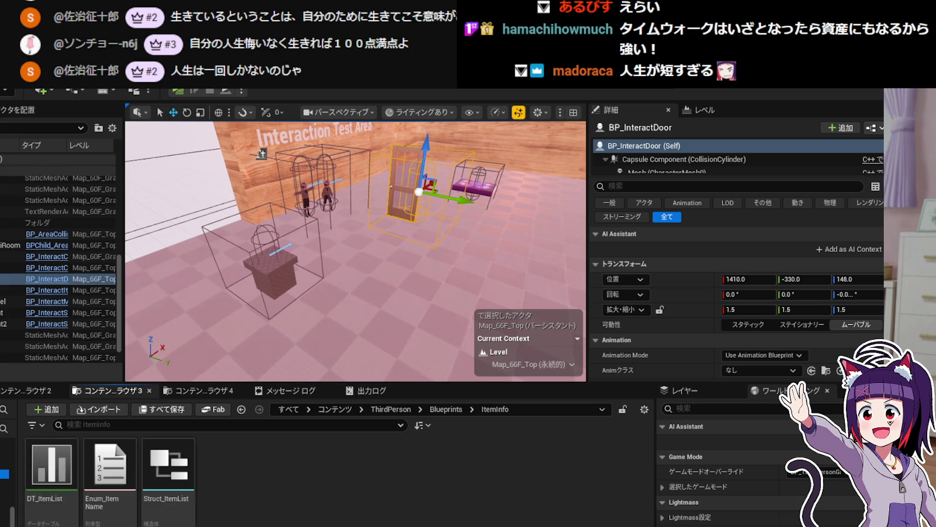
double_click(119, 465)
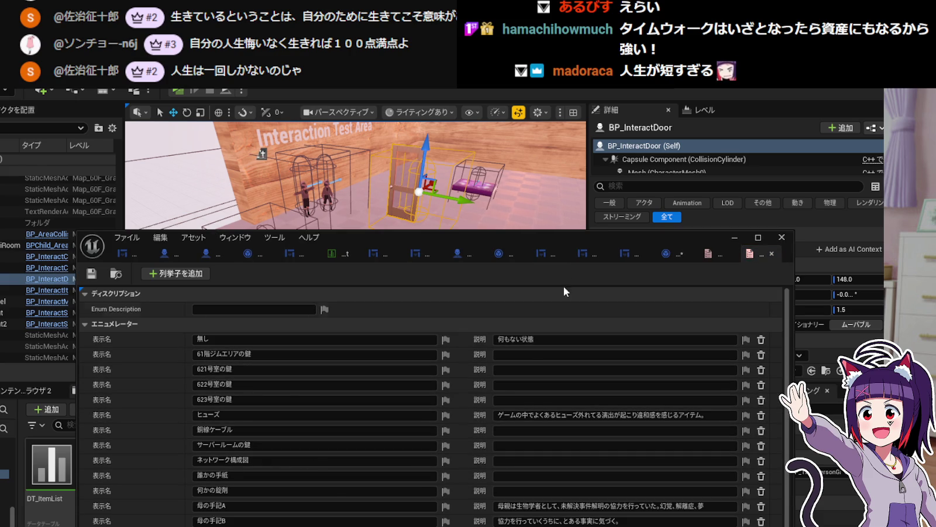
mouse_move(551, 236)
left_mouse_down()
mouse_move(696, 194)
mouse_move(650, 188)
mouse_move(609, 208)
mouse_move(561, 210)
mouse_move(624, 206)
left_mouse_up()
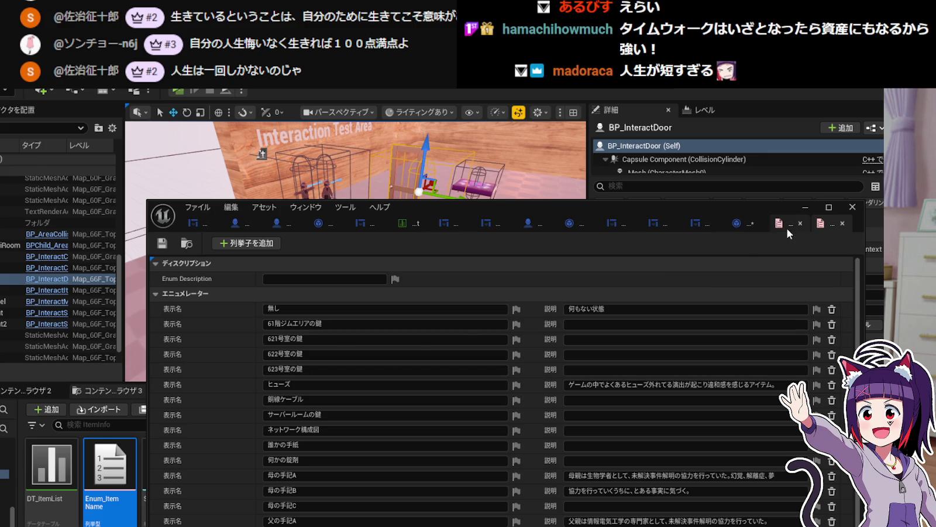
scroll(412, 405, "down", 2)
scroll(412, 405, "up", 3)
left_click(844, 222)
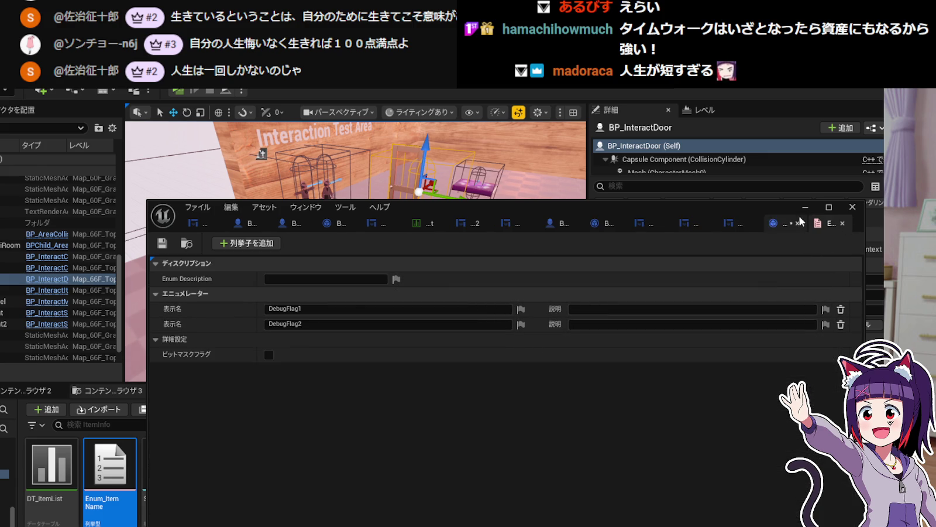
Minimize the enum editor, view Struct_ItemList, and open the DT_ItemList data table.
left_click(803, 208)
left_click(168, 456)
double_click(169, 456)
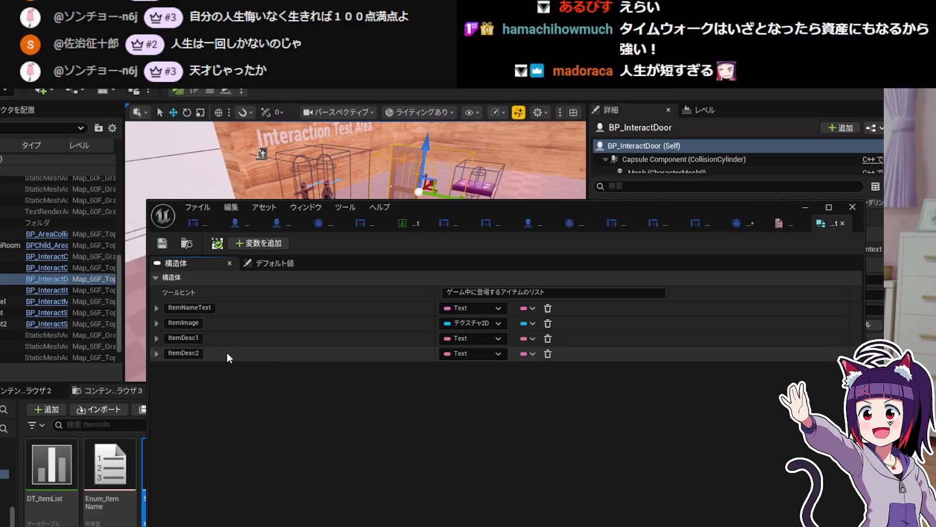
double_click(51, 462)
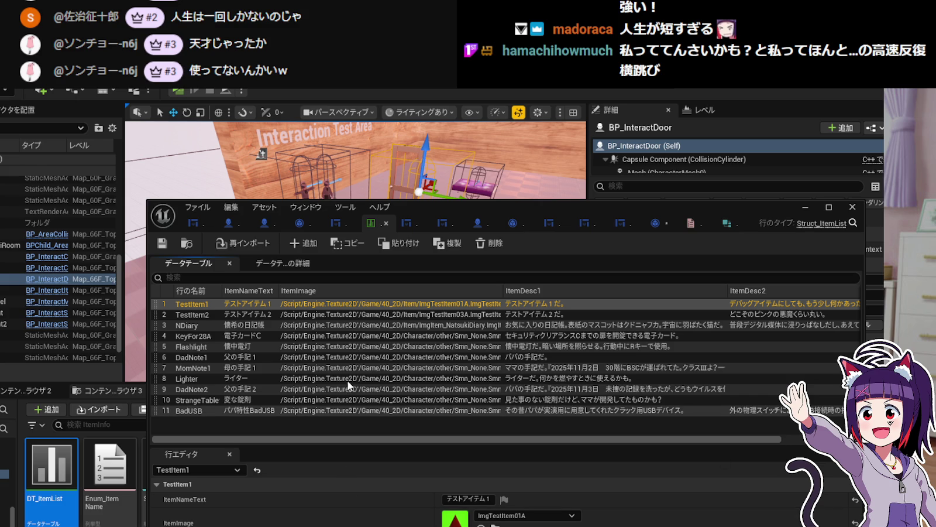
Inspect DT_ItemList rows TestItem1, TestItem2, NDiary and KeyFor28A, then minimize the table editor.
left_click(345, 317)
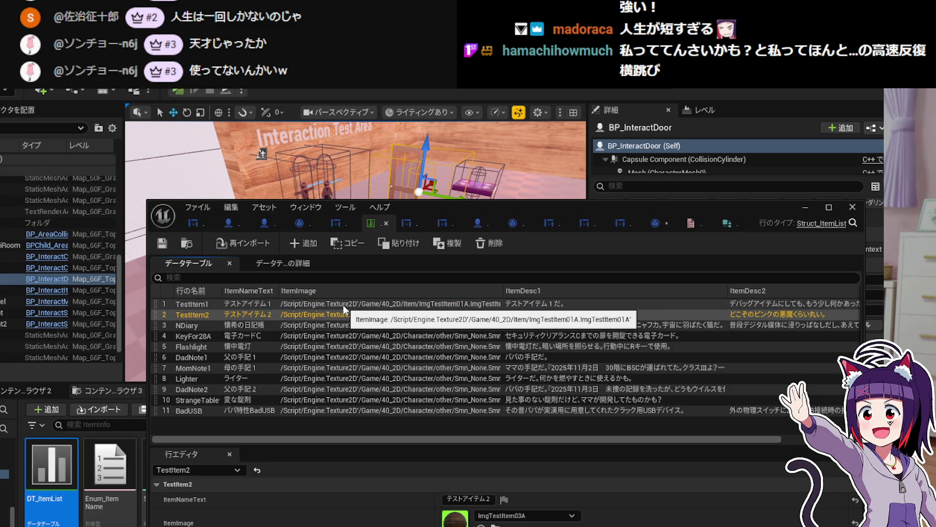
left_click(345, 324)
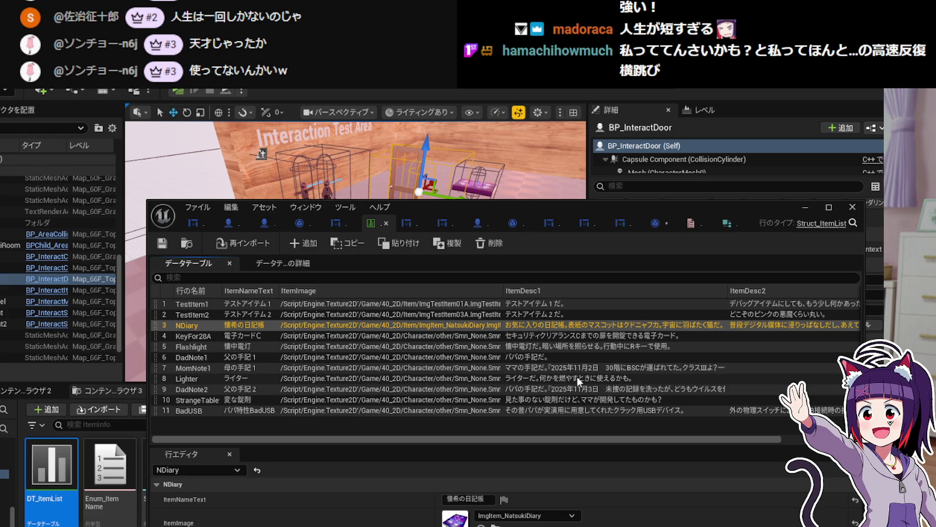
left_click(398, 337)
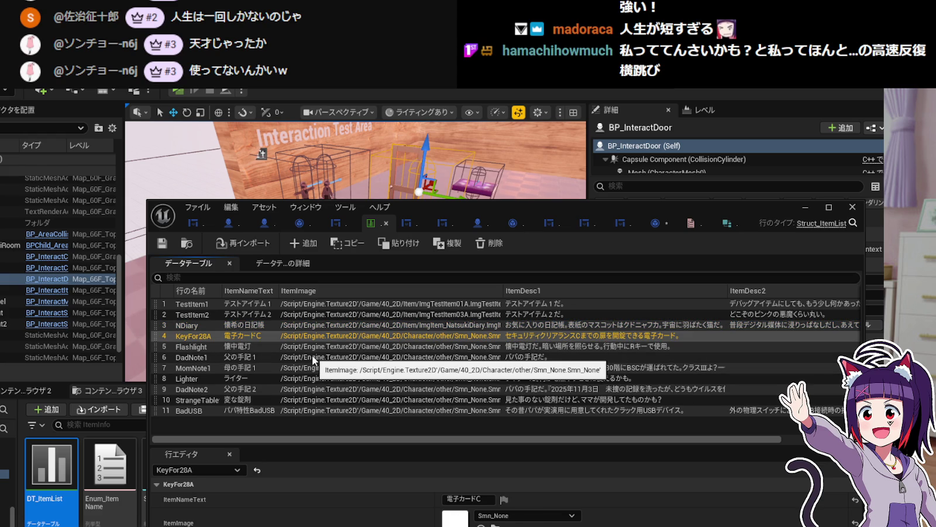
left_click(263, 304)
left_click(263, 303)
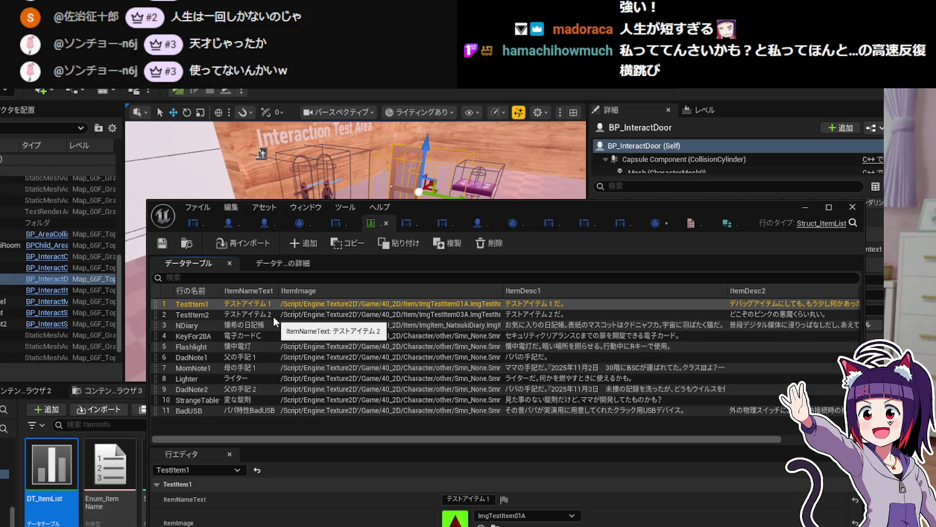
left_click(272, 316)
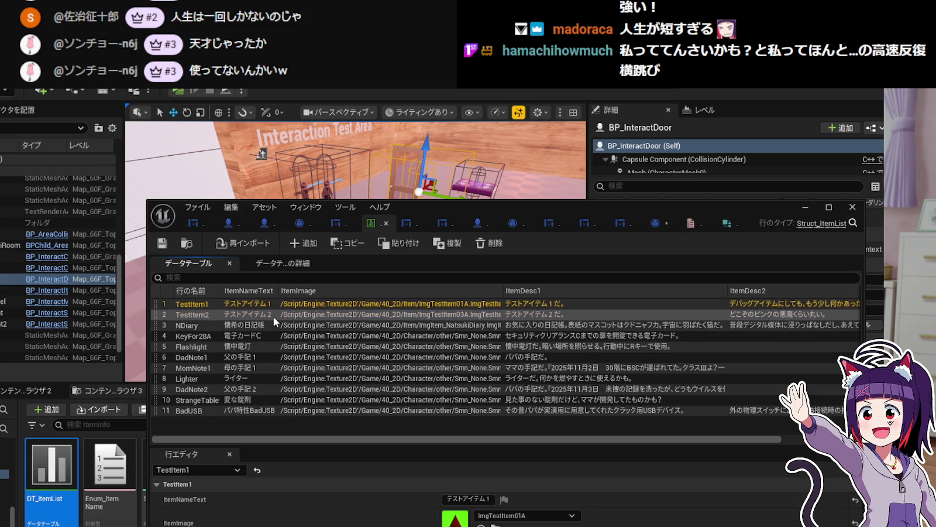
left_click(271, 324)
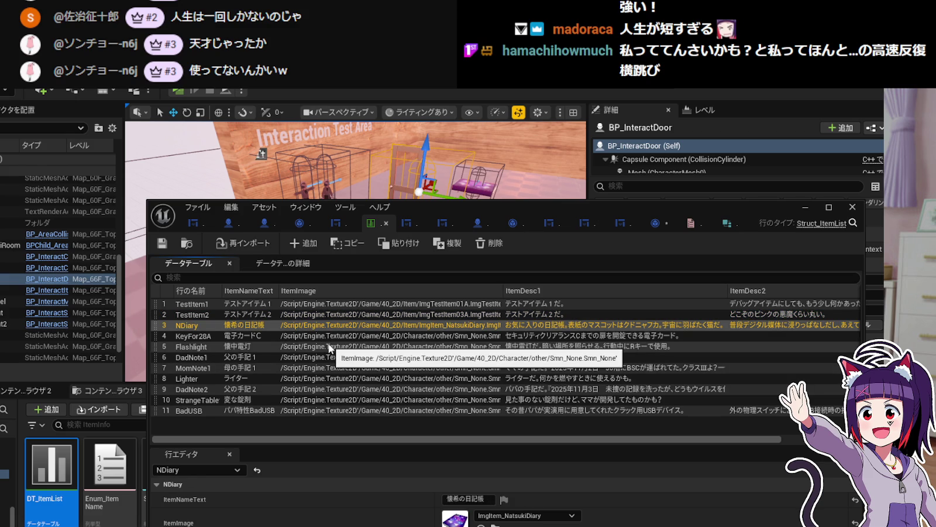
left_click(266, 304)
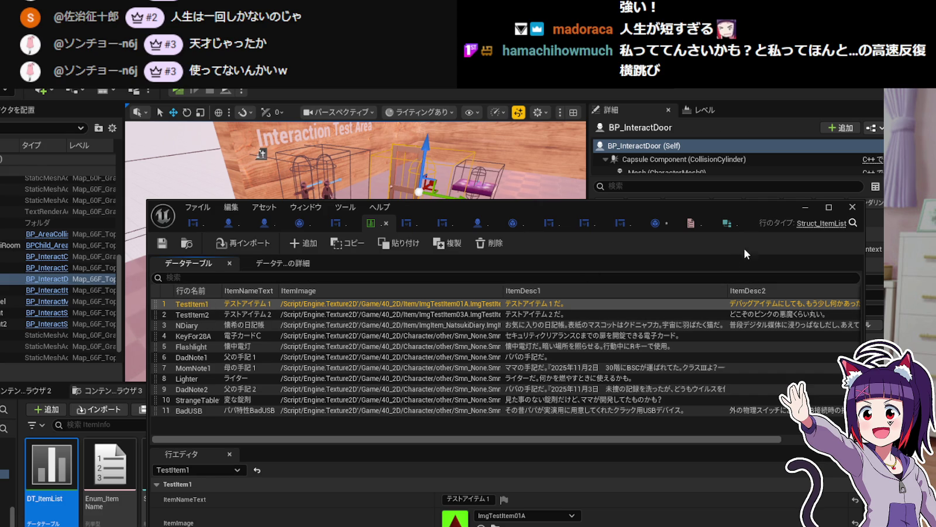
left_click(805, 206)
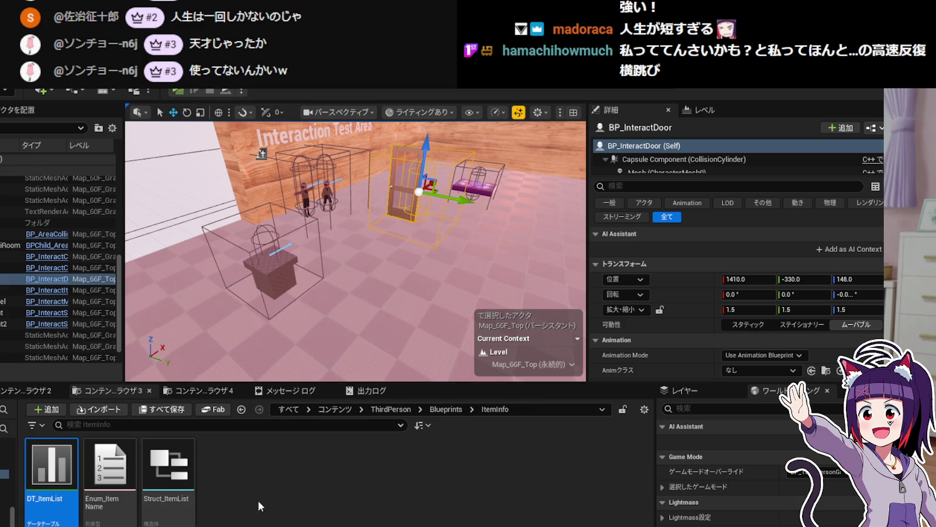
View Struct_ItemList's members with ItemNameText expanded, then reopen DT_ItemList.
double_click(164, 461)
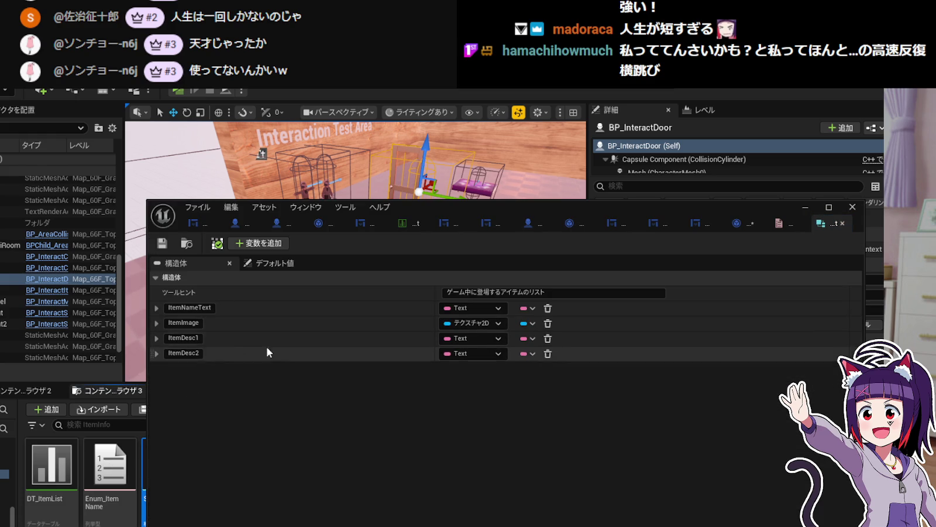
left_click(158, 307)
left_click(157, 308)
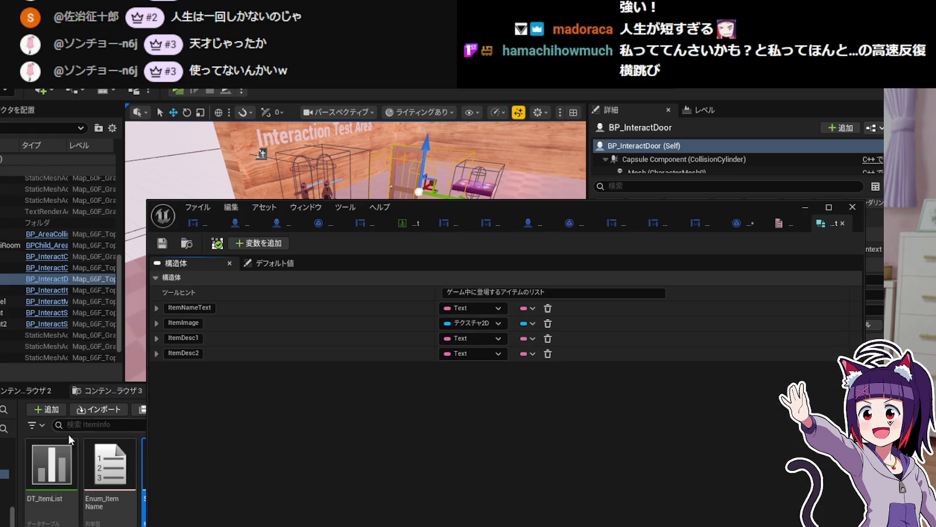
double_click(50, 448)
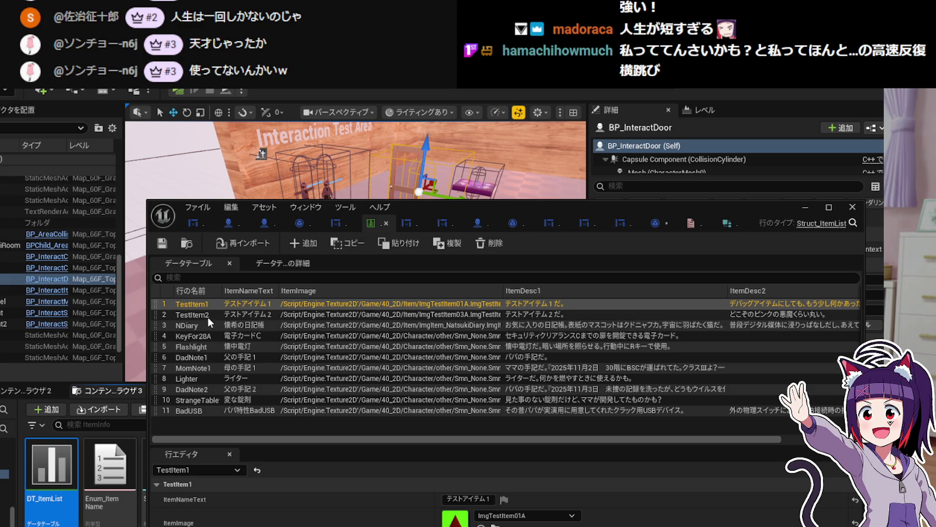
Step through DT_ItemList rows from TestItem2 to DadNote2 and Lighter.
left_click(207, 316)
left_click(208, 327)
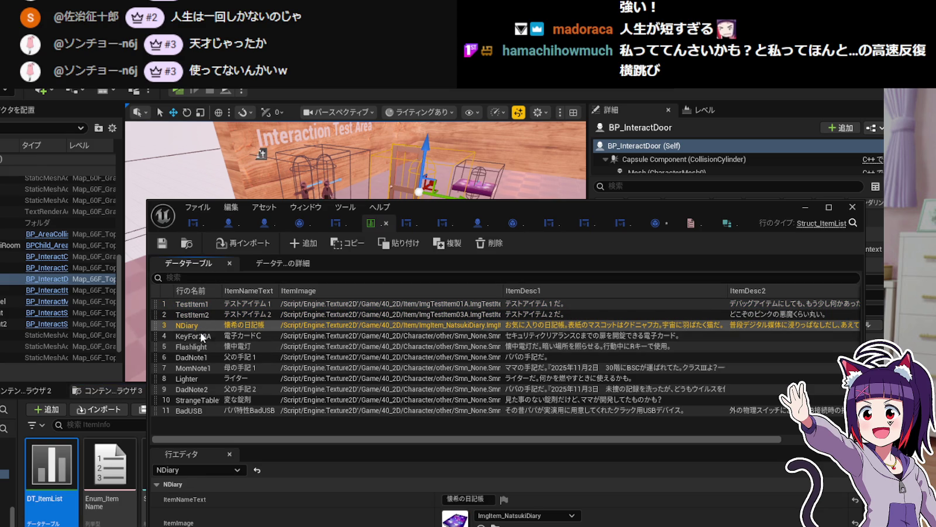
left_click(200, 335)
left_click(200, 347)
left_click(197, 357)
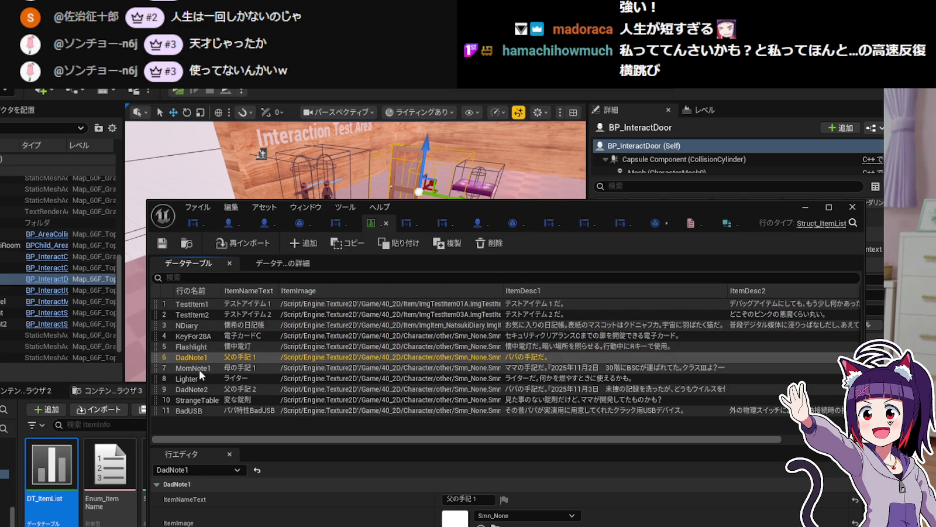
left_click(199, 368)
left_click(199, 388)
left_click(199, 378)
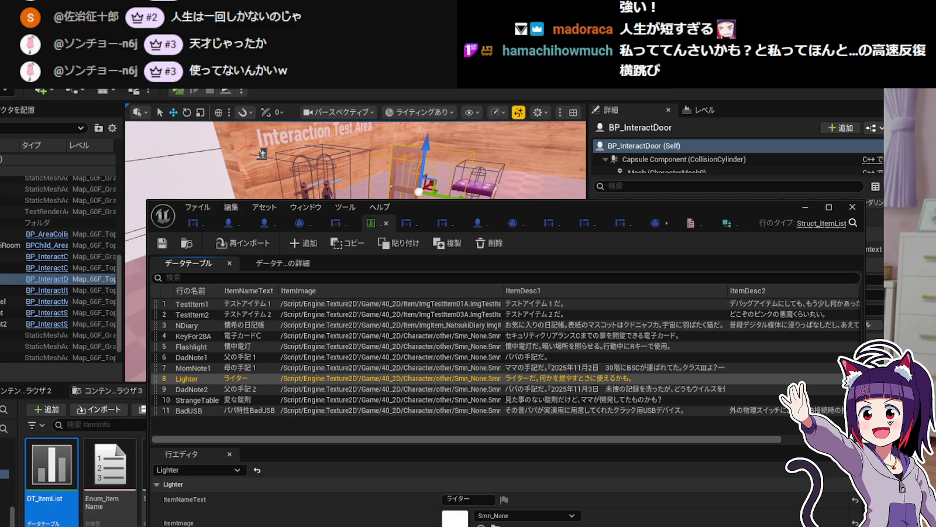
Minimize the DataTable editor and show the 80_SaveLoad folder in the Content Browser.
left_click(806, 208)
scroll(6, 486, "up", 5)
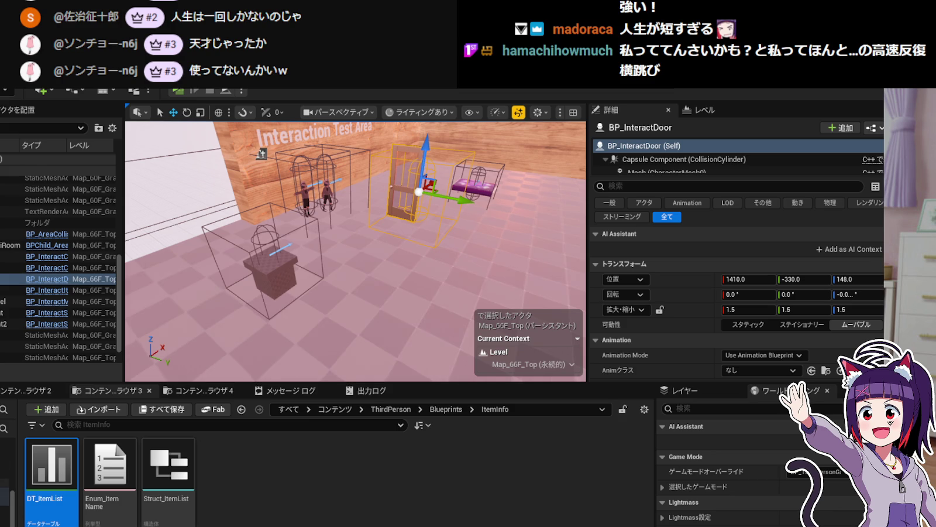
scroll(6, 468, "up", 2)
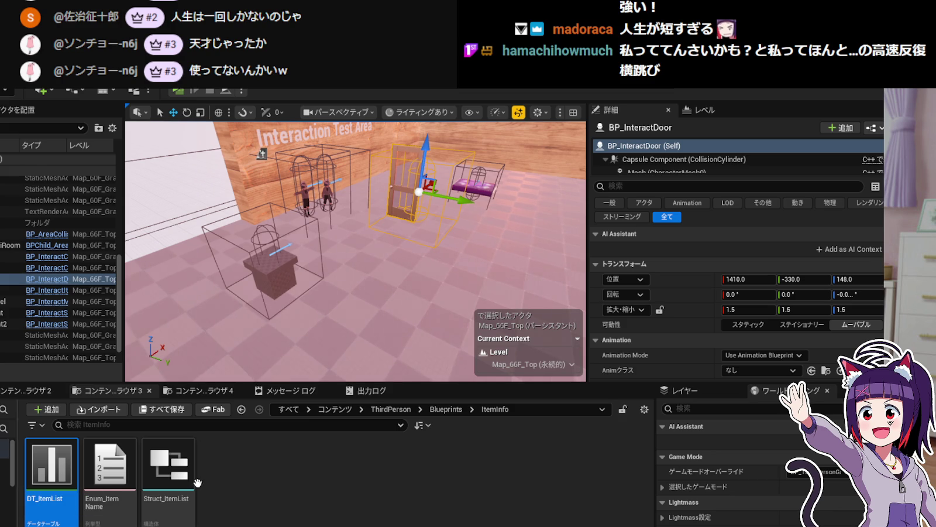
left_click(26, 390)
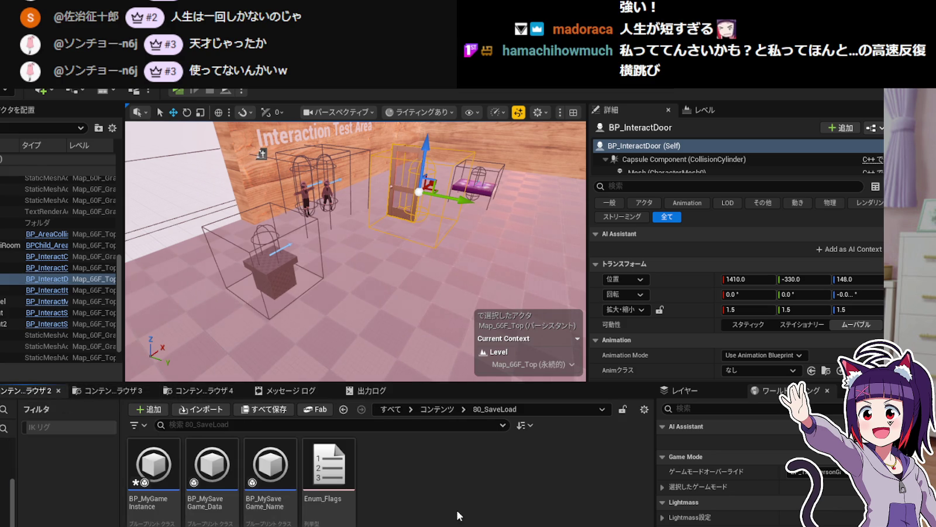
Create a Blueprint Enumeration named Enum_Items in 80_SaveLoad and open it.
right_click(436, 463)
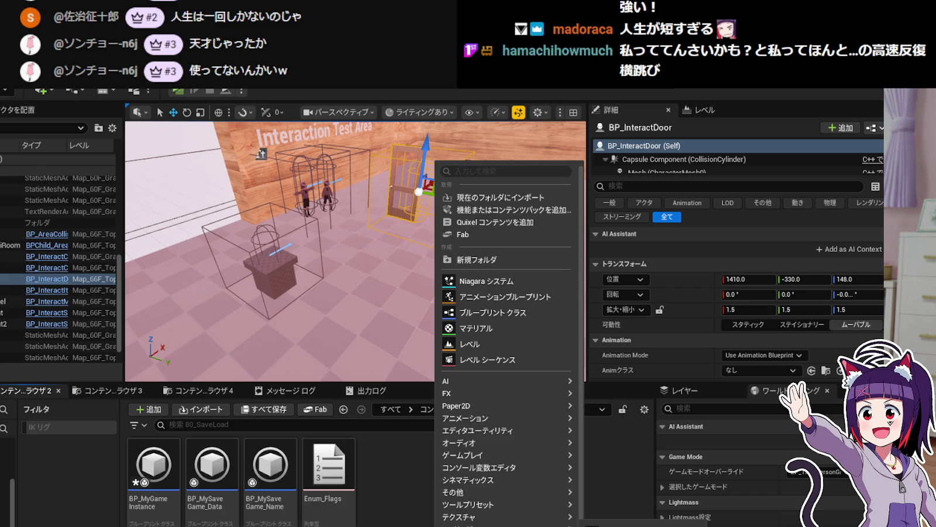
left_click(509, 524)
type("Enum?")
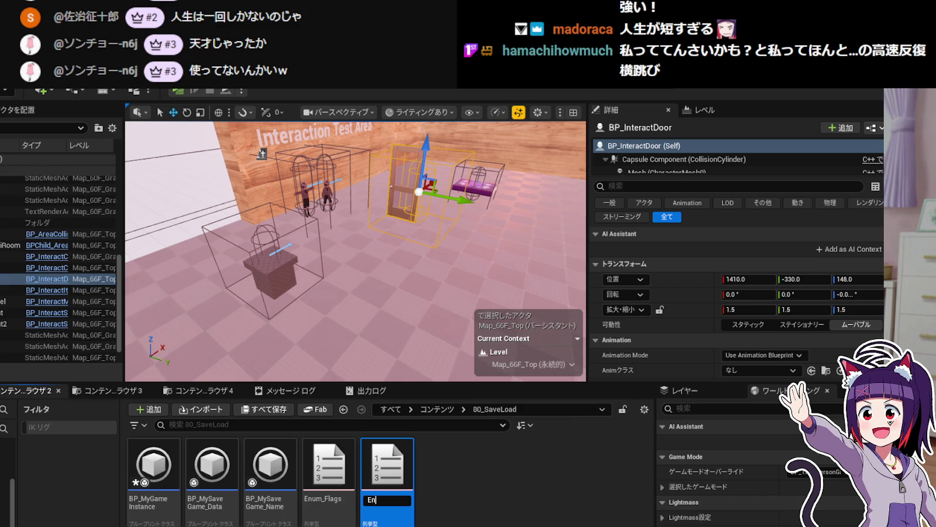
key("BackSpace")
type("_Flags")
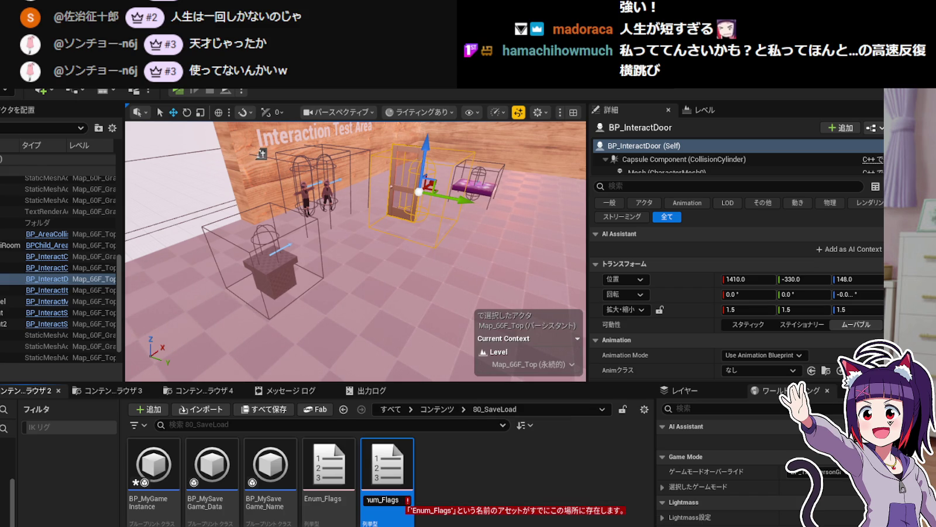
key("BackSpace")
key("BackSpace")
key("BackSpace")
key("BackSpace")
key("BackSpace")
type("Item")
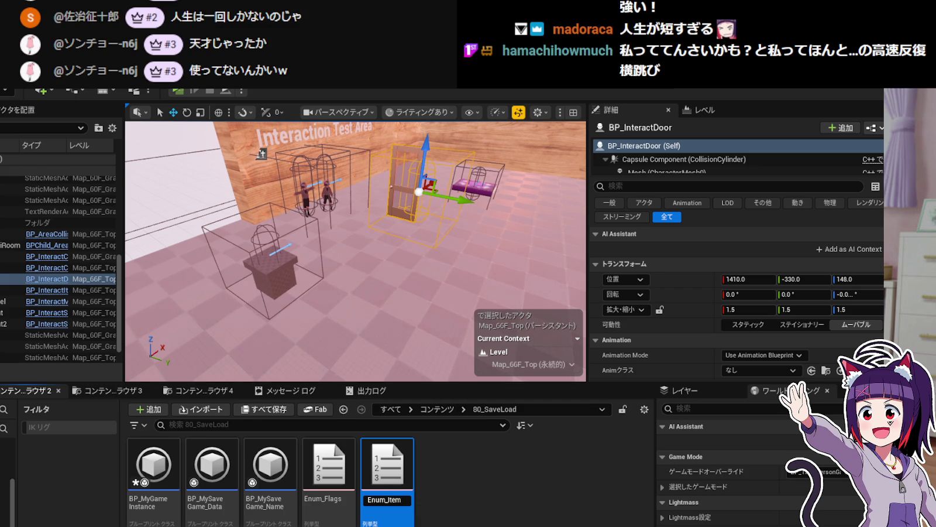
type("s")
key("Return")
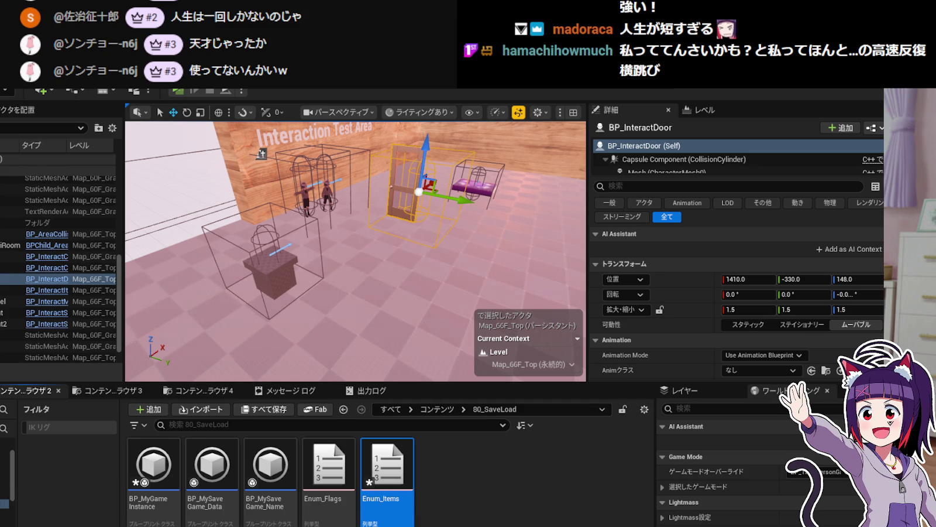
double_click(403, 473)
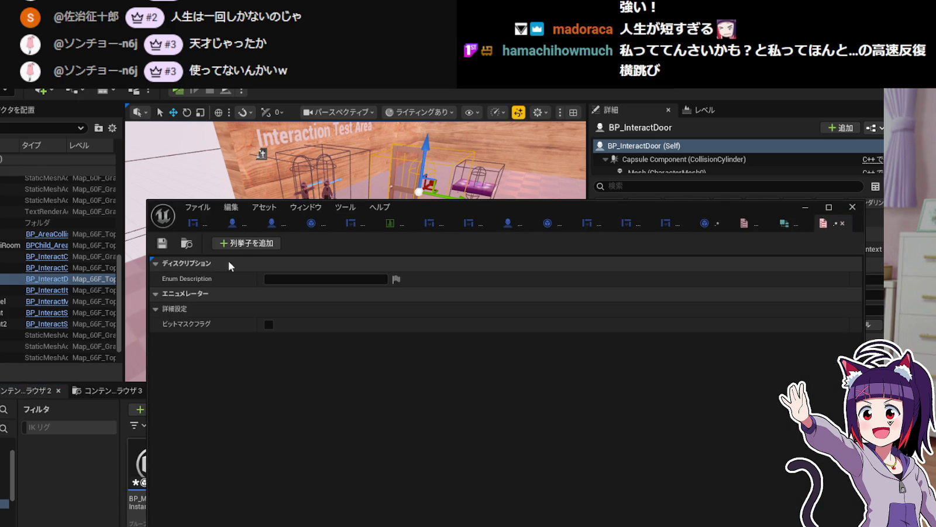
Add three enumerators to Enum_Items, close the struct editor, and return to the ItemInfo folder.
left_click(246, 243)
double_click(245, 243)
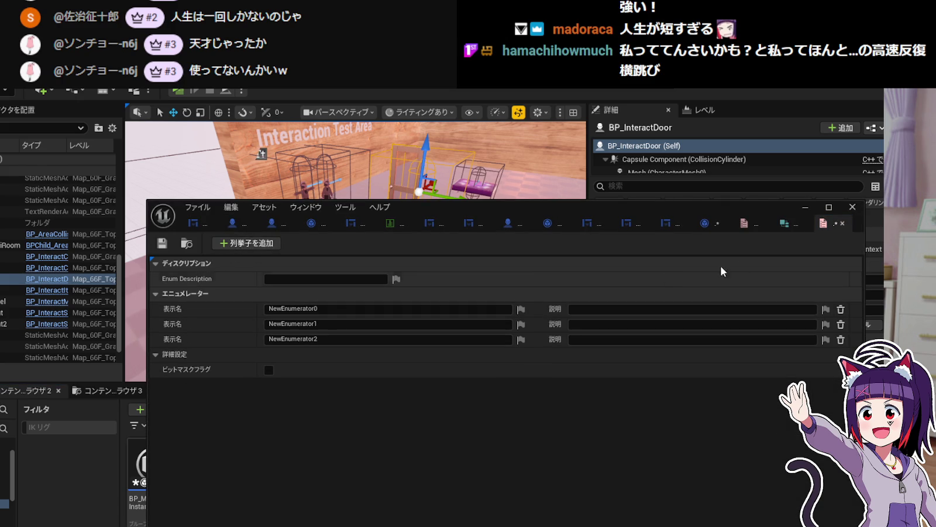
left_click(783, 224)
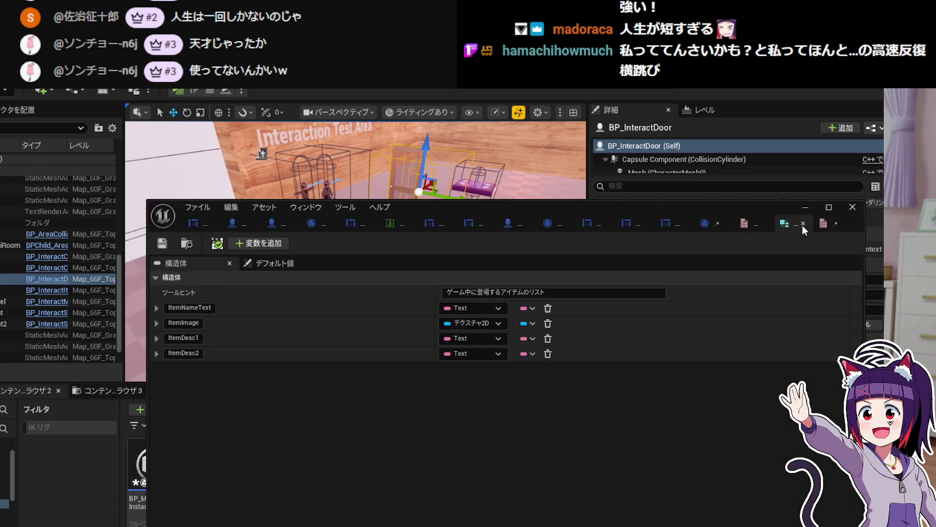
left_click(803, 223)
left_click(810, 219)
left_click(110, 391)
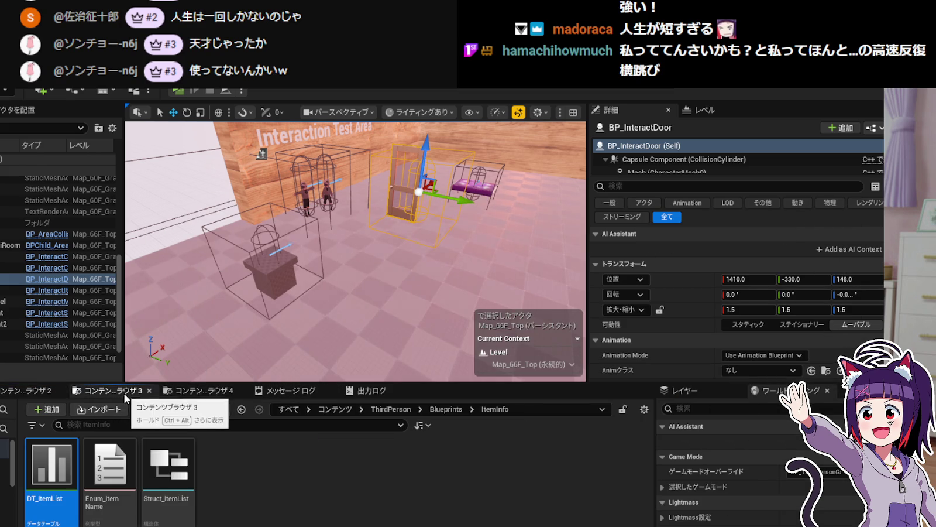
Open DT_ItemList and copy the TestItem1 row name into the first enumerator.
double_click(61, 476)
left_click(237, 304)
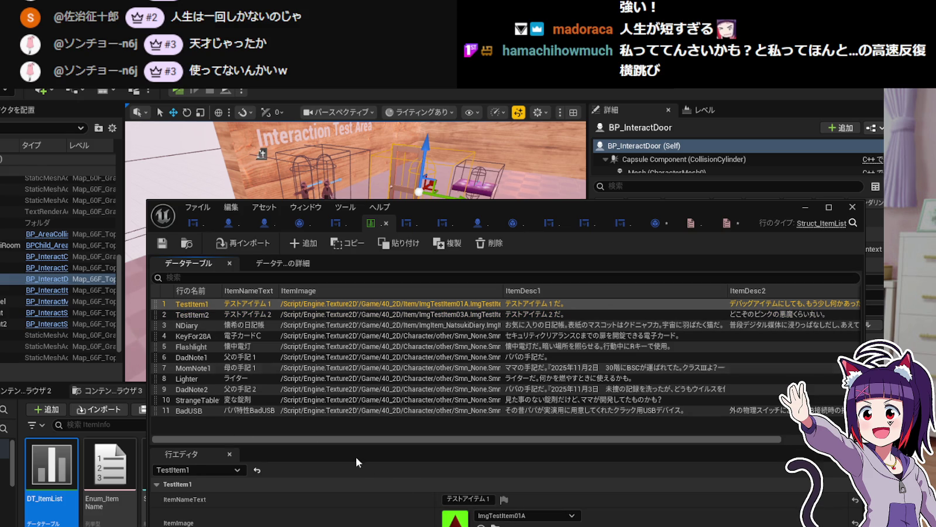
left_click(199, 469)
left_click(199, 467)
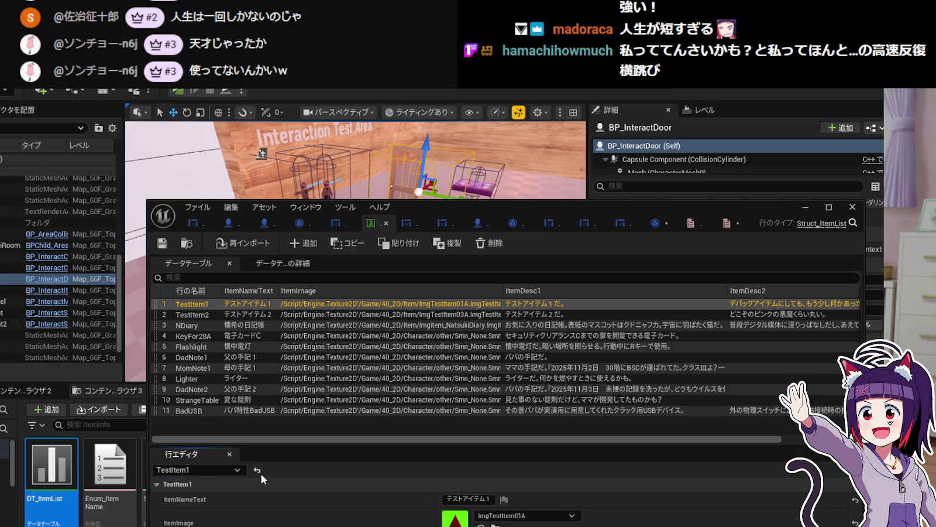
left_click(193, 466)
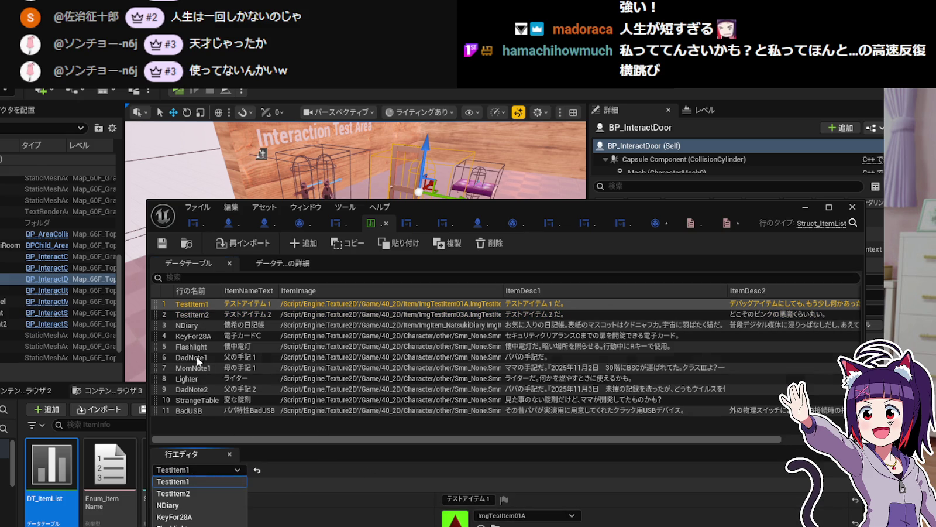
left_click(196, 308)
double_click(196, 305)
key("ctrl+c")
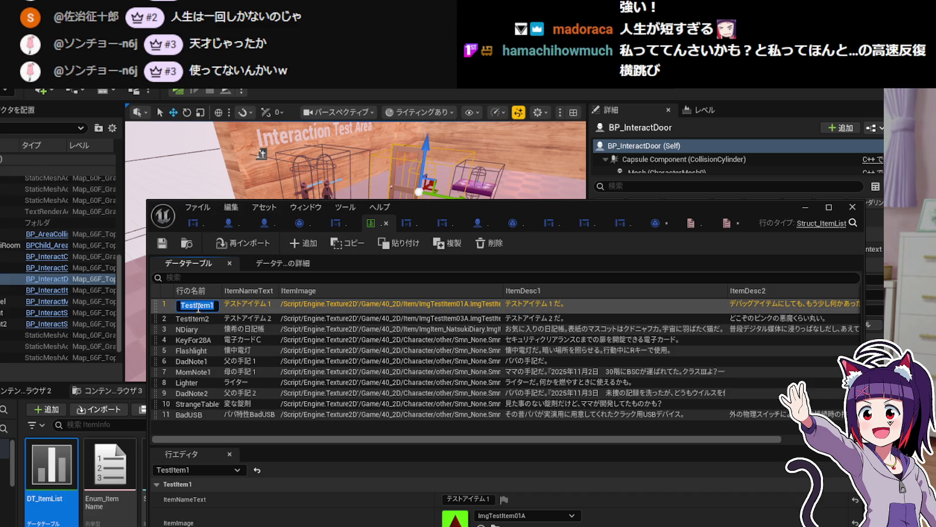
left_click(723, 224)
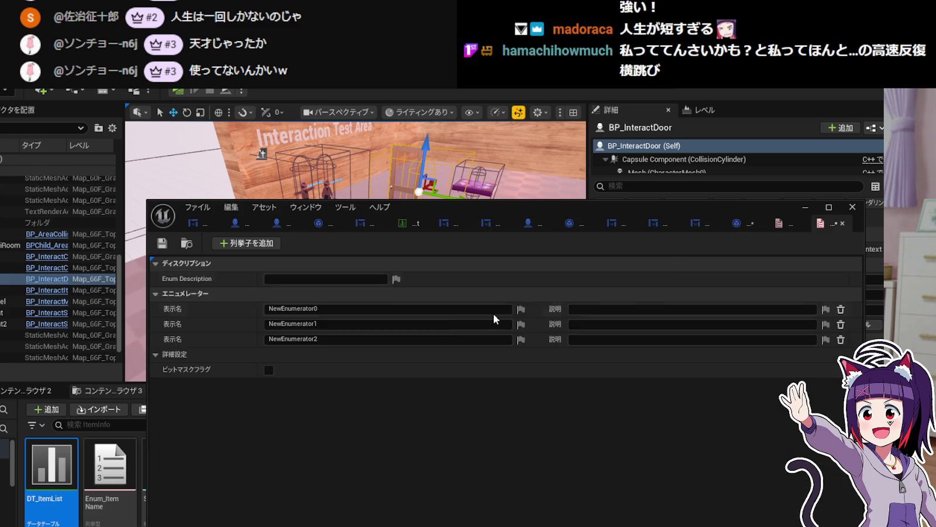
double_click(337, 310)
key("ctrl+v")
key("Return")
Reopen DT_ItemList and paste the TestItem2 row name as the second enumerator.
left_click(804, 211)
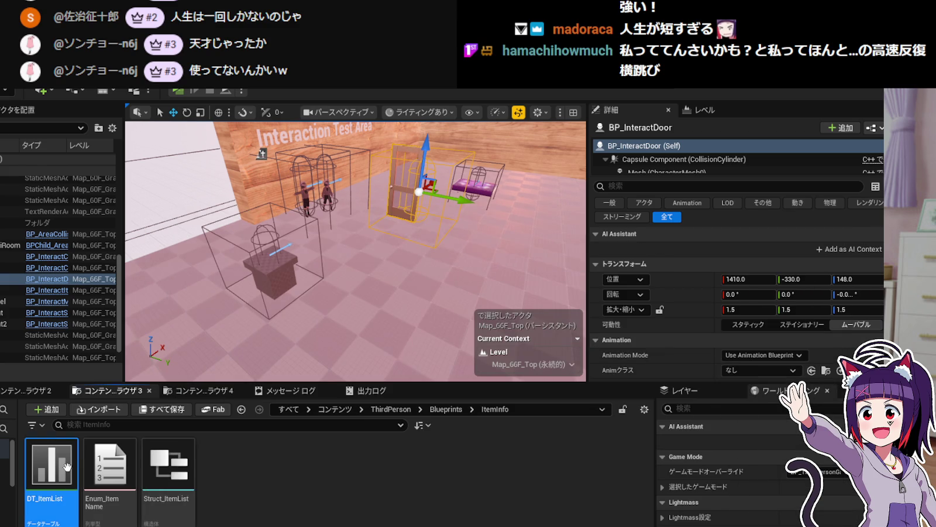
double_click(52, 469)
left_click_drag(377, 223, 750, 234)
left_click(229, 318)
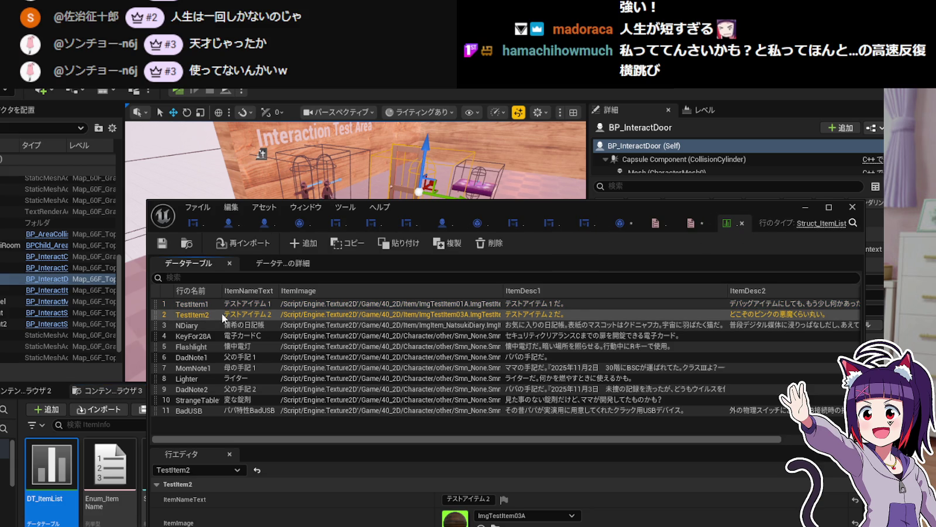
left_click(210, 314)
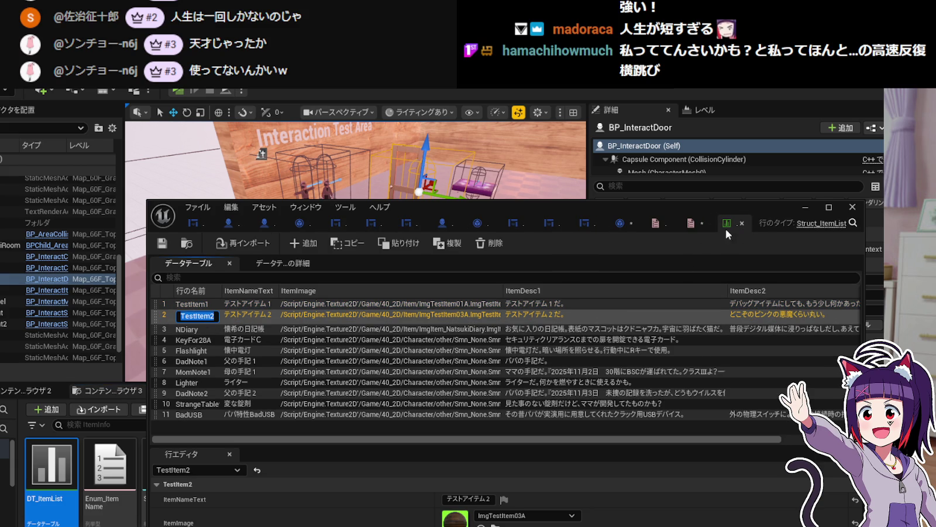
left_click(691, 223)
left_click(345, 323)
type("TestItem2")
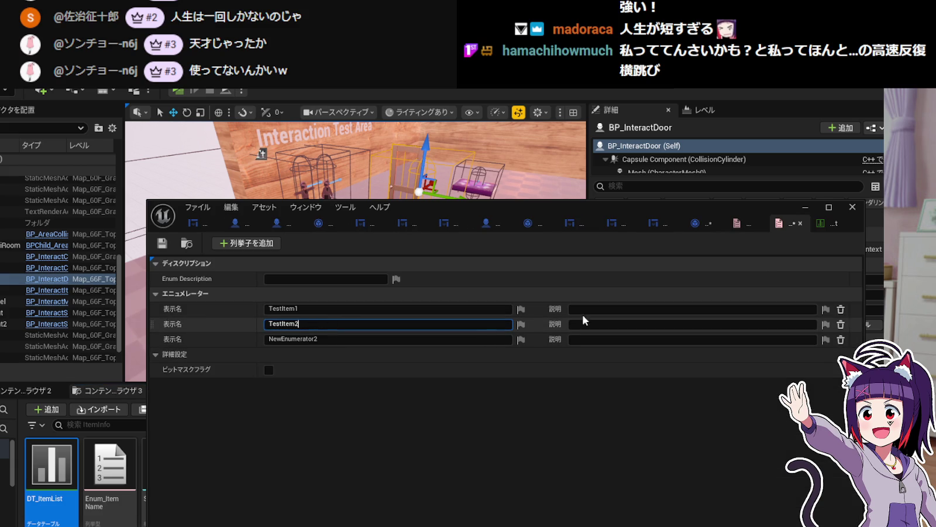
Copy the NDiary row name into the third enumerator.
left_click(819, 224)
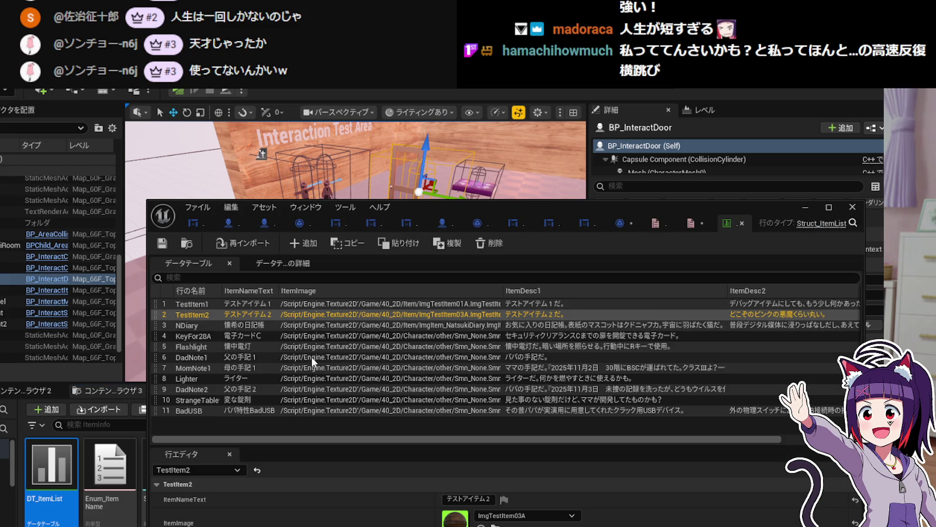
left_click(250, 329)
left_click(201, 326)
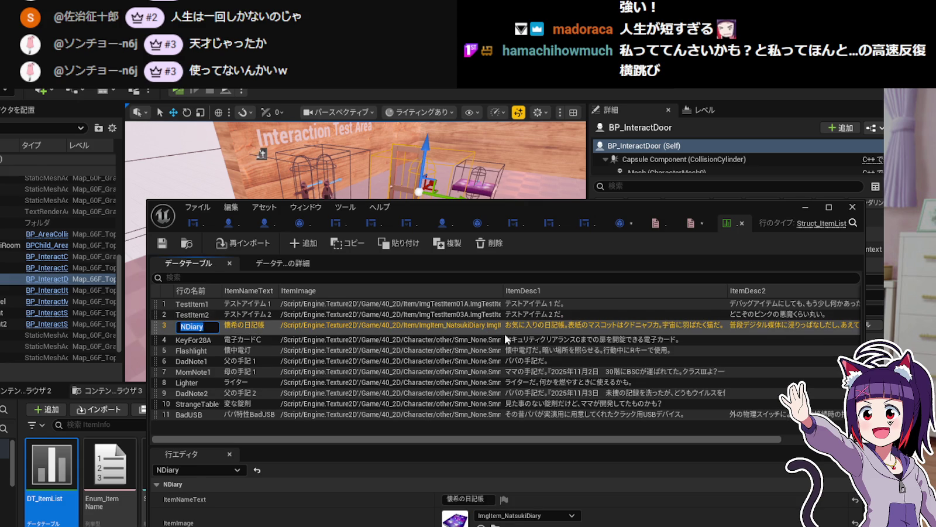
left_click(692, 221)
left_click(352, 339)
type("NDiary")
key("Return")
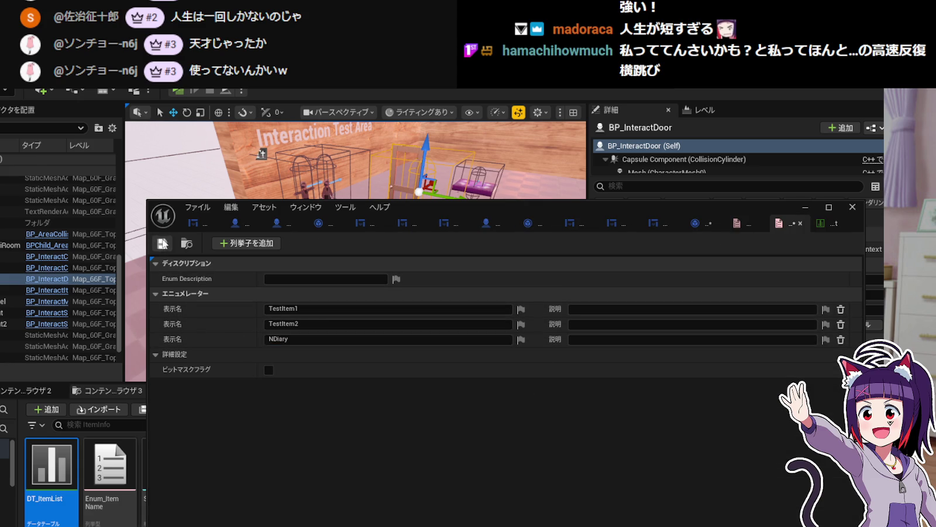
Add two more enumerators, copy the KeyFor28A row name, and save the enum asset.
double_click(256, 245)
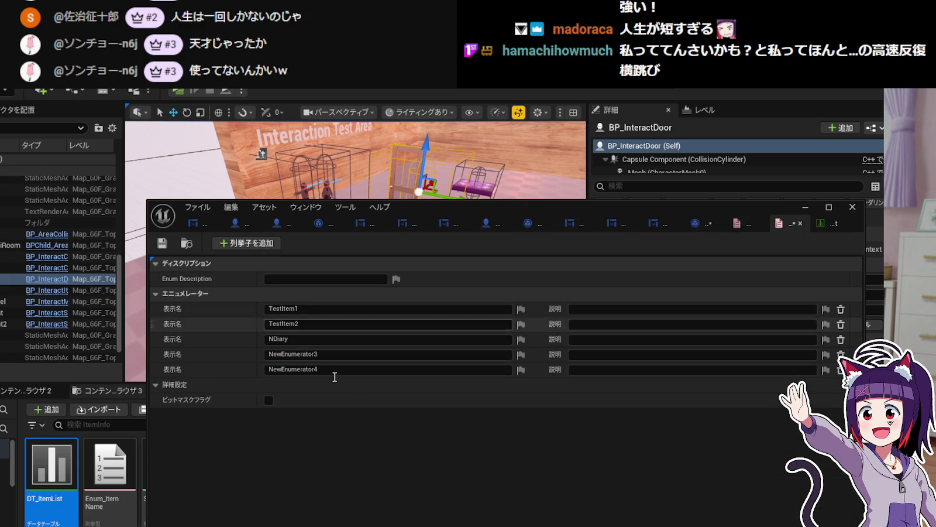
left_click(825, 223)
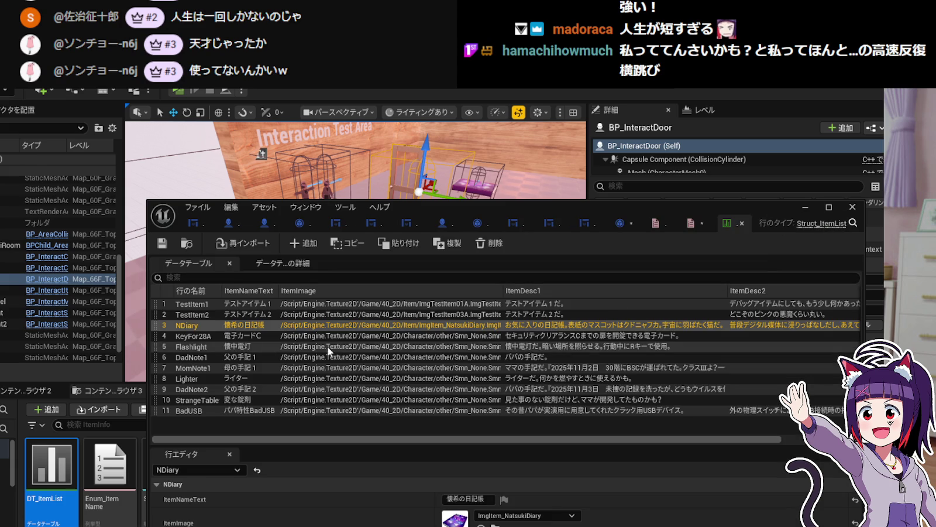
double_click(212, 336)
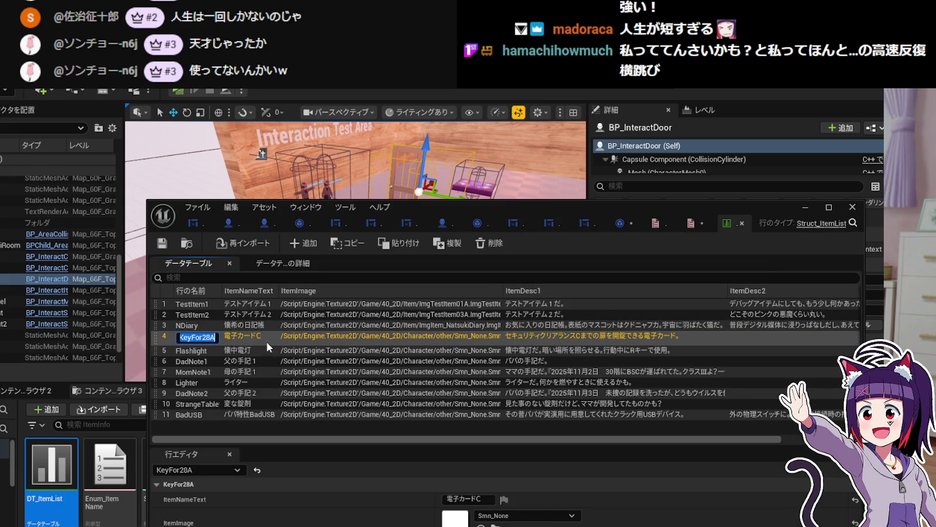
key("Return")
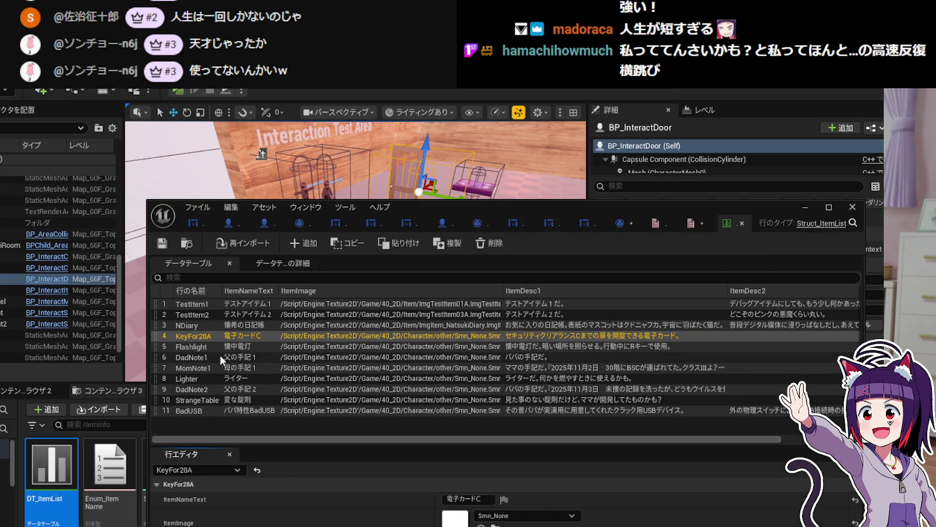
left_click(696, 225)
left_click(162, 244)
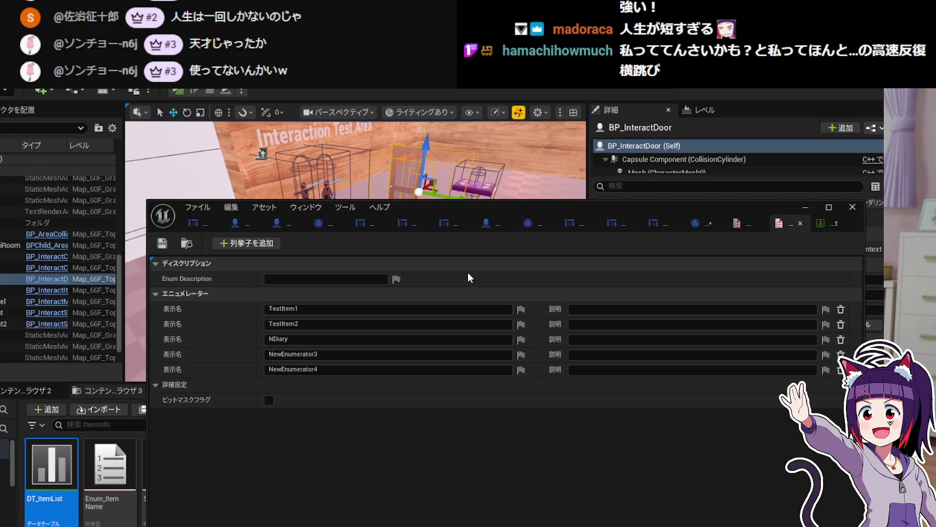
left_click(852, 206)
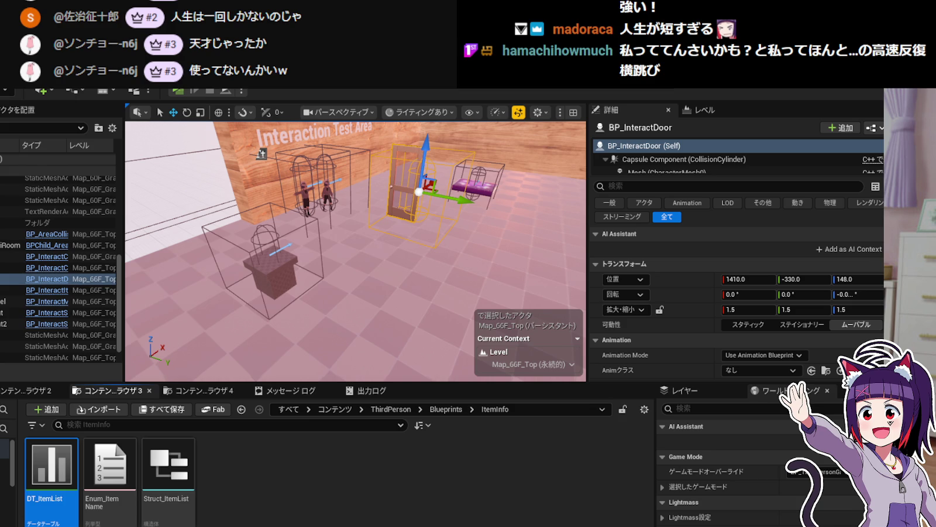
left_click(375, 488)
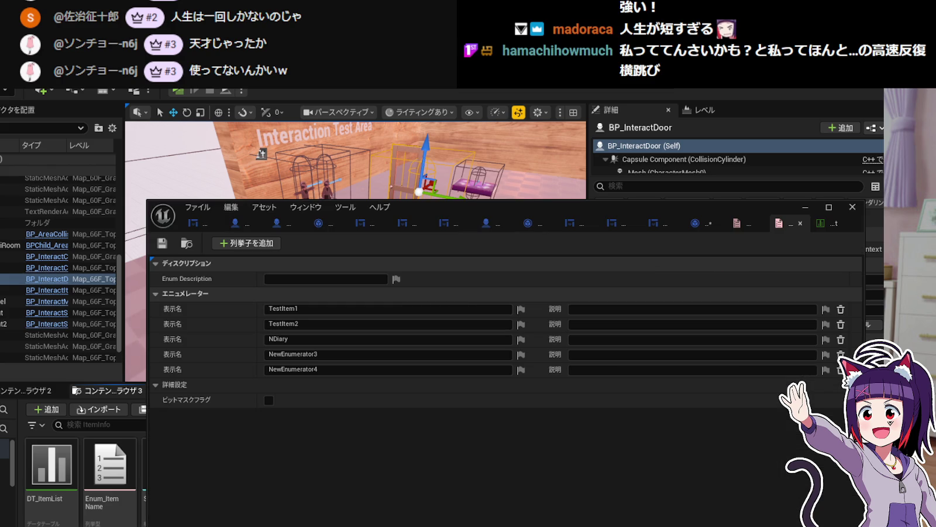
In BP_MyGameInstance, set the InventoryItem variable's type to Enum Items.
key("alt+Tab")
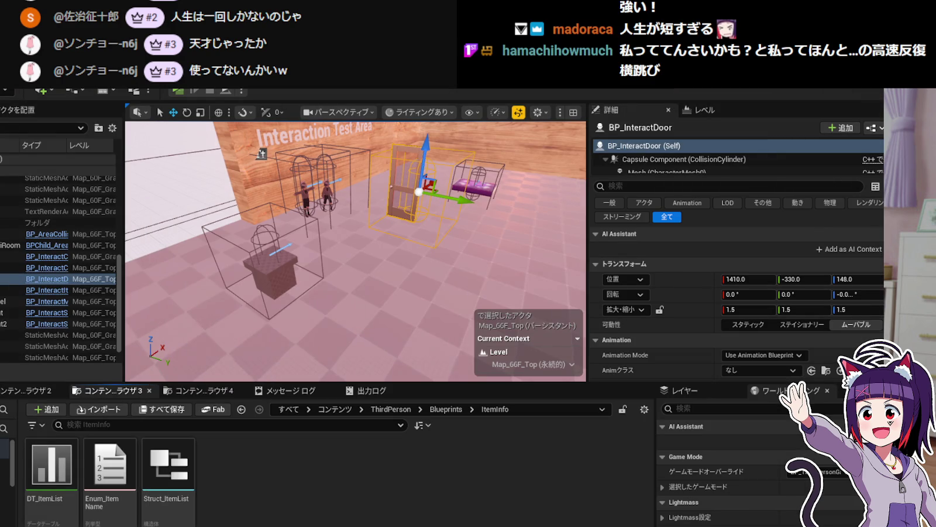
key("alt+Tab")
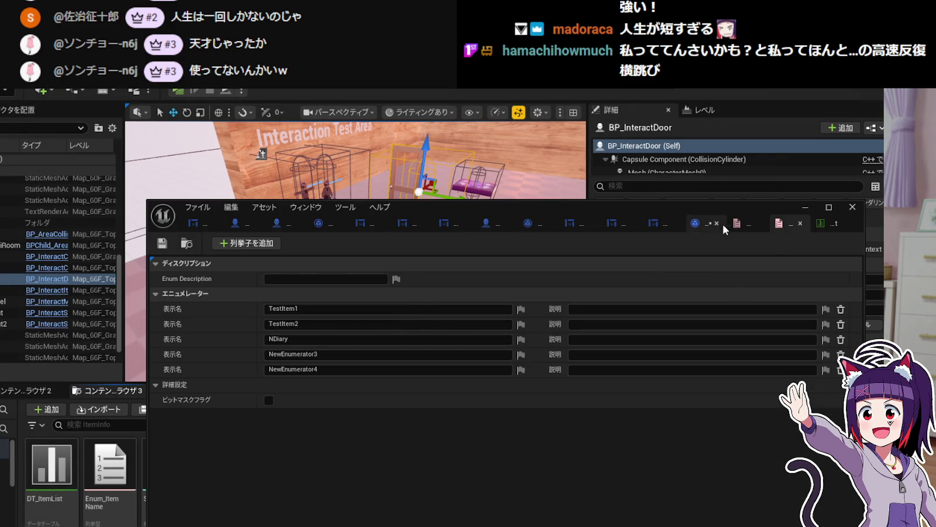
left_click(703, 223)
left_click(171, 396)
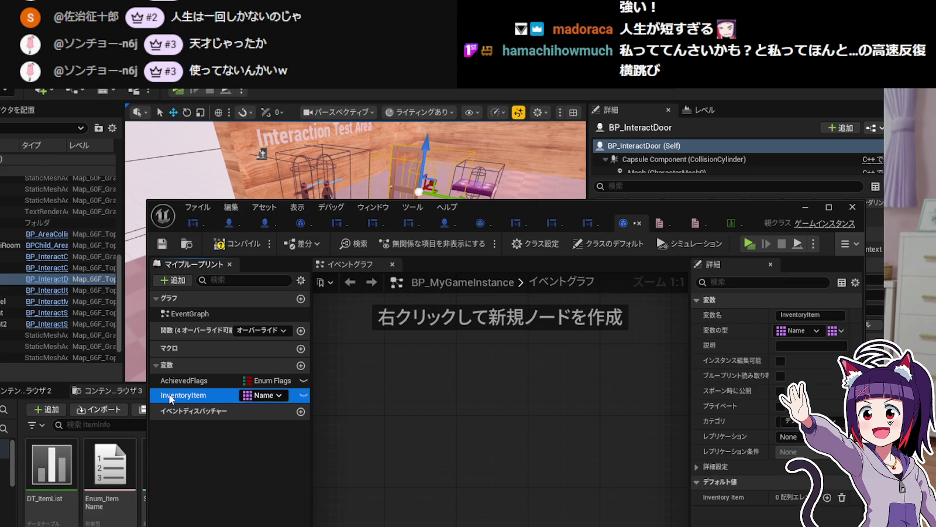
left_click(807, 328)
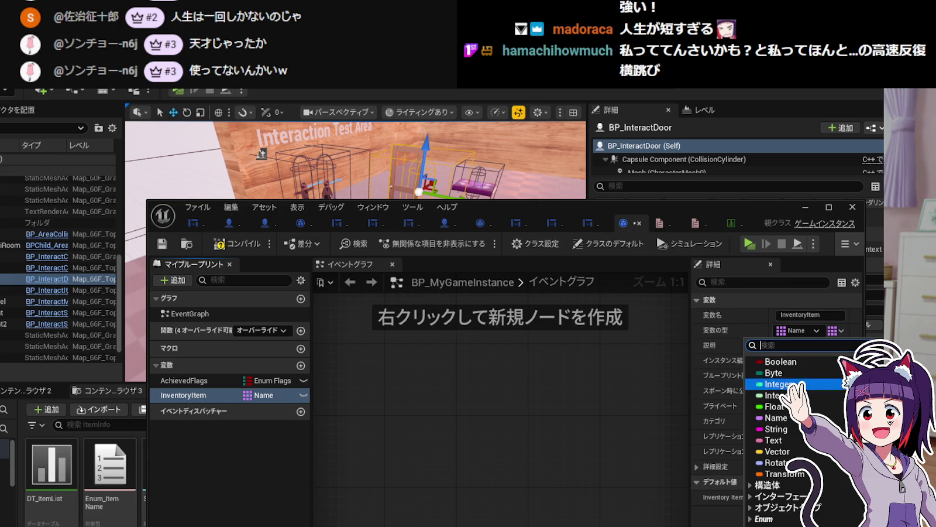
type("Enum")
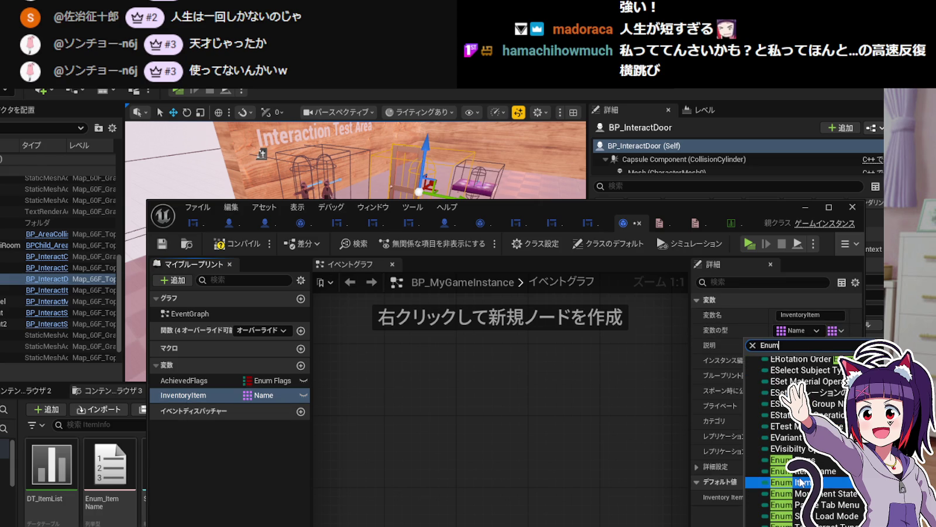
left_click(792, 491)
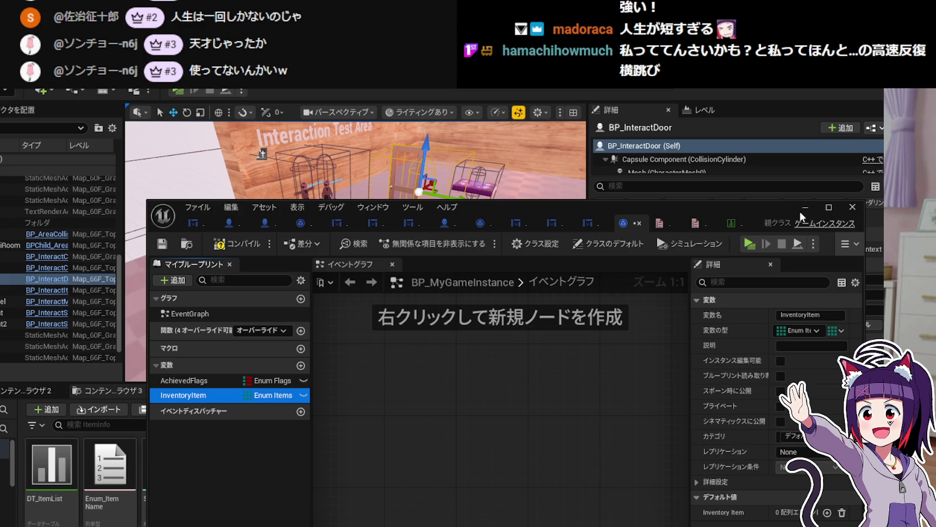
Make InventoryItem a Map with Boolean values.
left_click(805, 207)
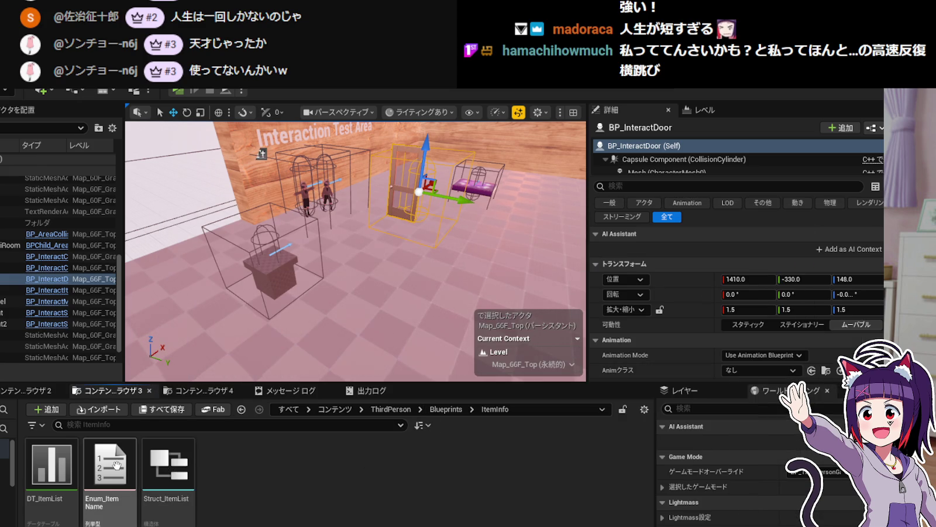
left_click(117, 479)
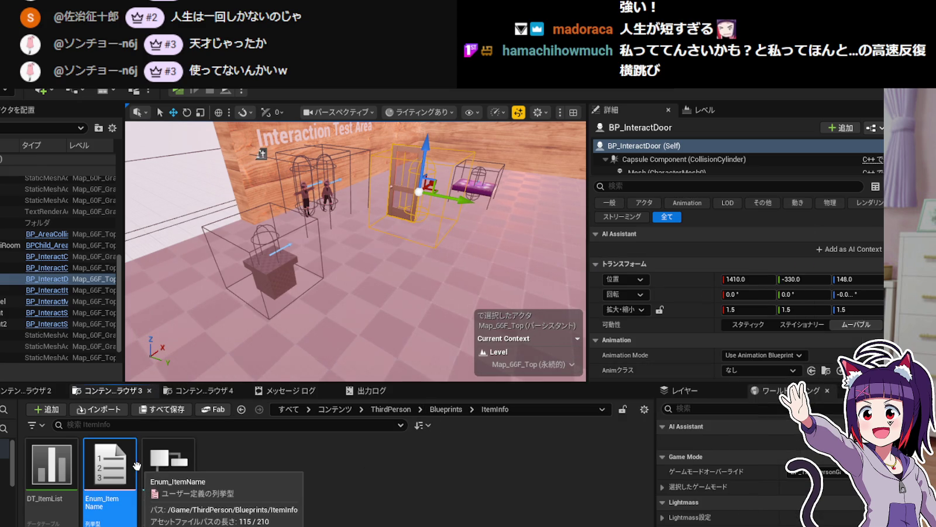
right_click(117, 479)
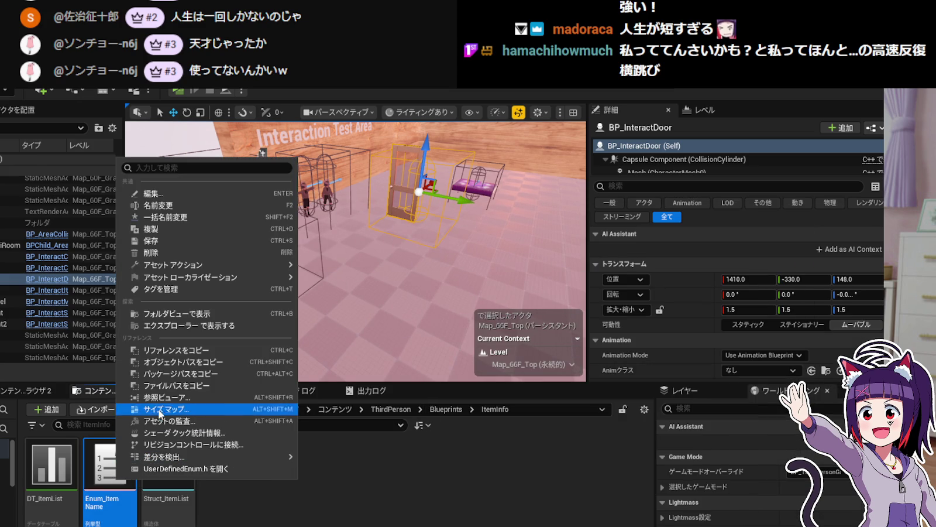
left_click(233, 430)
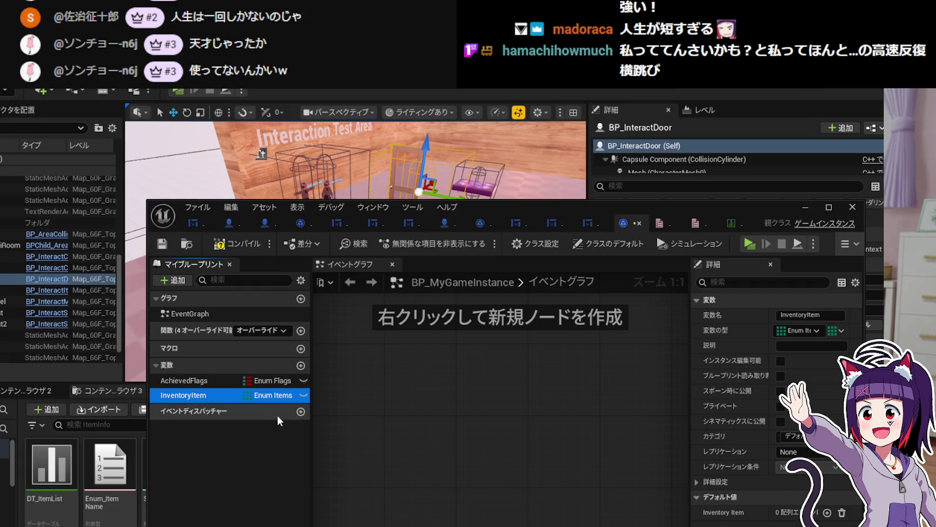
left_click(841, 330)
left_click(831, 390)
left_click(833, 330)
left_click(818, 361)
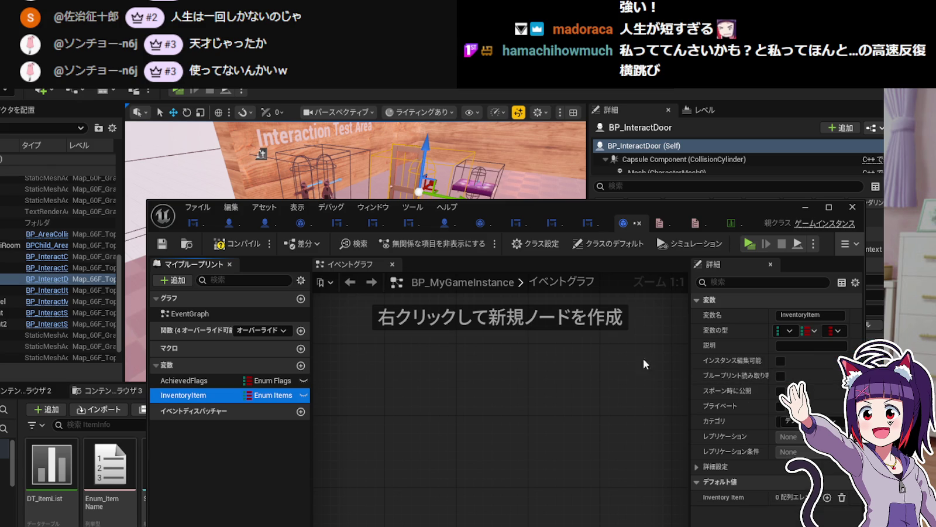
Compile BP_MyGameInstance and minimize the Blueprint editor window.
left_click(348, 439)
left_click(550, 396)
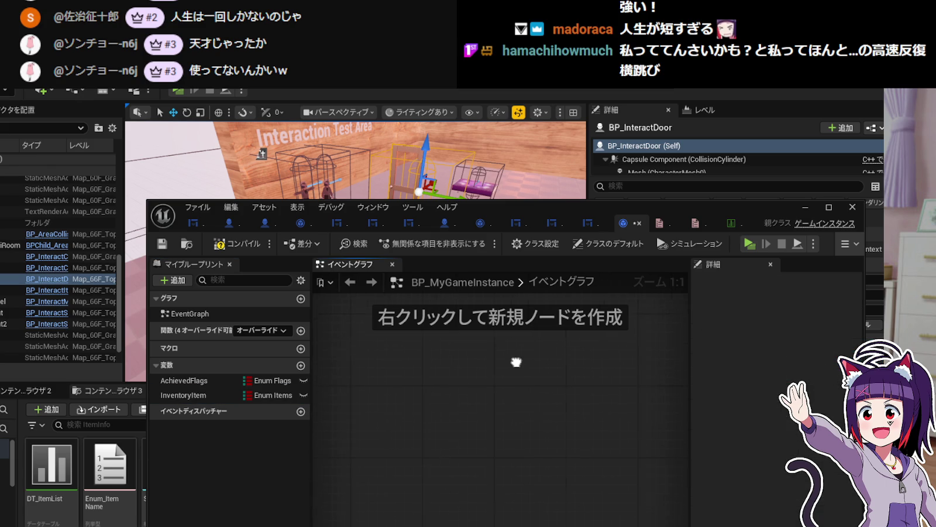
left_click(231, 243)
left_click_drag(148, 316, 43, 317)
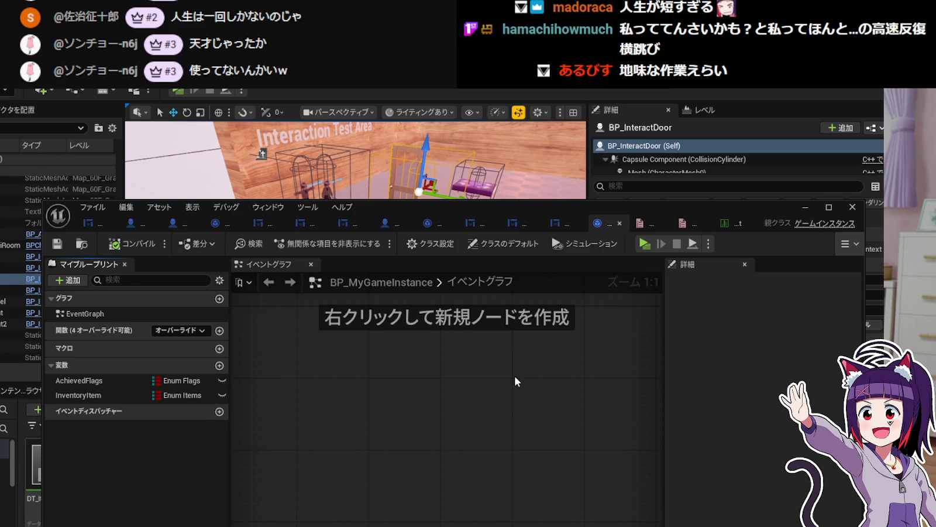
left_click(806, 208)
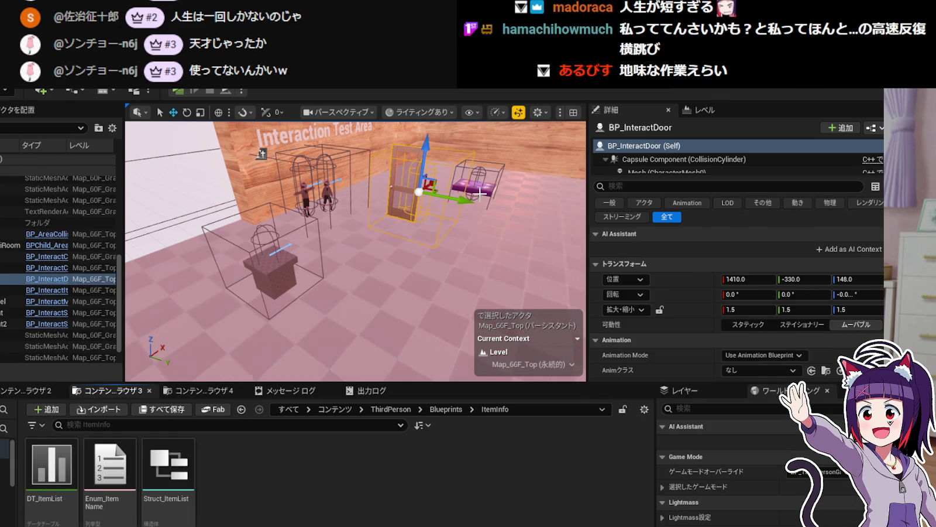
Open the purple item's BP_InteractItem Blueprint and look through its Event Interact graph.
left_click(480, 193)
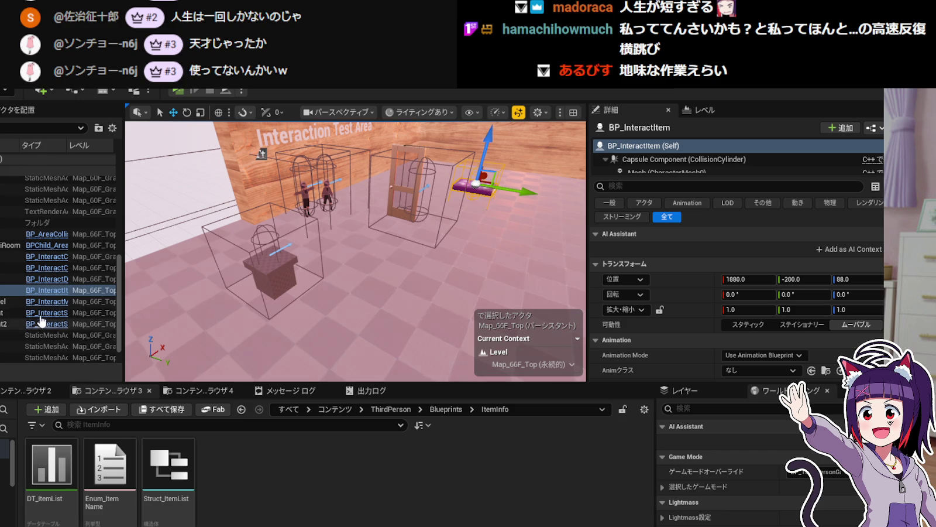
left_click(48, 291)
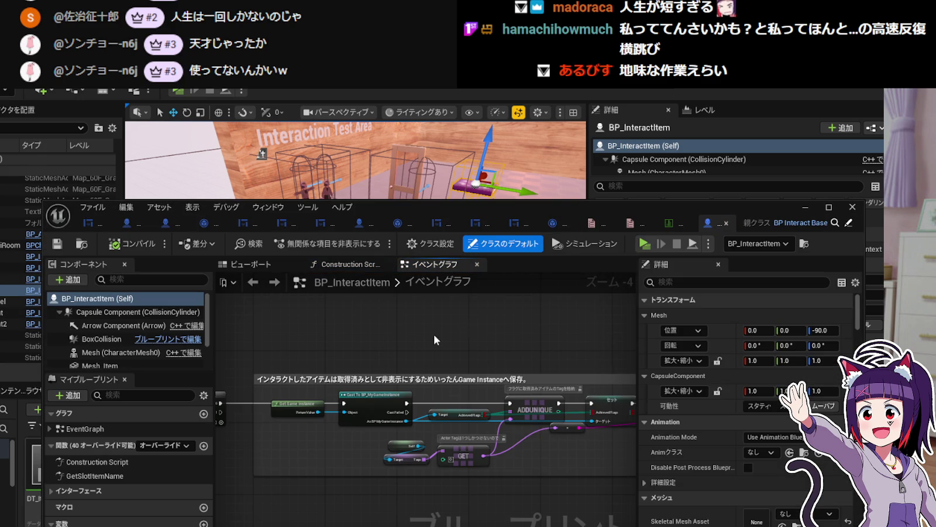
scroll(388, 373, "up", 4)
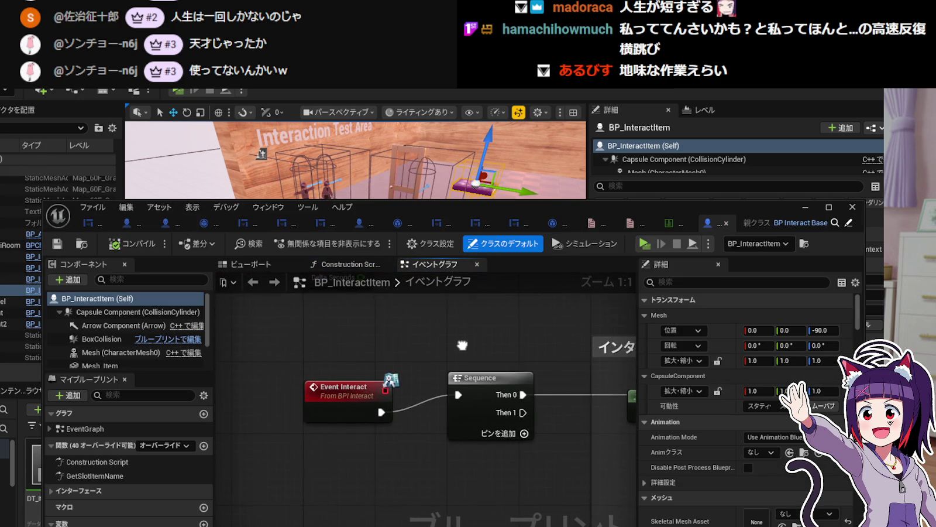
scroll(456, 444, "down", 1)
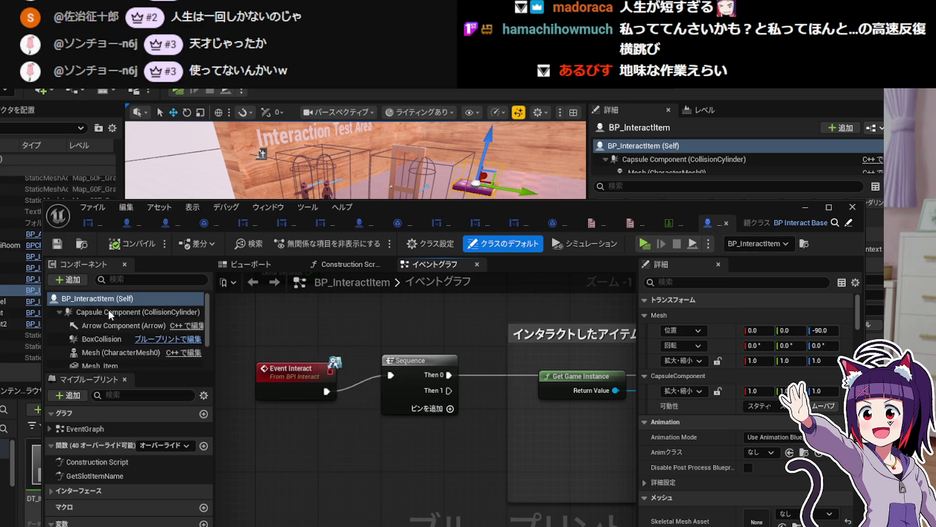
left_click_drag(280, 373, 279, 357)
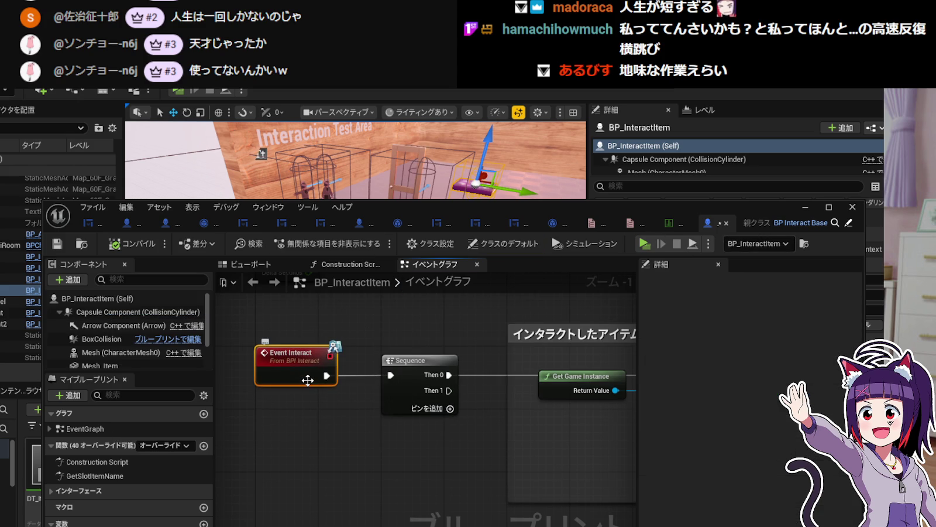
scroll(308, 381, "up", 1)
scroll(309, 382, "down", 1)
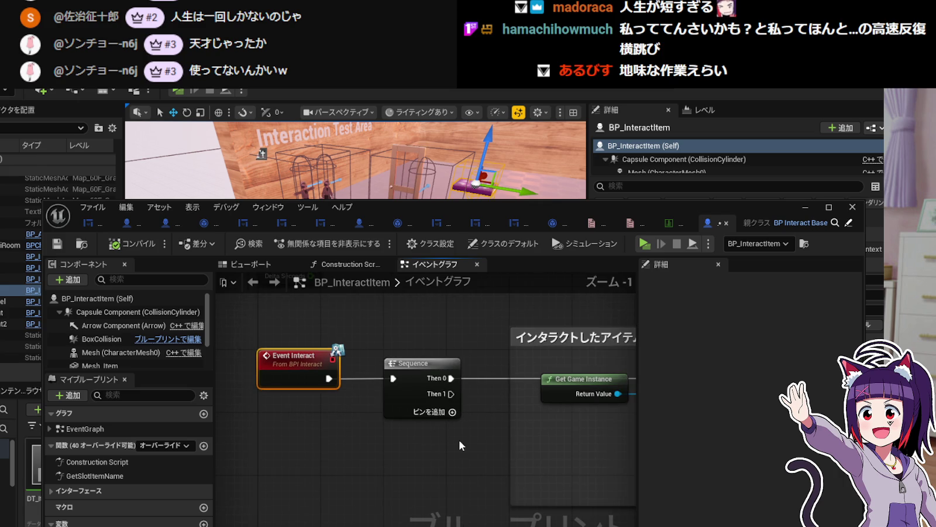
left_click_drag(458, 439, 399, 443)
mouse_move(491, 443)
left_mouse_down()
mouse_move(360, 441)
mouse_move(366, 426)
mouse_move(377, 447)
mouse_move(365, 427)
mouse_move(341, 426)
mouse_move(524, 435)
mouse_move(386, 438)
left_mouse_up()
scroll(365, 426, "down", 1)
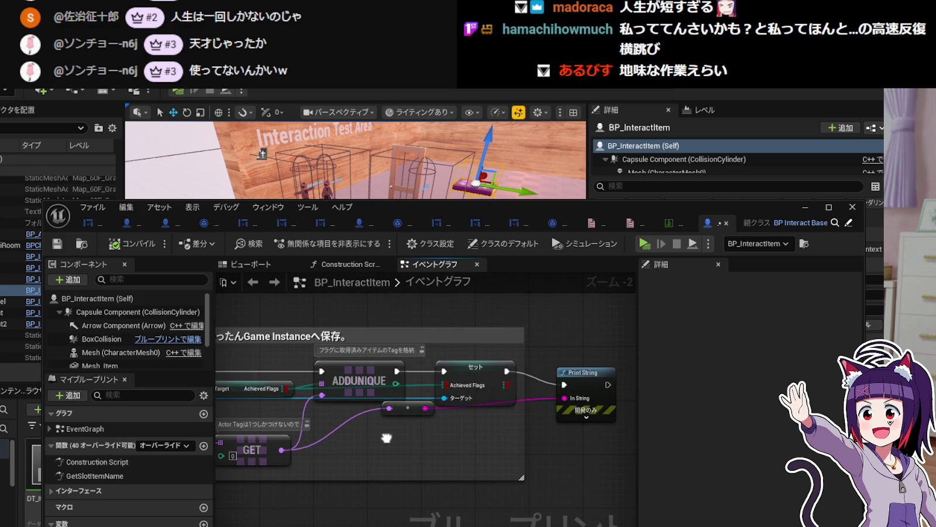
left_click_drag(237, 439, 386, 440)
mouse_move(248, 444)
left_mouse_down()
mouse_move(368, 439)
mouse_move(300, 429)
left_mouse_up()
Inspect the Cast To BP_MyGameInstance, Get Game Instance and Achieved Flags nodes, then start a play test.
left_click(386, 374)
mouse_move(508, 449)
left_mouse_down()
mouse_move(345, 456)
mouse_move(494, 462)
mouse_move(368, 461)
left_mouse_up()
mouse_move(529, 466)
left_mouse_down()
mouse_move(359, 462)
mouse_move(506, 474)
left_mouse_up()
mouse_move(444, 479)
left_mouse_down()
mouse_move(480, 464)
mouse_move(442, 469)
mouse_move(512, 464)
mouse_move(492, 468)
mouse_move(519, 474)
left_mouse_up()
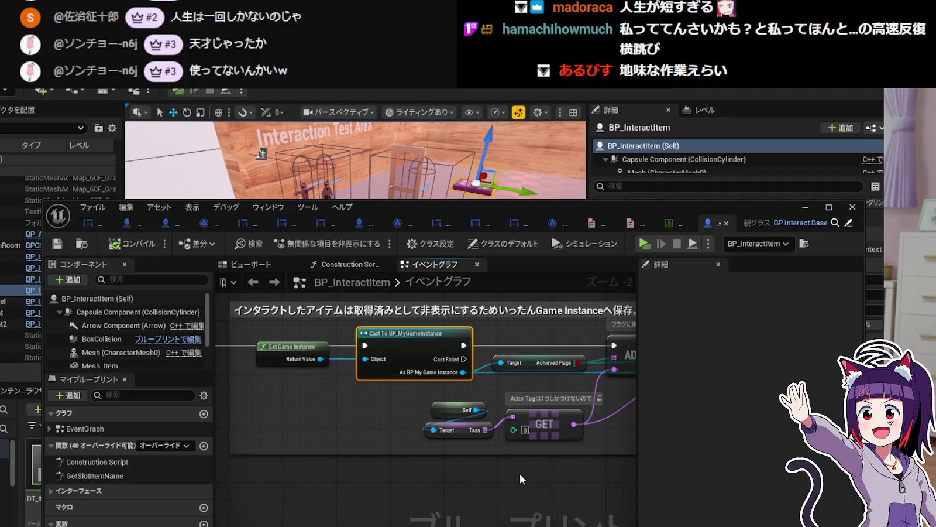
mouse_move(519, 476)
left_mouse_down()
mouse_move(509, 484)
mouse_move(520, 479)
left_mouse_up()
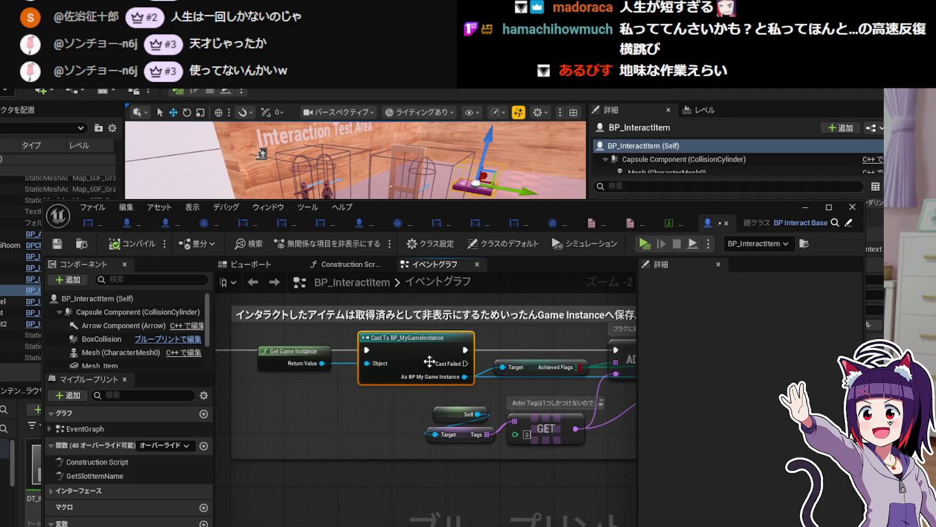
scroll(359, 412, "up", 1)
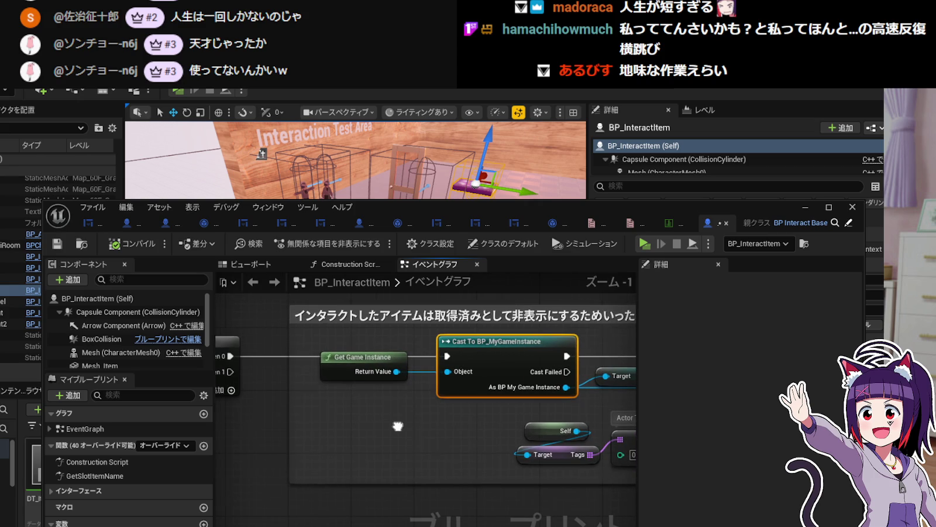
left_click(336, 384)
left_click_drag(388, 407, 354, 413)
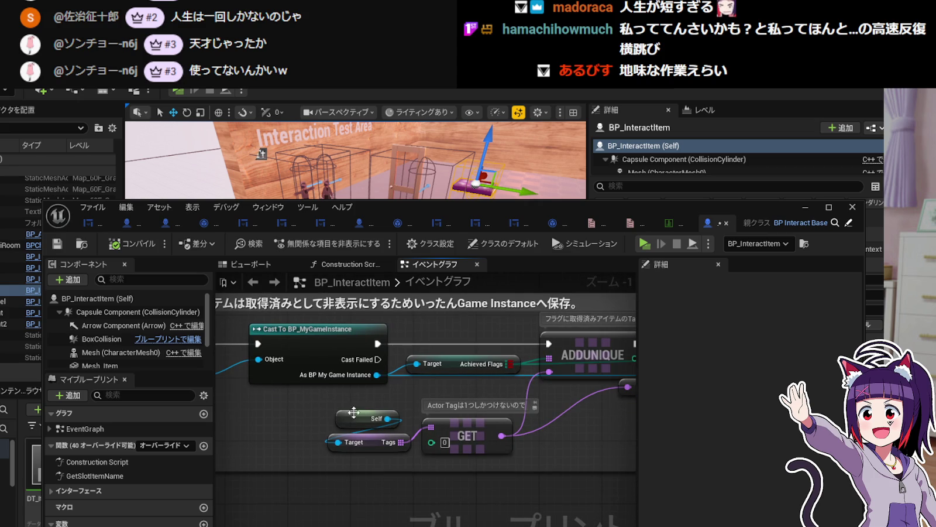
left_click(453, 369)
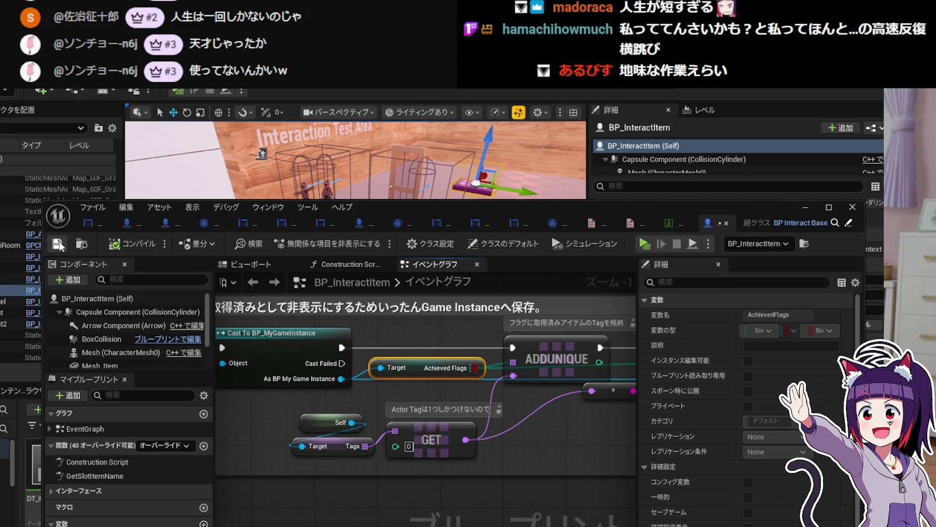
left_click(806, 207)
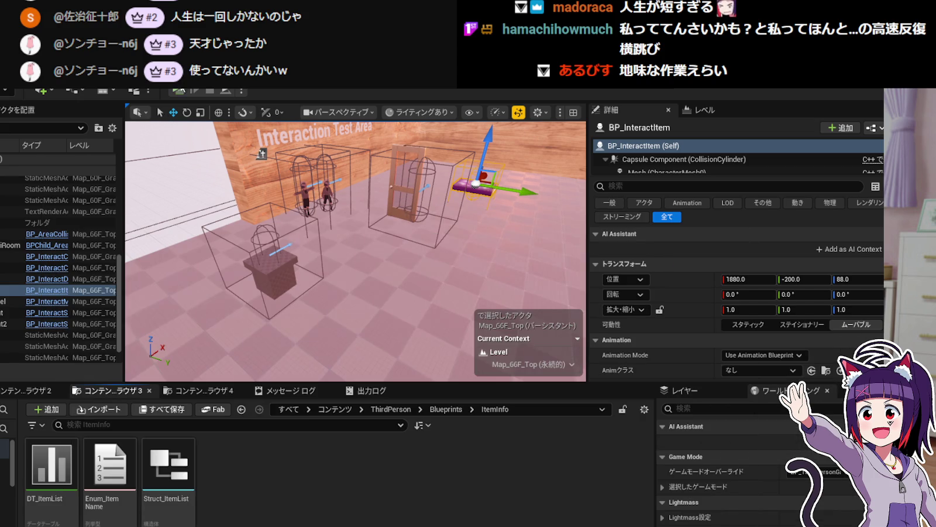
left_click(177, 92)
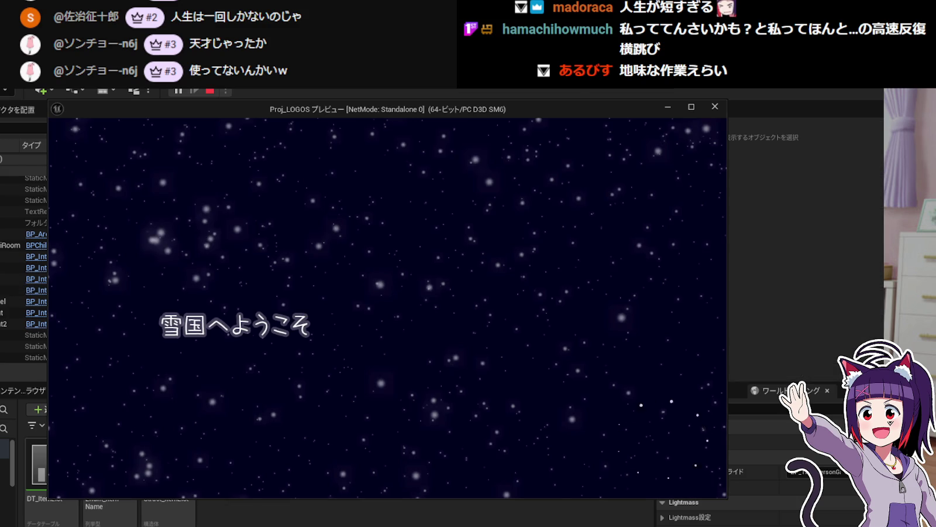
Walk onto the cube, move to the Debug Room, and pick up the cone item.
key("w")
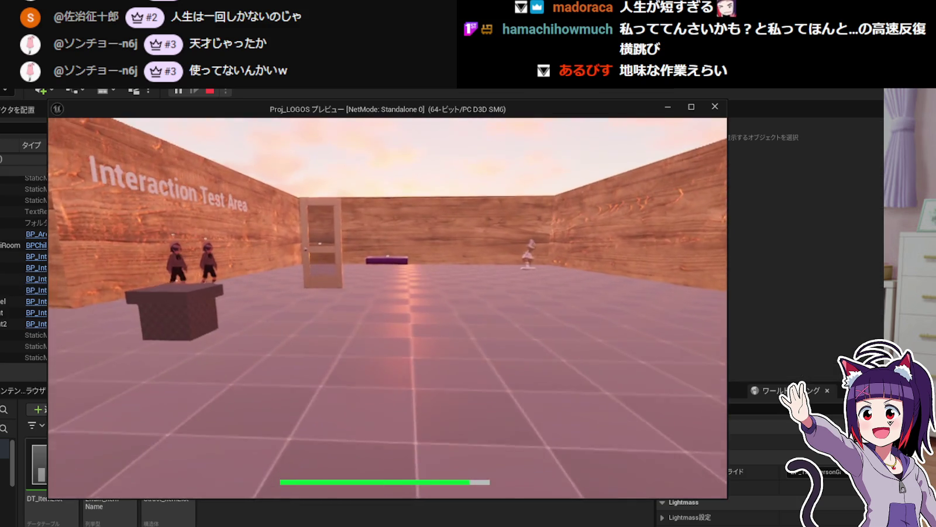
key("w")
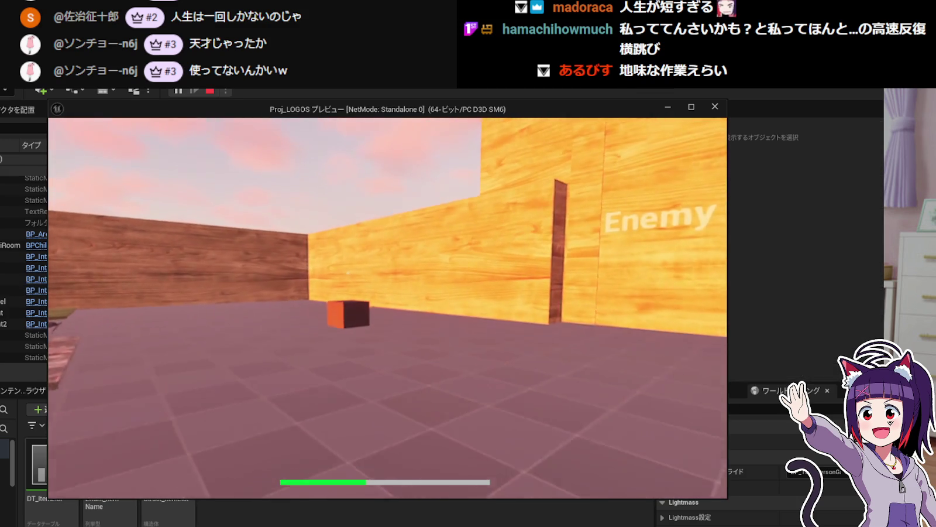
key("w")
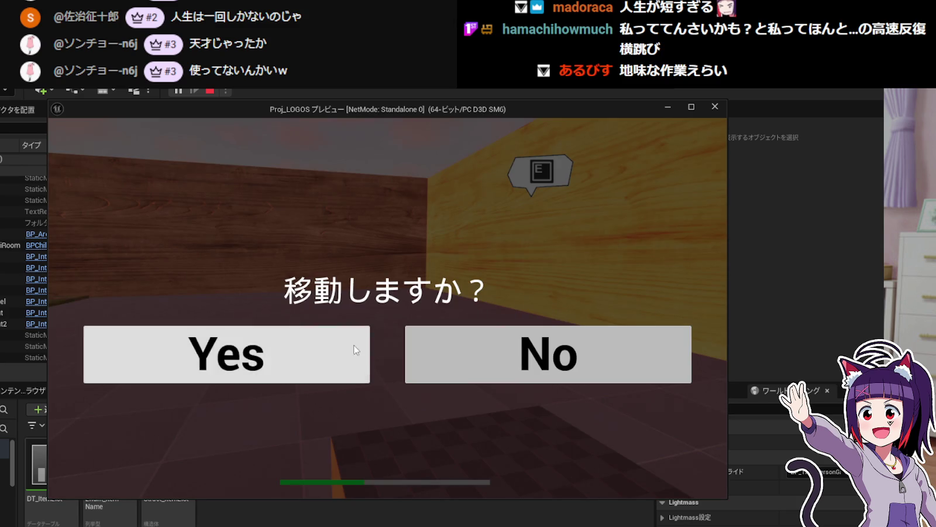
left_click(364, 341)
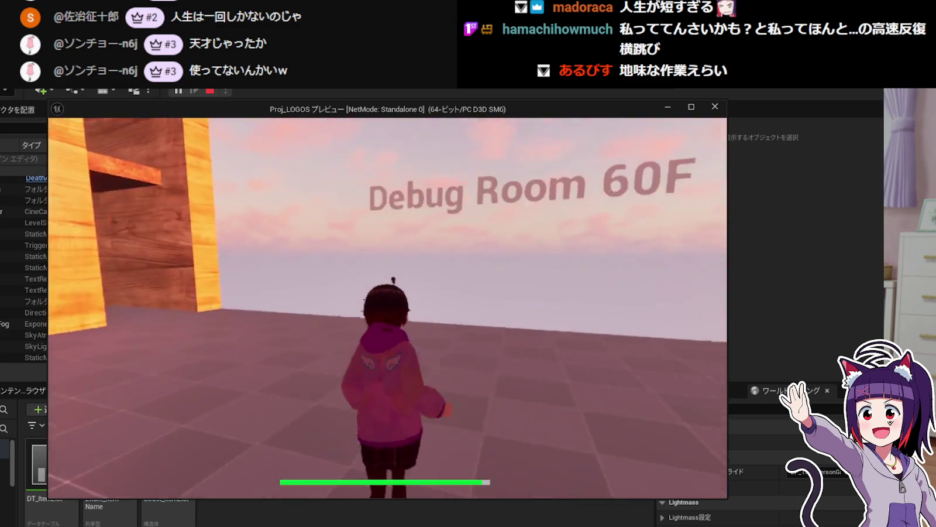
key("w")
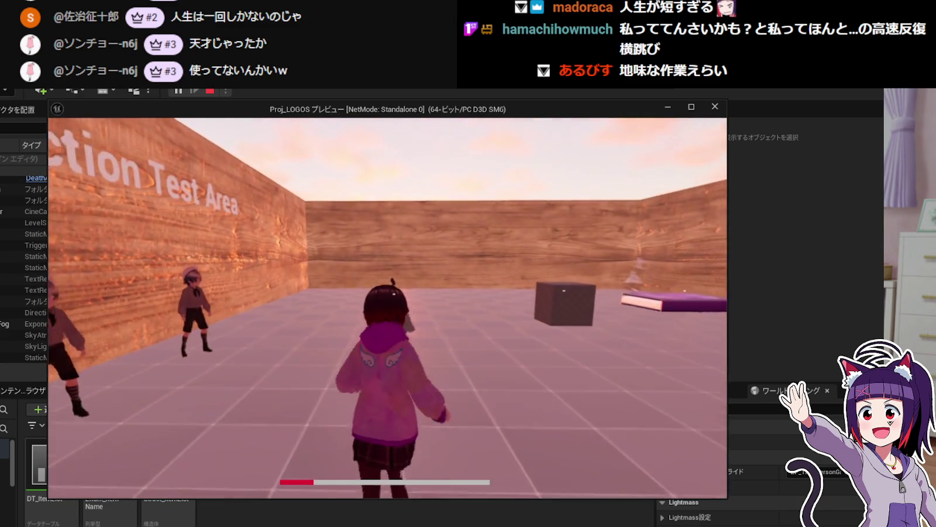
key("w")
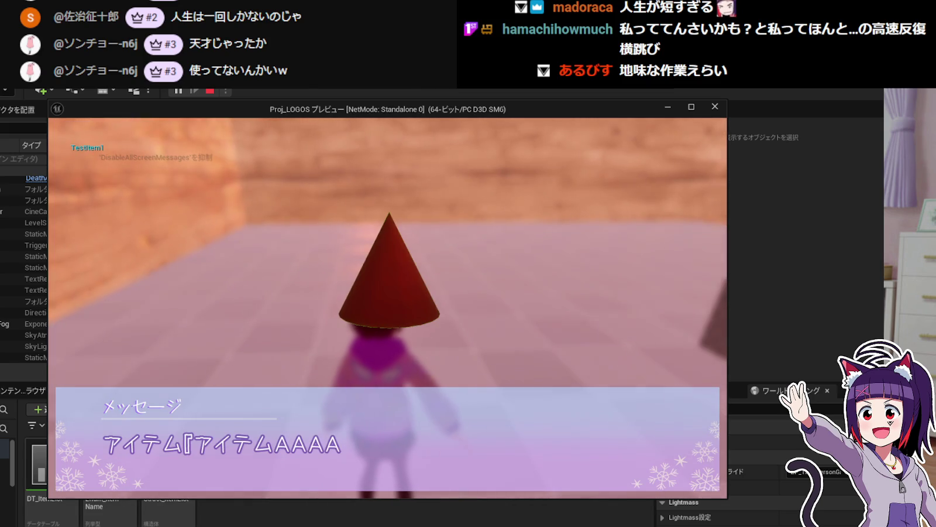
key("e")
Pick up TestItem2 and the diary book, viewing the item descriptions.
key("w")
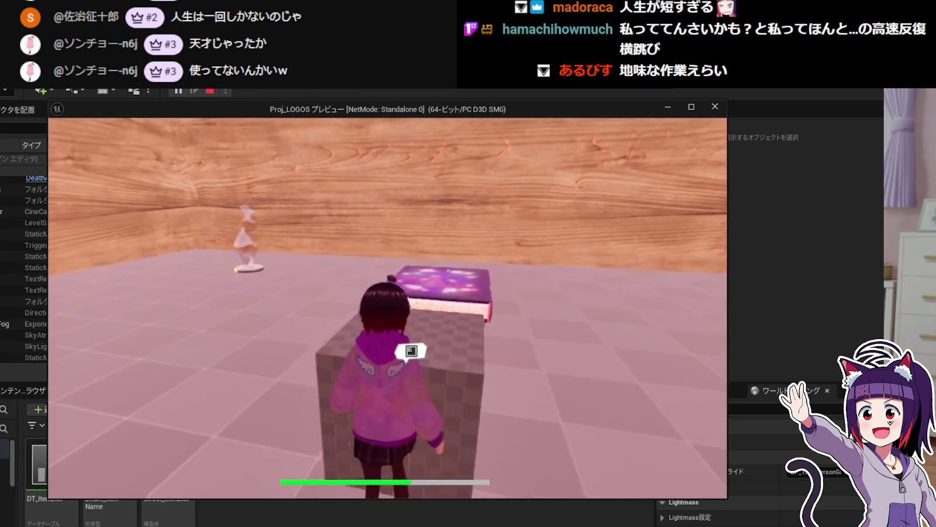
key("e")
key("w")
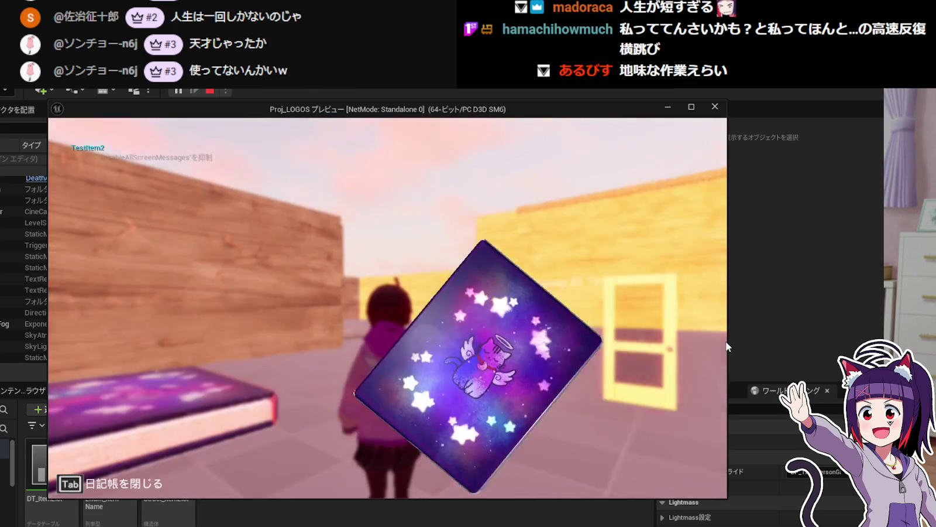
key("e")
left_click(228, 194)
left_click(237, 229)
key("Tab")
Run to the dark box to change area, check the inventory, then stop the play test.
key("w")
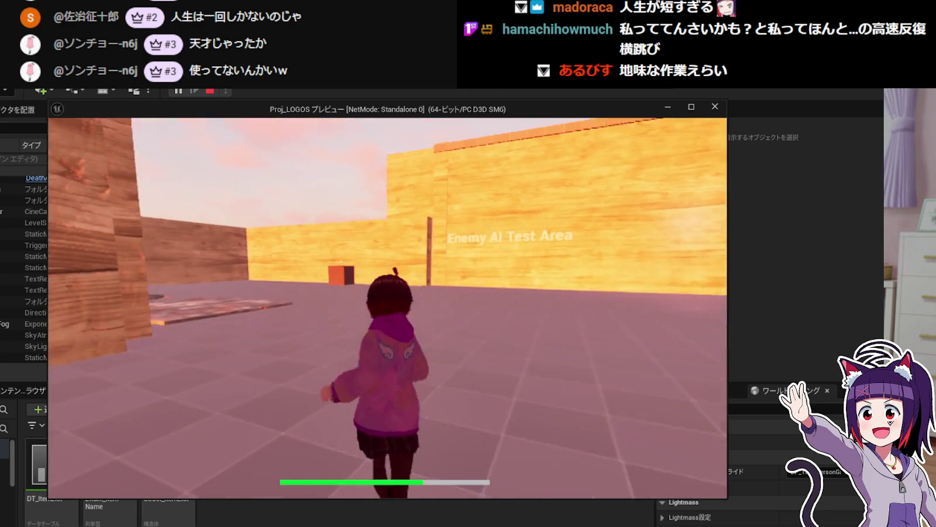
key("w")
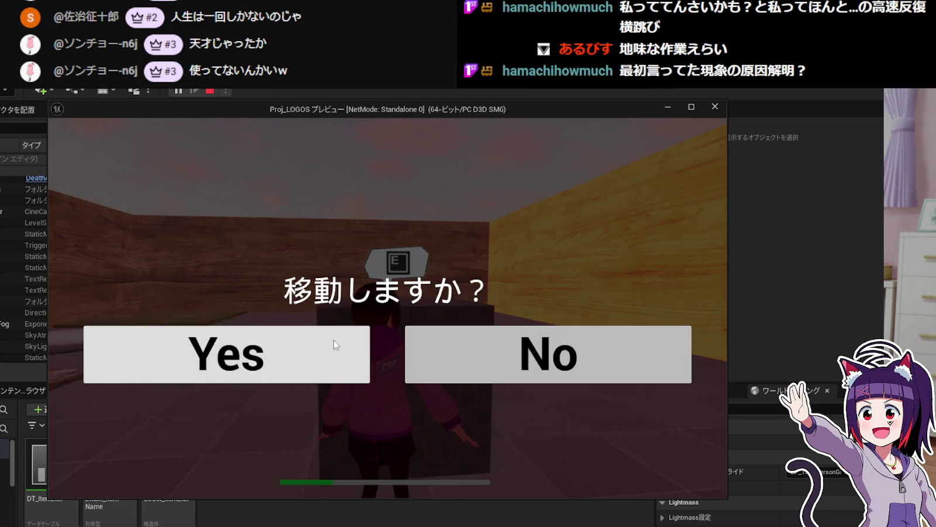
left_click(333, 344)
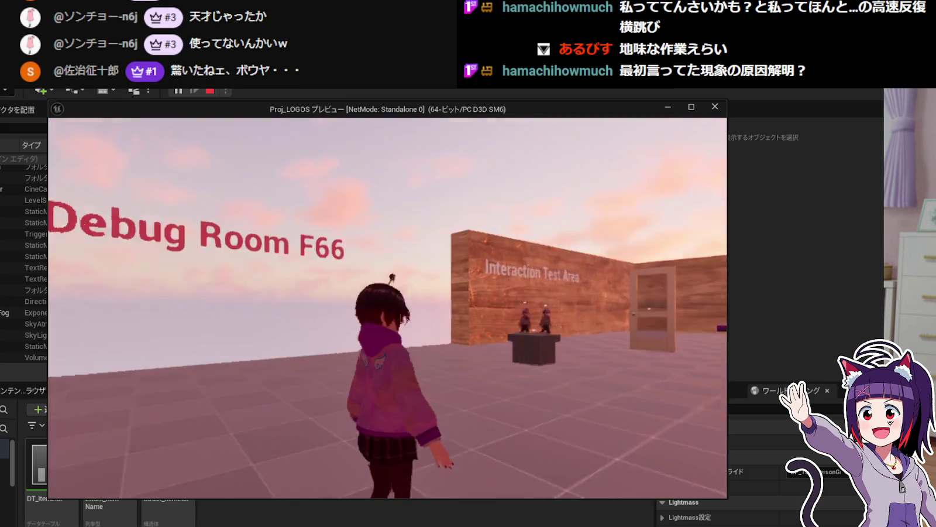
key("Tab")
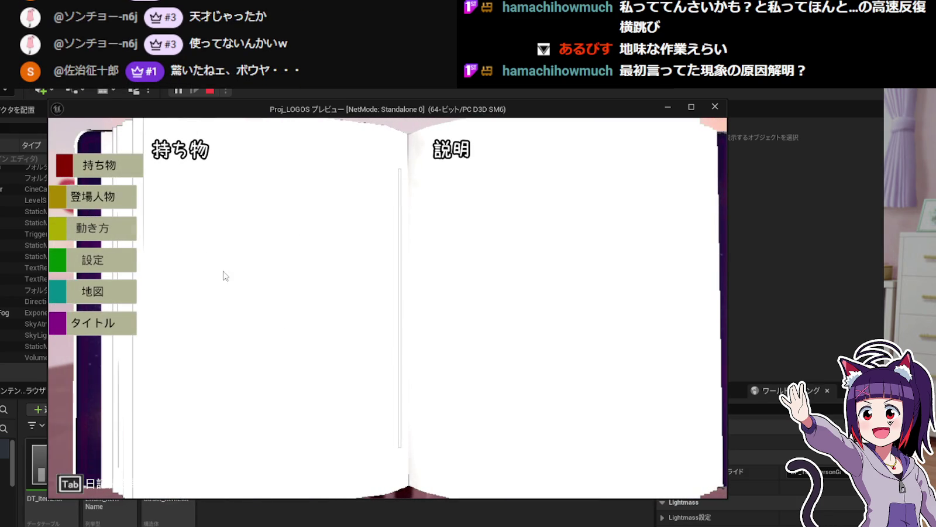
key("Escape")
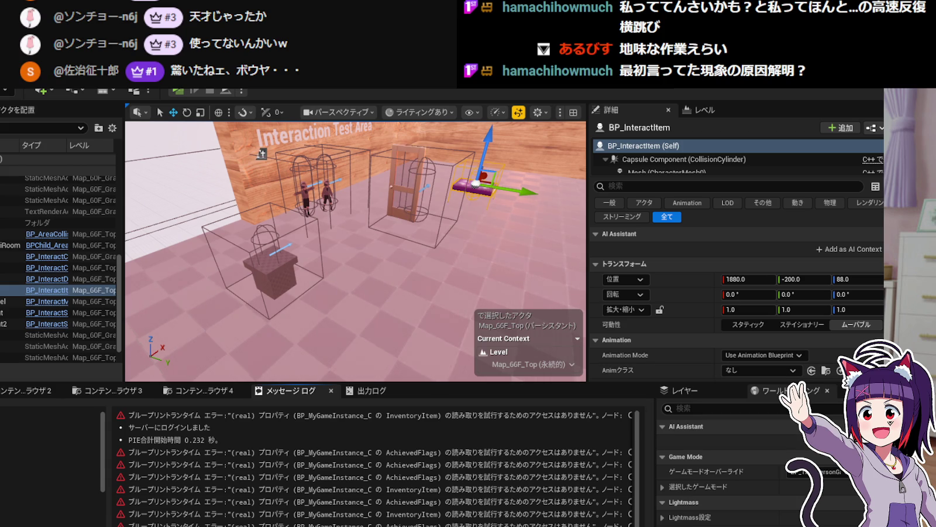
Return to BP_InteractItem, reveal the Game Instance node, and bring up the item enum editors.
key("alt+Tab")
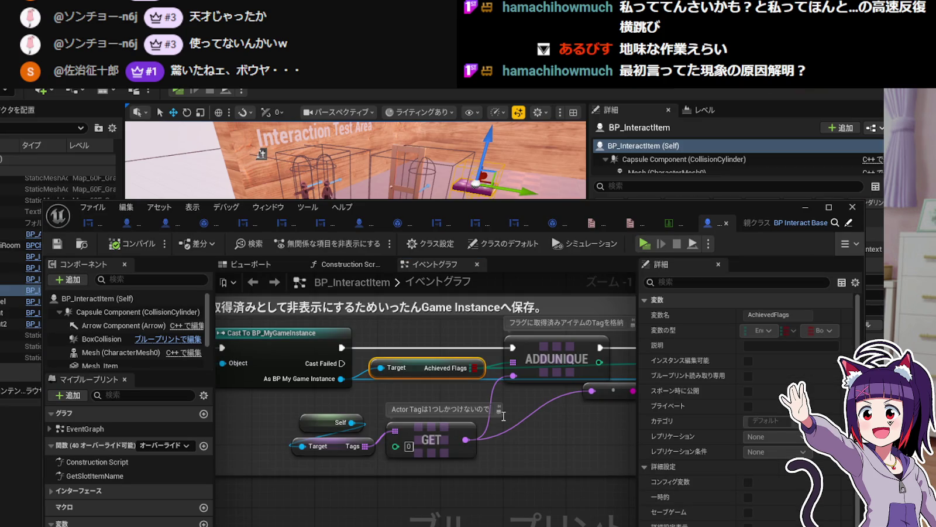
left_click_drag(286, 419, 388, 422)
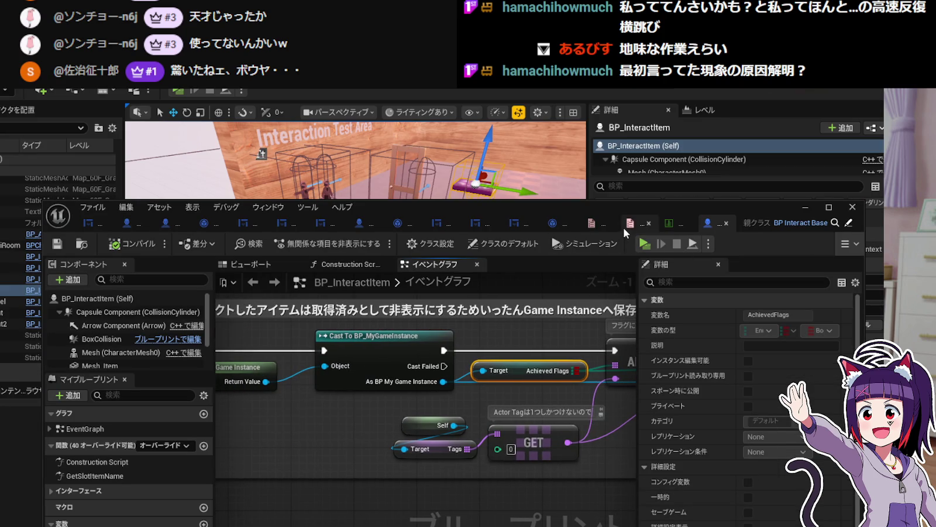
left_click(624, 228)
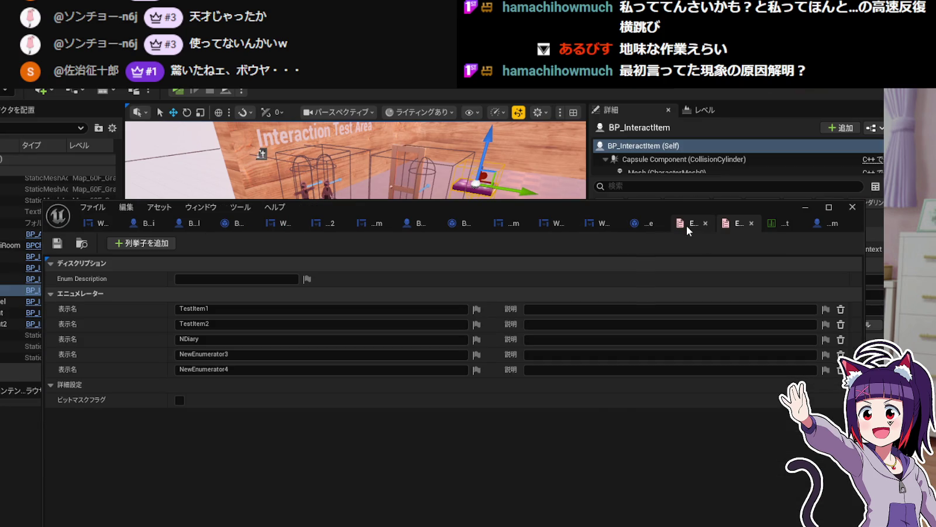
left_click(686, 224)
In BP_MyGameInstance, make AchievedFlags an Array of Name.
left_click(629, 223)
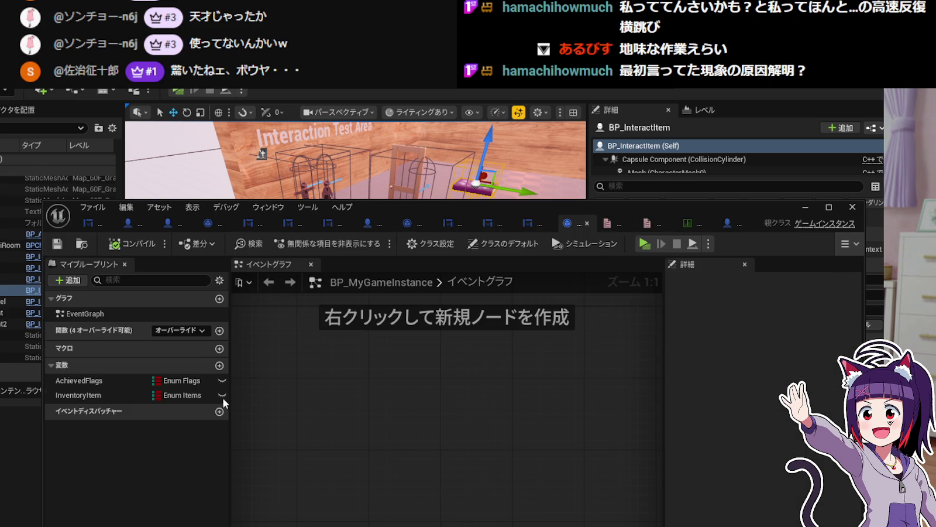
left_click(182, 380)
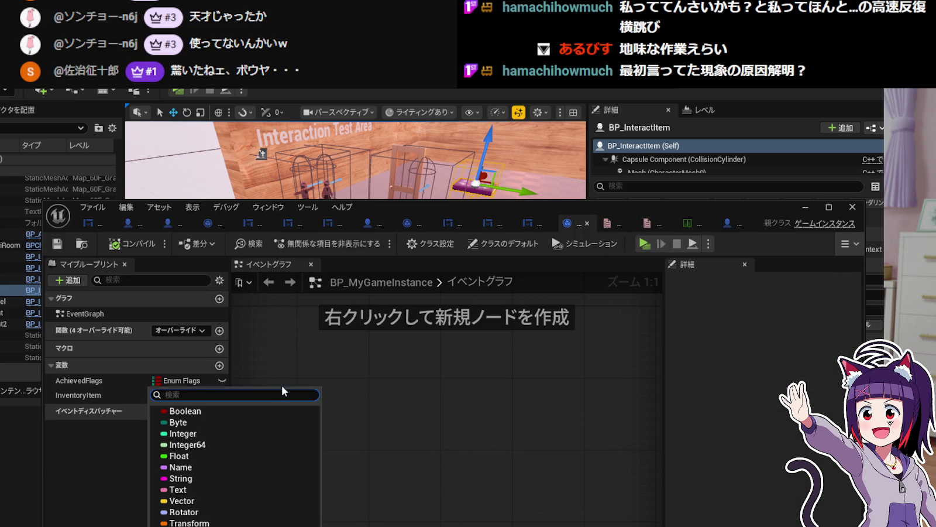
left_click(179, 467)
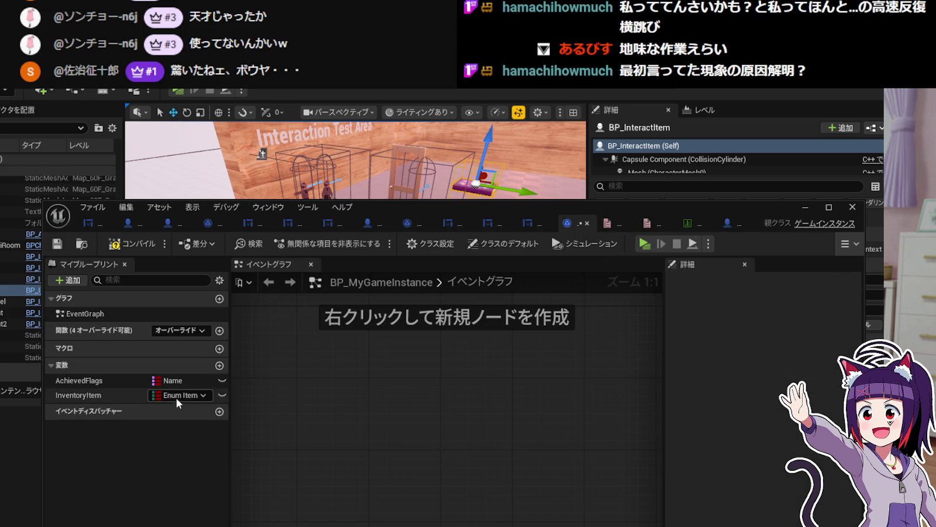
left_click(210, 383)
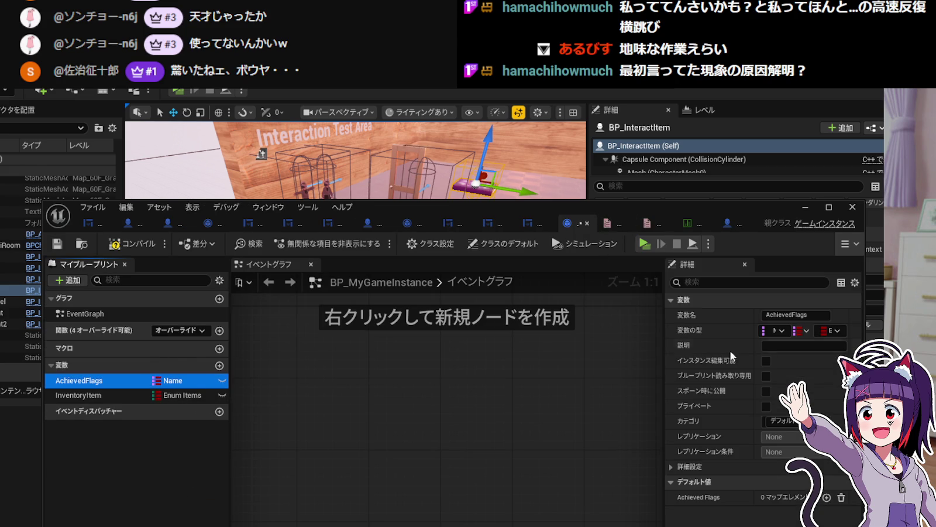
left_click(829, 330)
left_click(801, 330)
left_click(801, 330)
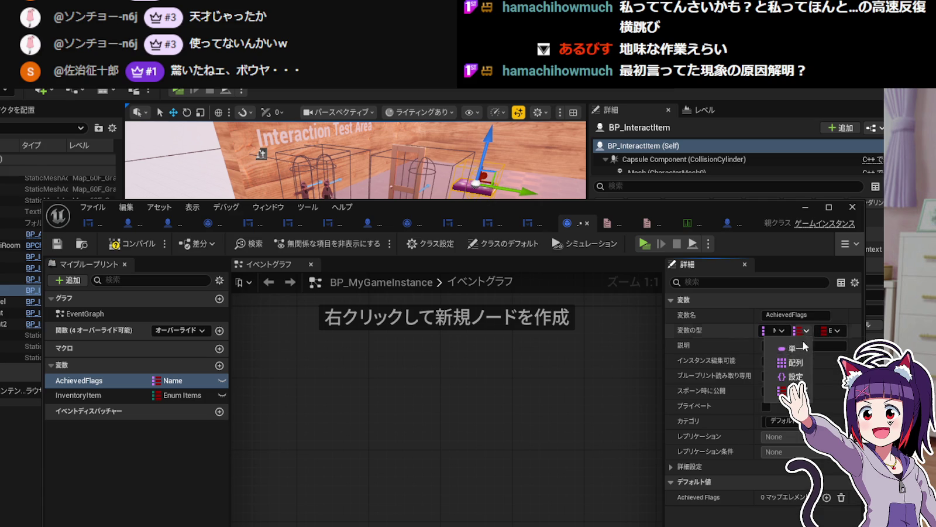
left_click(794, 364)
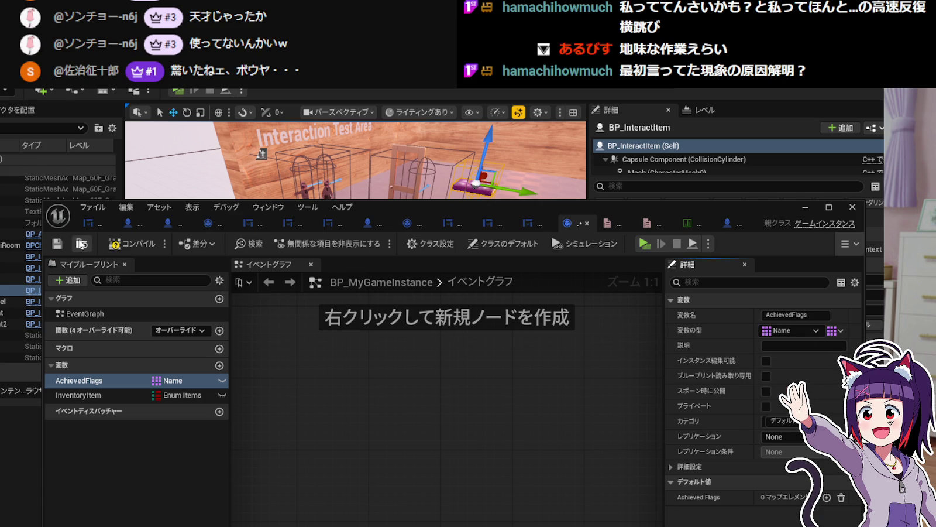
Compile the game instance Blueprint and start a new play test.
left_click(115, 243)
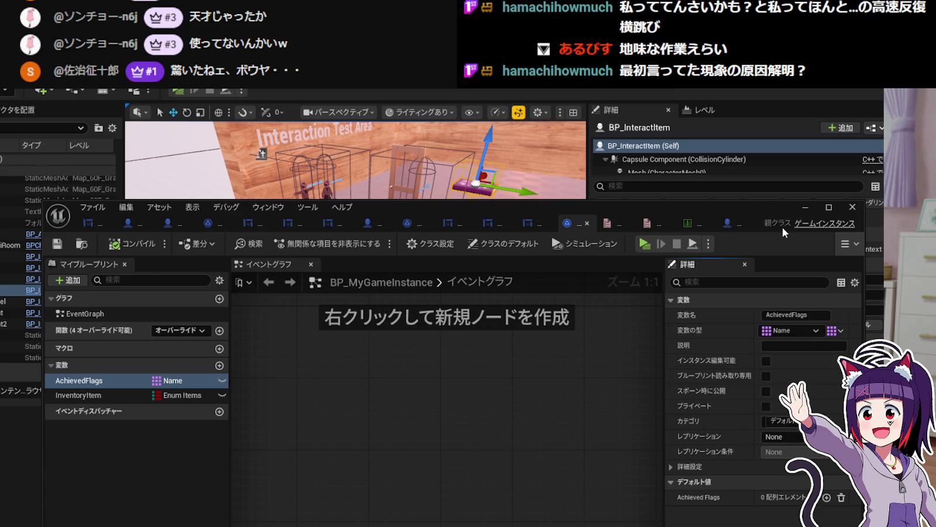
left_click(802, 209)
left_click(176, 91)
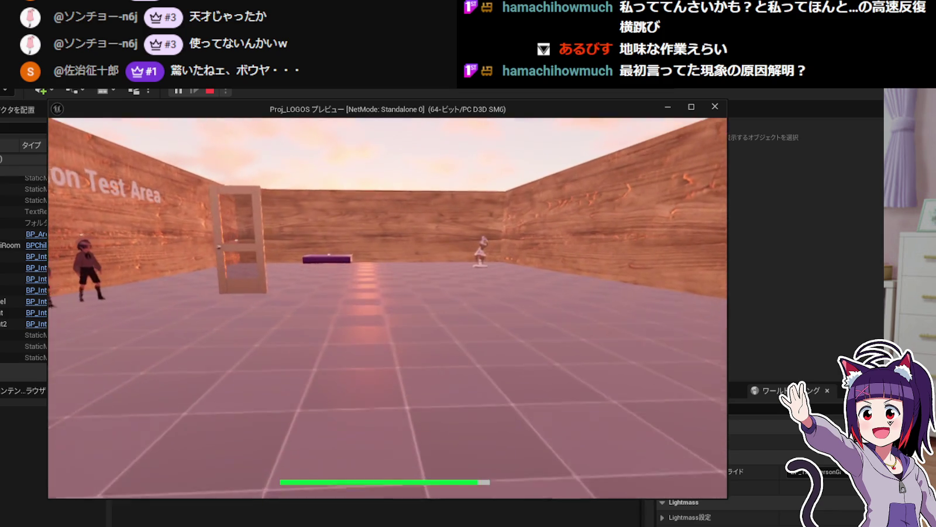
Walk onto the orange cube and confirm travelling to the other area.
key("w")
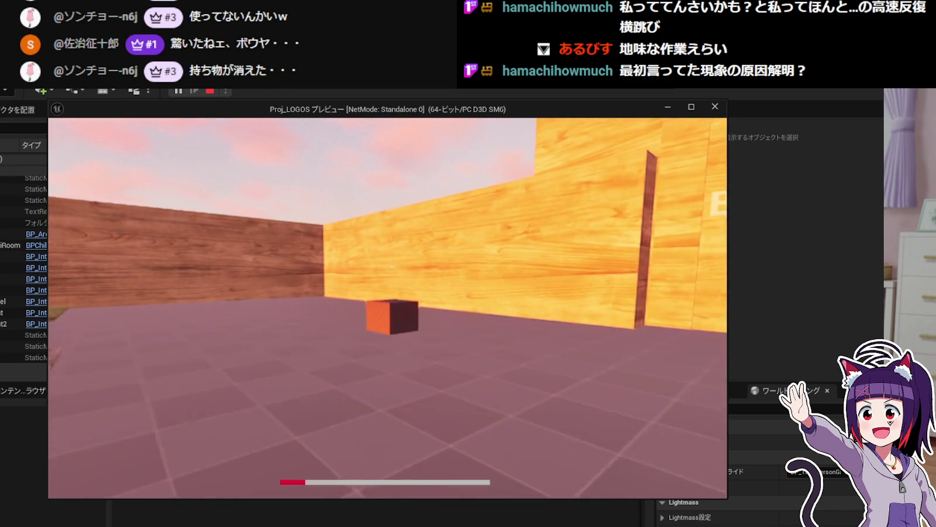
key("w")
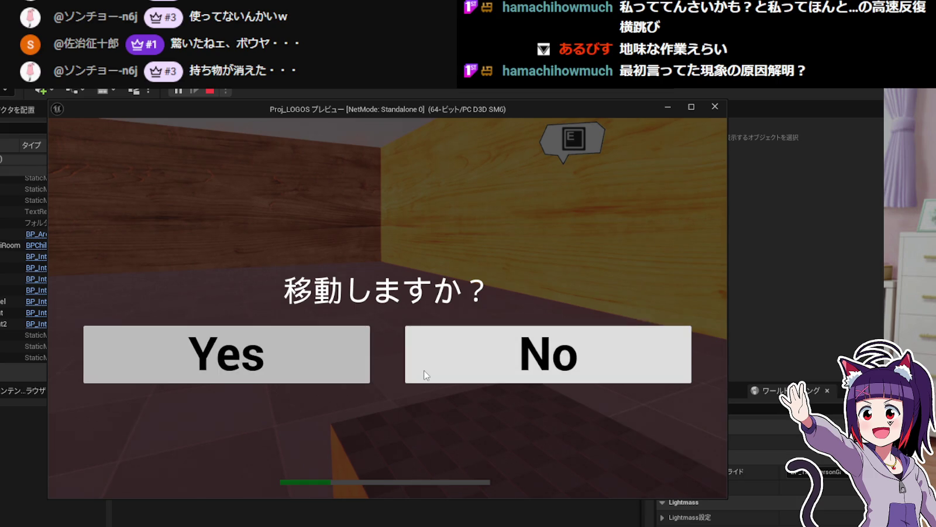
left_click(425, 375)
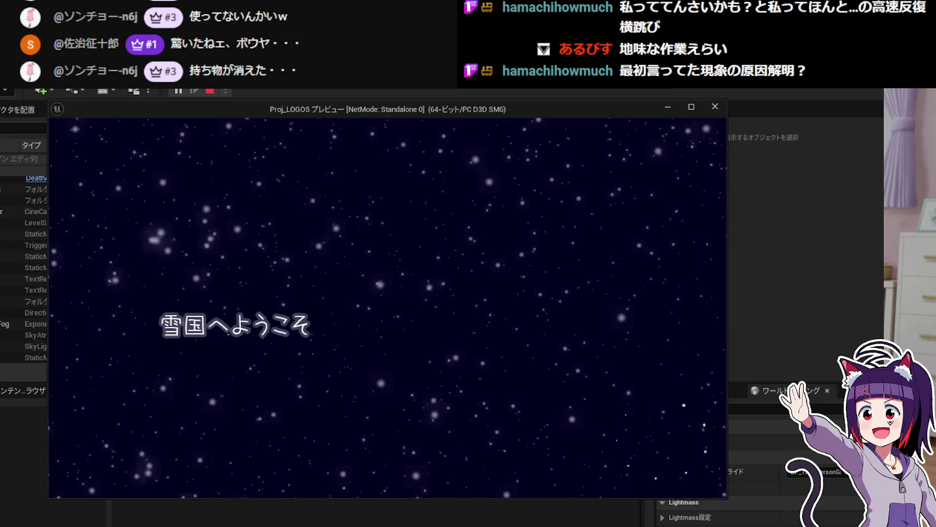
Pick up item A from the cone and the cube, then view the second item's description in the diary.
key("w")
key("w")
key("e")
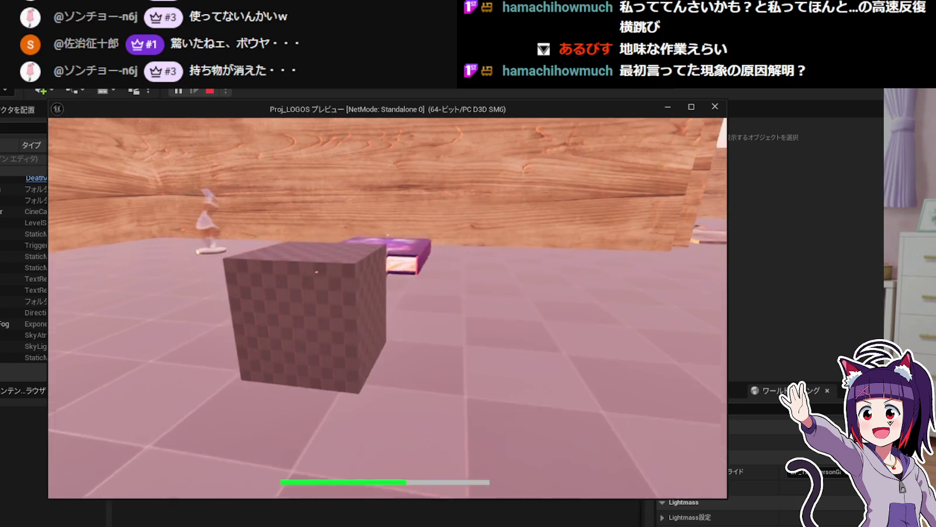
key("w")
key("e")
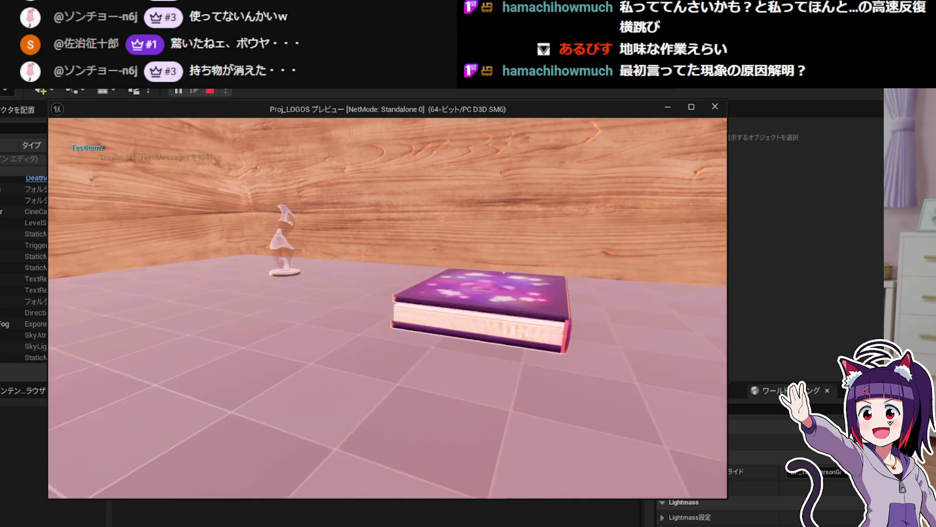
key("Tab")
left_click(242, 222)
key("Tab")
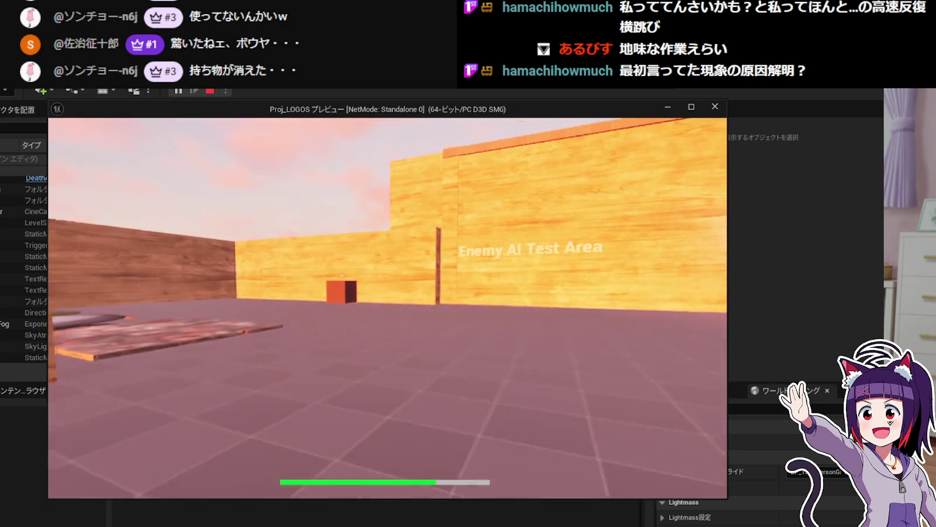
Travel onward via the orange cube, find the diary inventory empty, and stop the preview.
key("w")
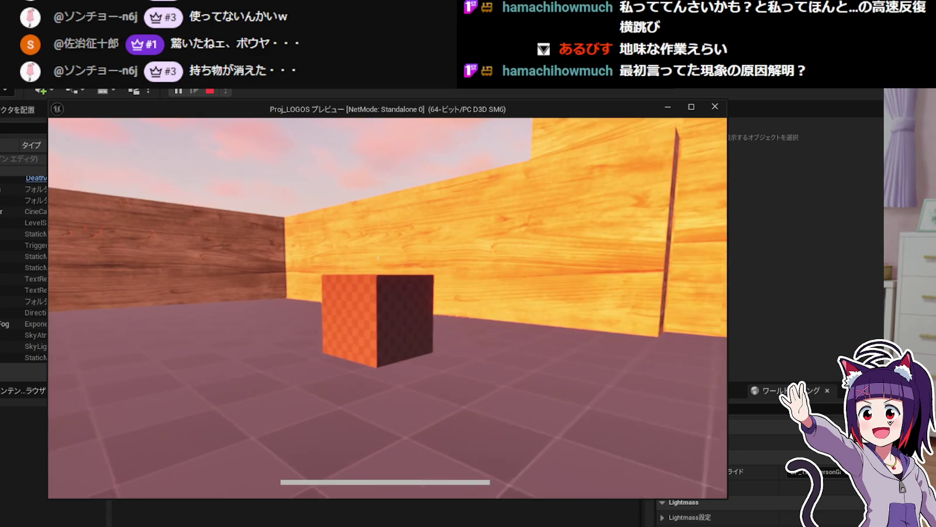
key("w")
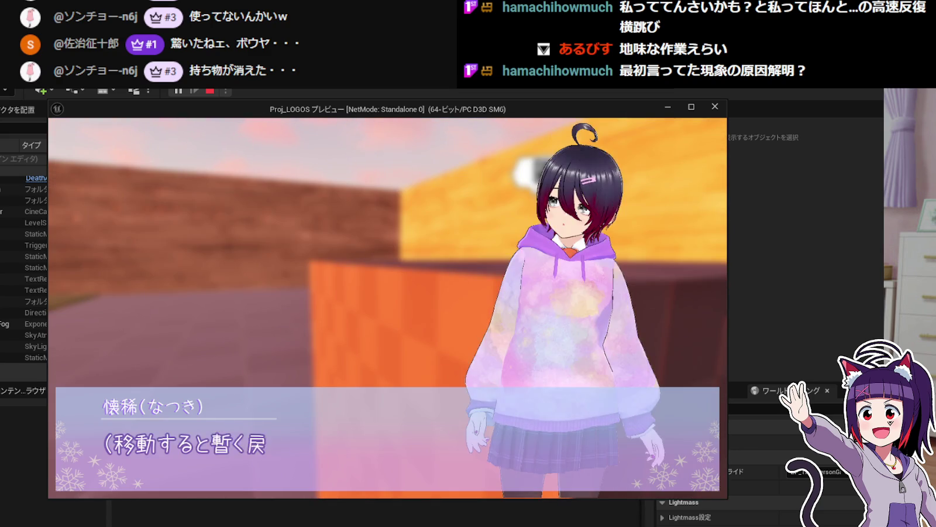
left_click(156, 356)
left_click(347, 381)
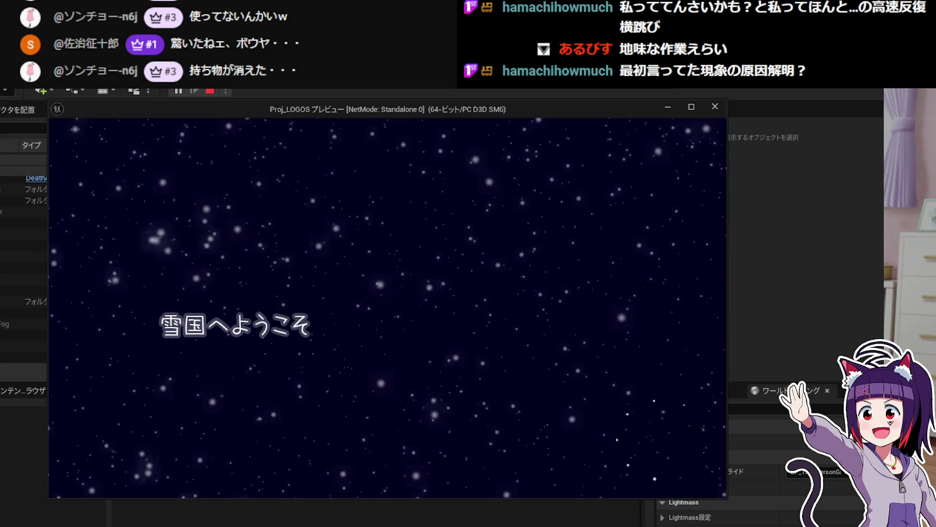
key("Tab")
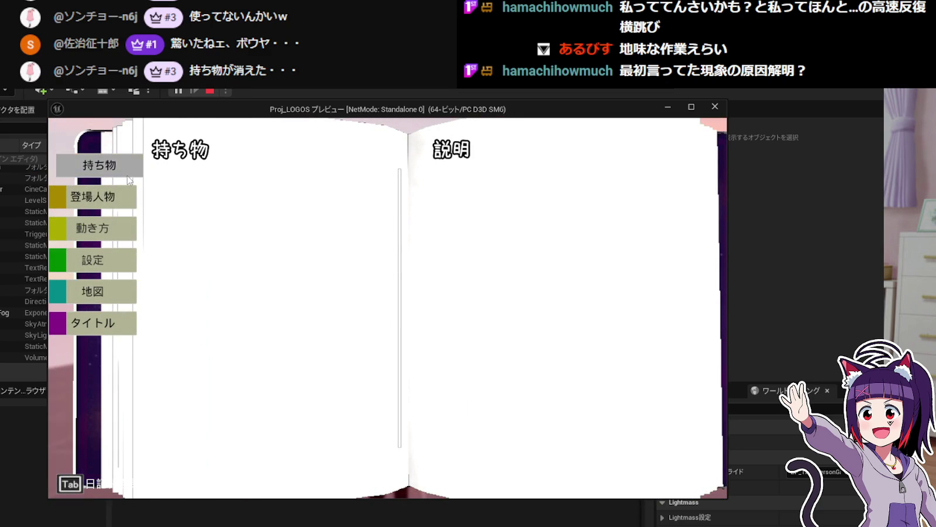
key("Escape")
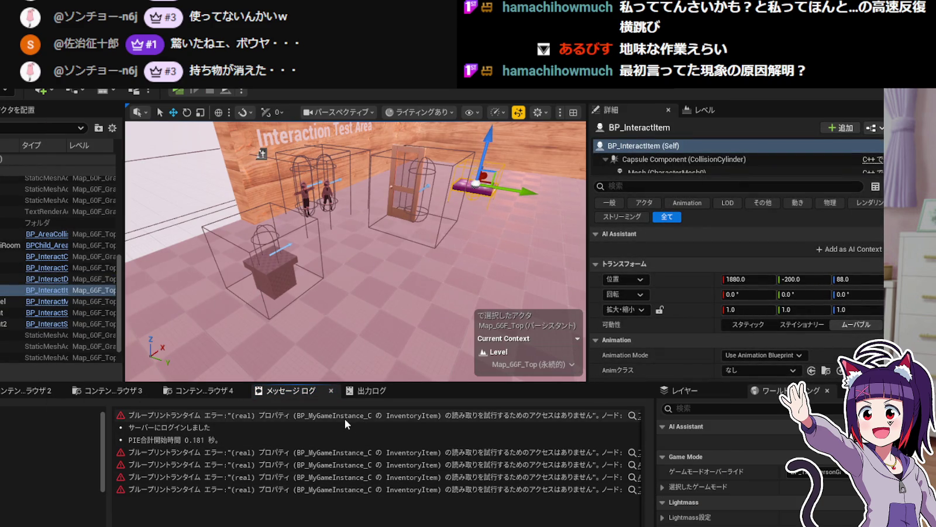
Inspect two of the InventoryItem read-access errors in the Message Log.
left_click(235, 413)
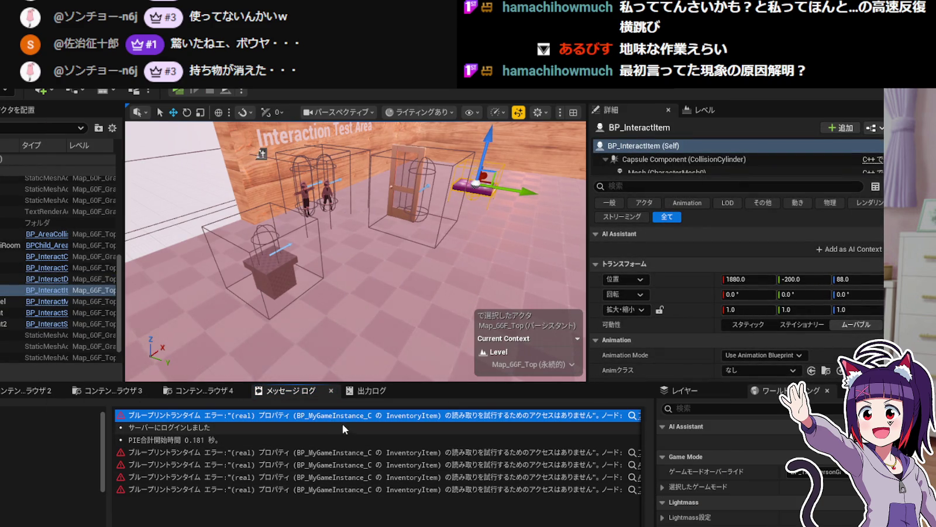
left_click(351, 452)
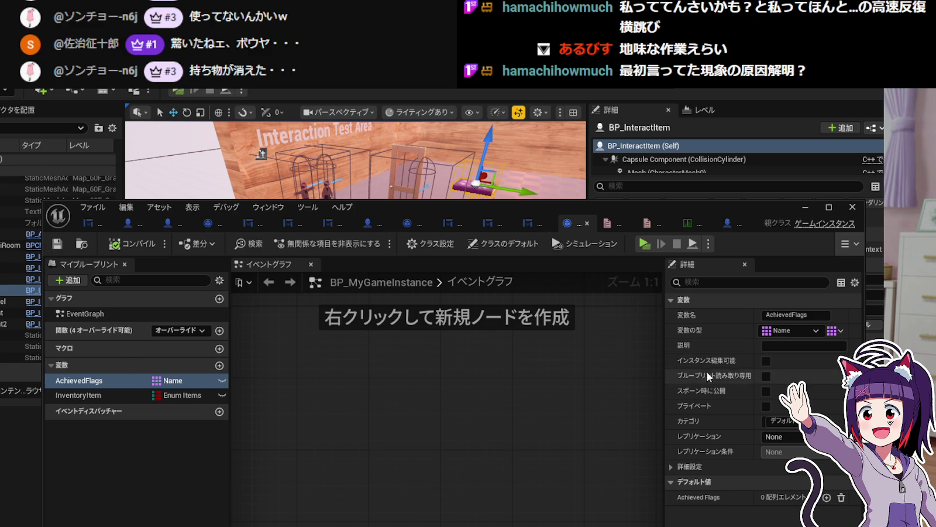
Check the debug flags enum, then review BP_InteractItem's nodes that save the actor tag to Achieved Flags.
left_click(606, 223)
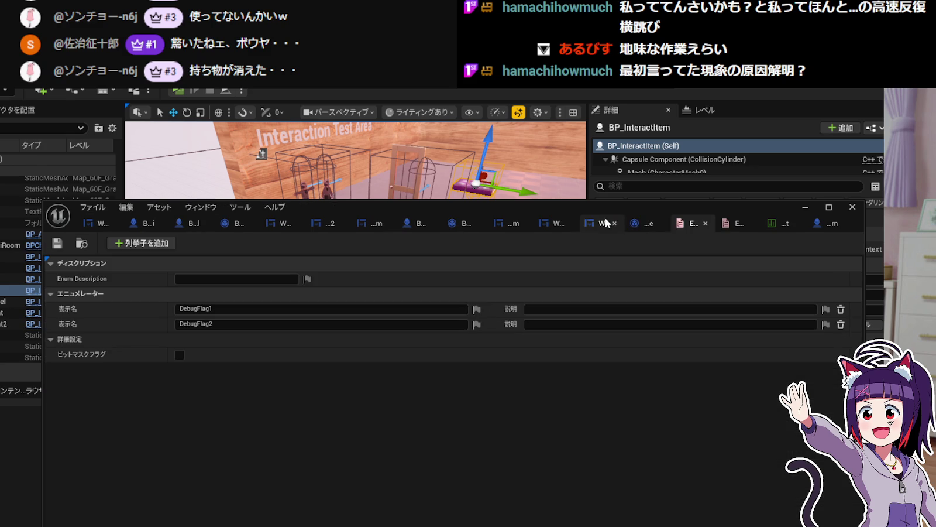
left_click(812, 221)
mouse_move(561, 346)
left_mouse_down()
mouse_move(474, 342)
mouse_move(629, 351)
left_mouse_up()
left_click_drag(394, 412, 505, 410)
mouse_move(445, 353)
left_mouse_down()
mouse_move(376, 382)
mouse_move(393, 357)
mouse_move(329, 356)
left_mouse_up()
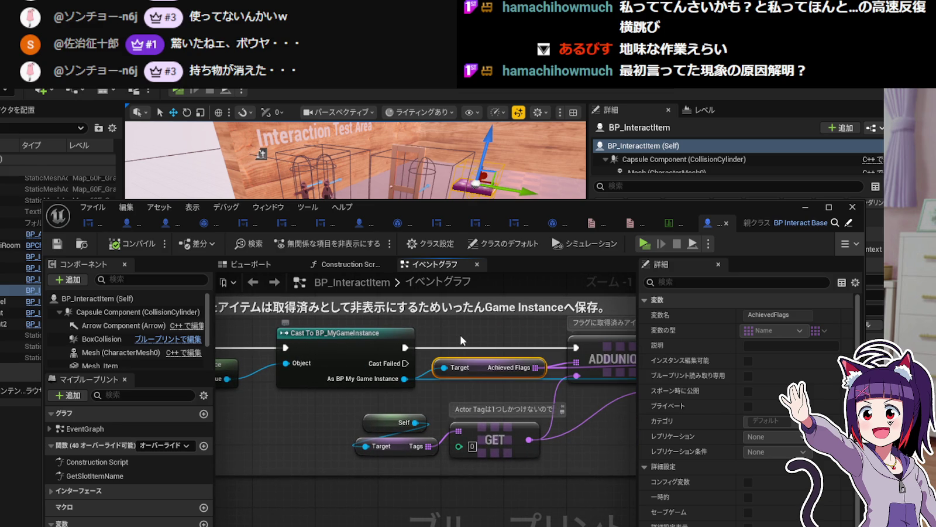
mouse_move(465, 344)
left_mouse_down()
mouse_move(423, 346)
mouse_move(448, 343)
left_mouse_up()
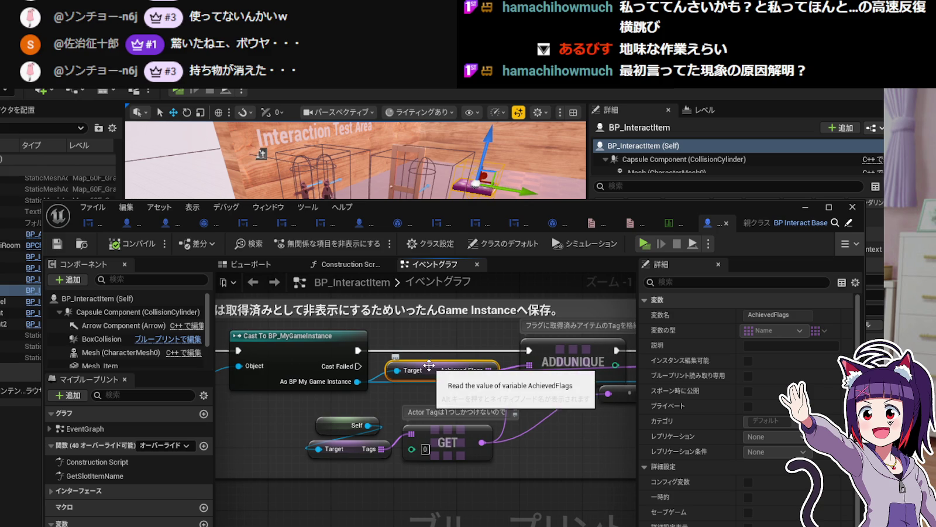
left_click(231, 386)
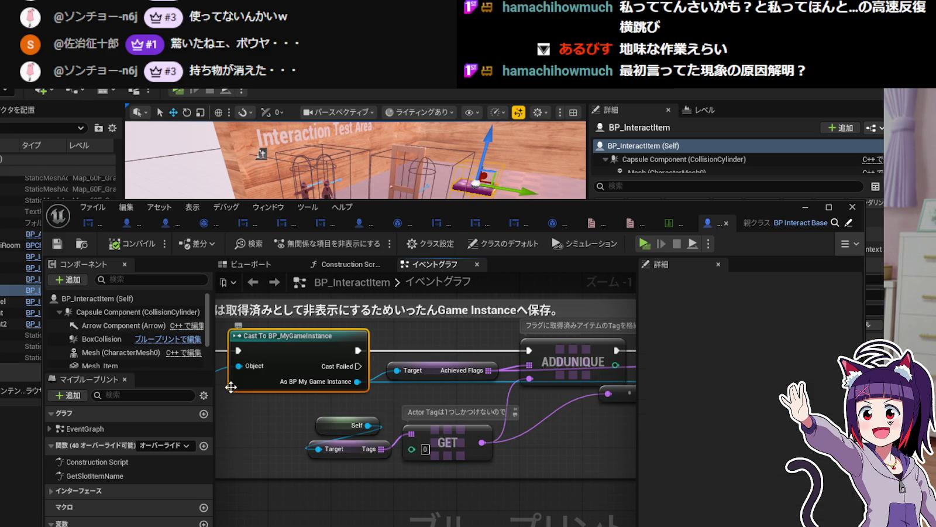
left_click(426, 372)
left_click_drag(466, 343, 464, 338)
mouse_move(457, 371)
left_mouse_down()
mouse_move(393, 359)
mouse_move(391, 372)
left_mouse_up()
left_click(272, 388)
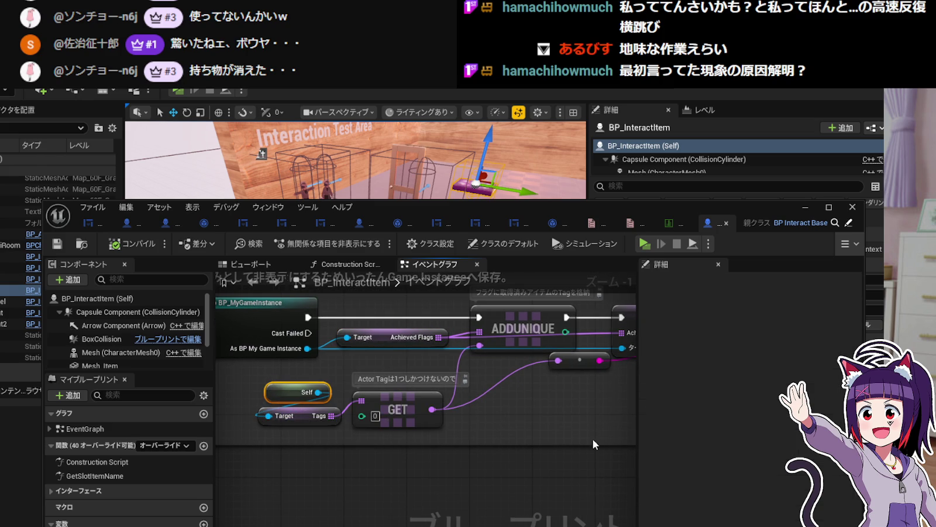
Look over the item data table, item enum, diary widget designer and BP_MyGameInstance variables.
left_click(663, 225)
left_click(643, 225)
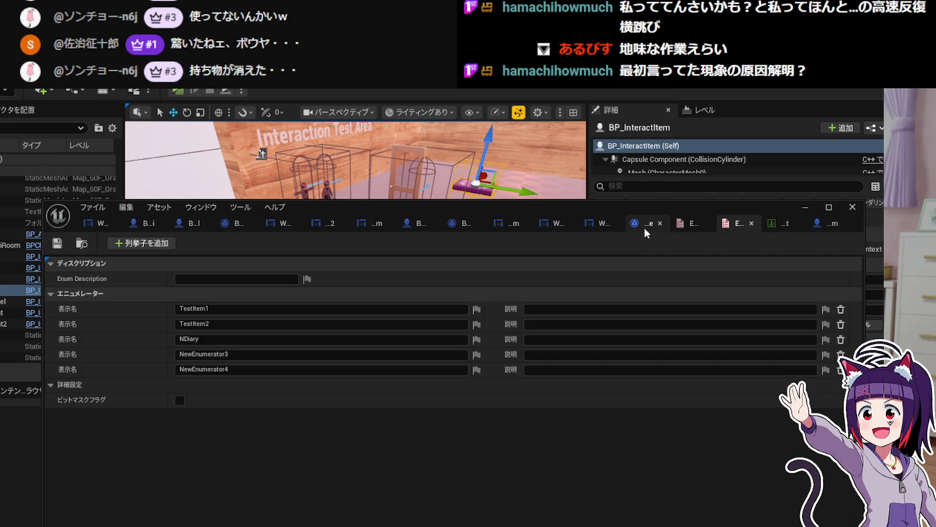
left_click(597, 222)
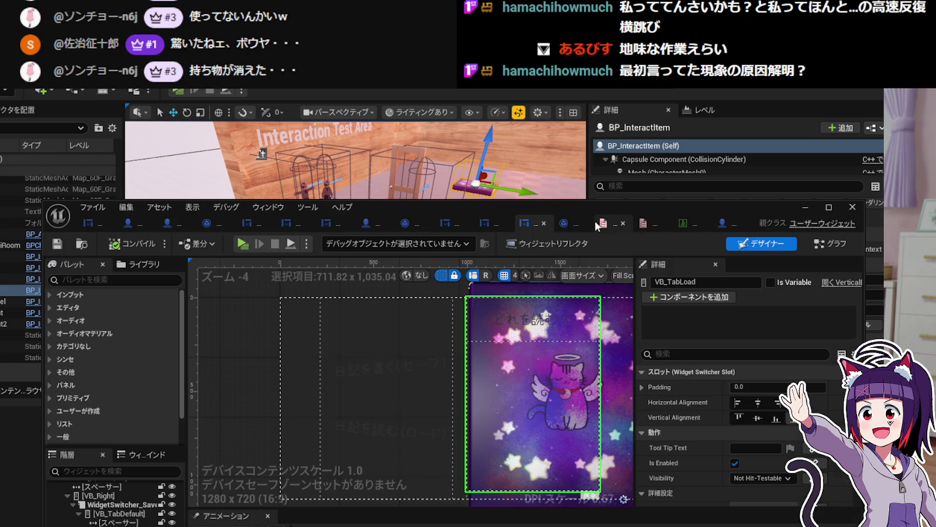
left_click(565, 224)
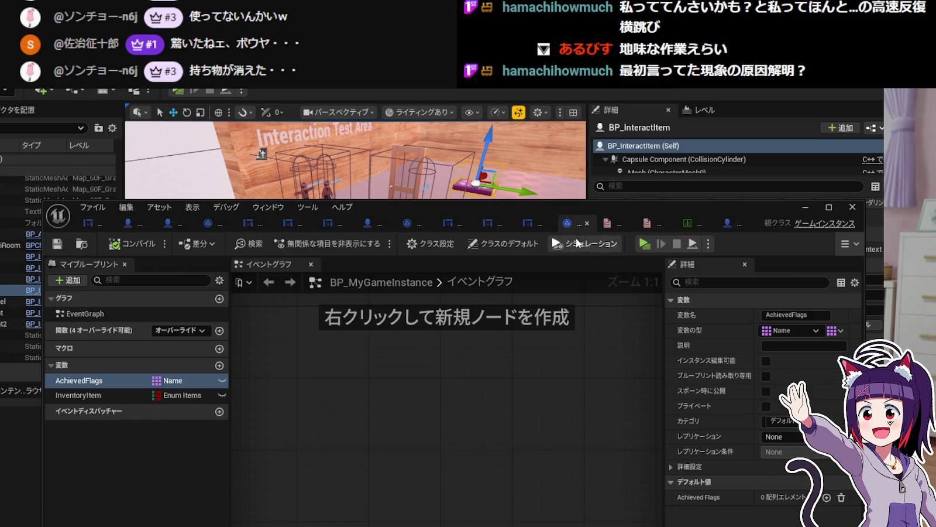
Change InventoryItem to a Name array, compile BP_MyGameInstance, and launch a play preview.
left_click(182, 397)
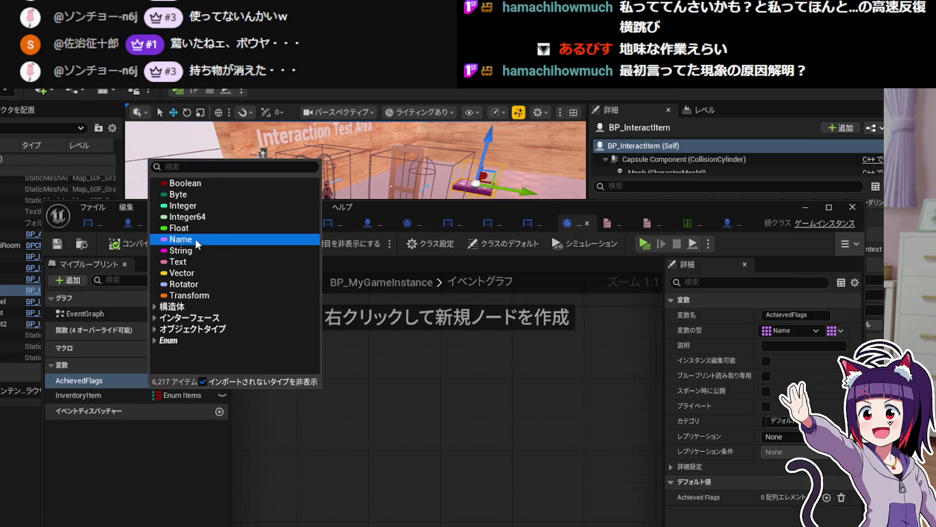
left_click(175, 241)
left_click(836, 330)
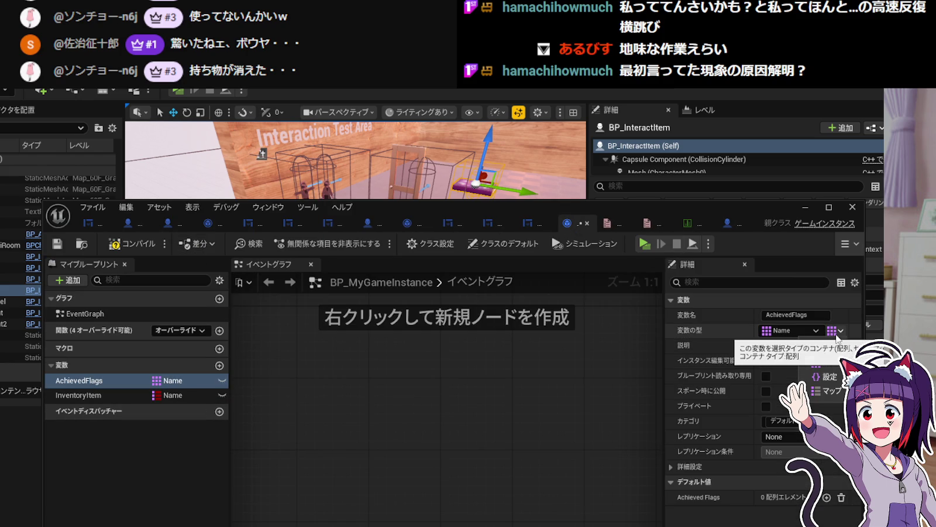
left_click(829, 363)
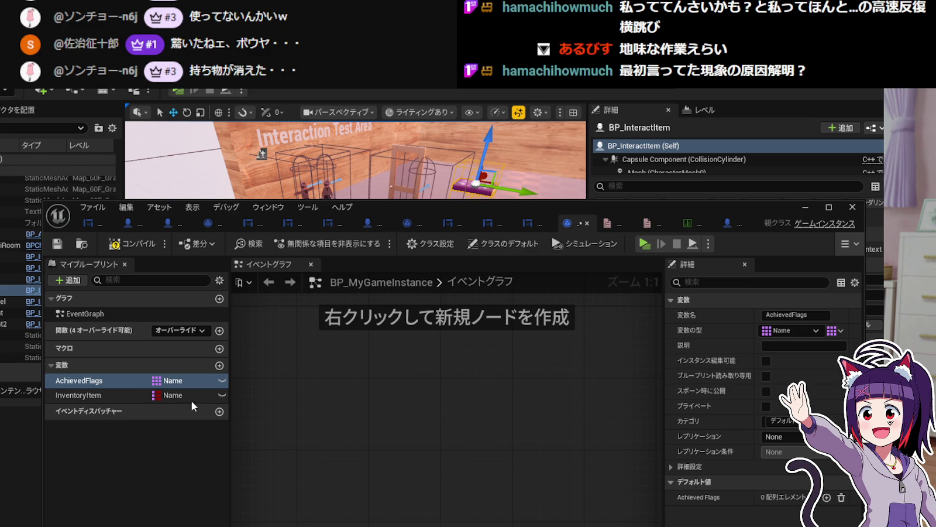
left_click(82, 395)
left_click(772, 330)
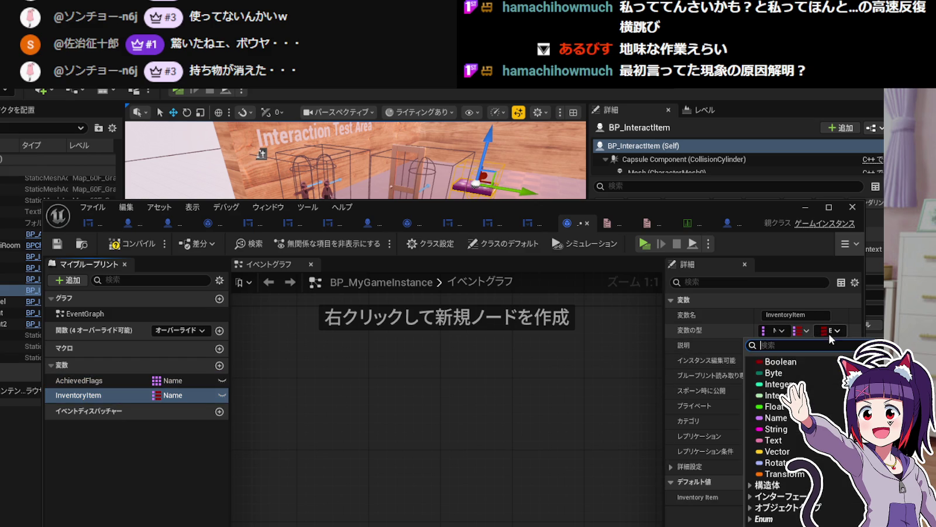
key("Escape")
left_click(802, 330)
left_click(784, 366)
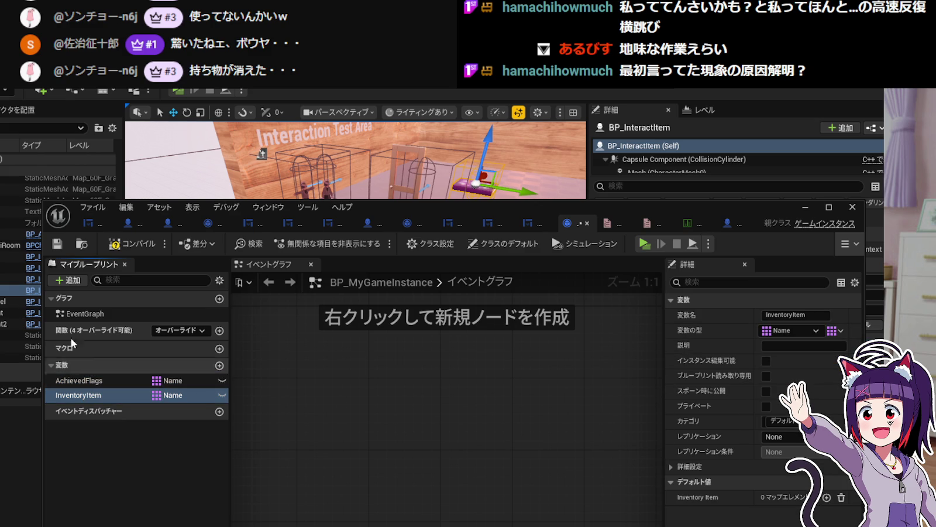
left_click(114, 243)
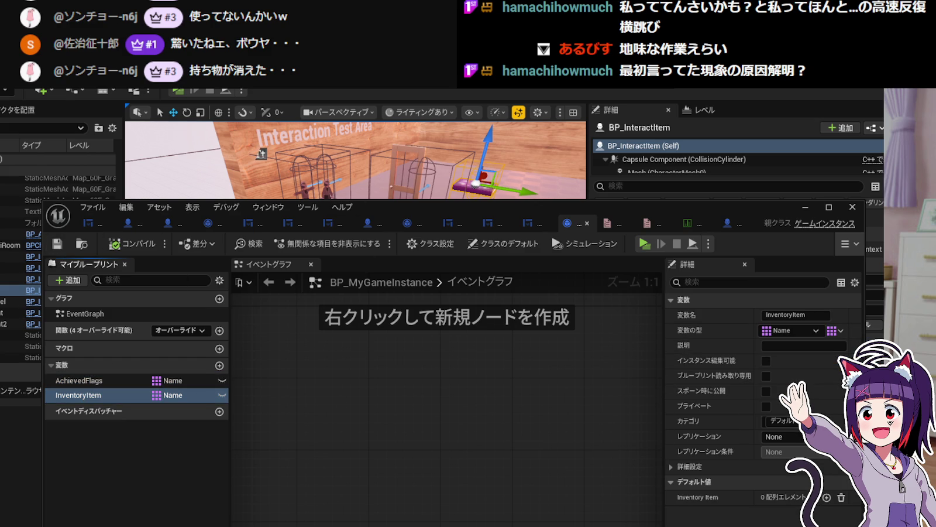
left_click(176, 91)
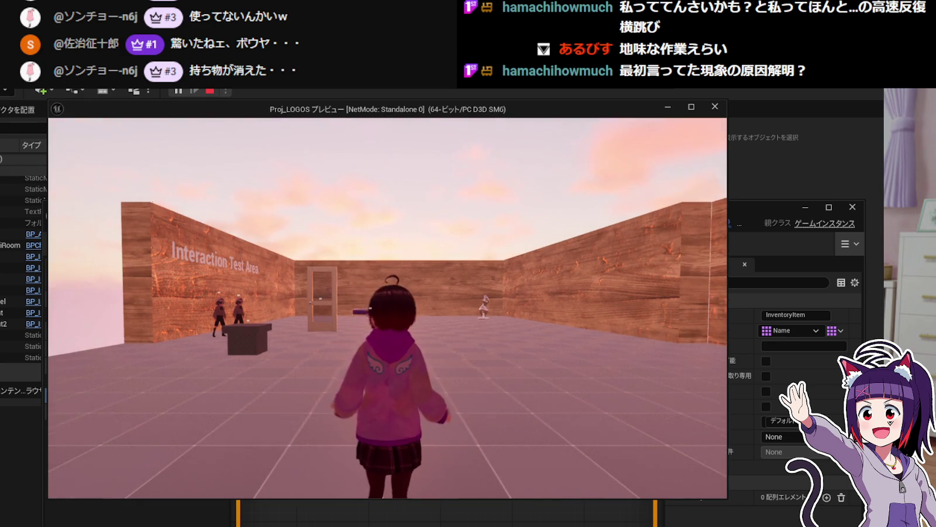
Walk to the box, go through its dialogue, and agree to travel to the snow area.
key("w")
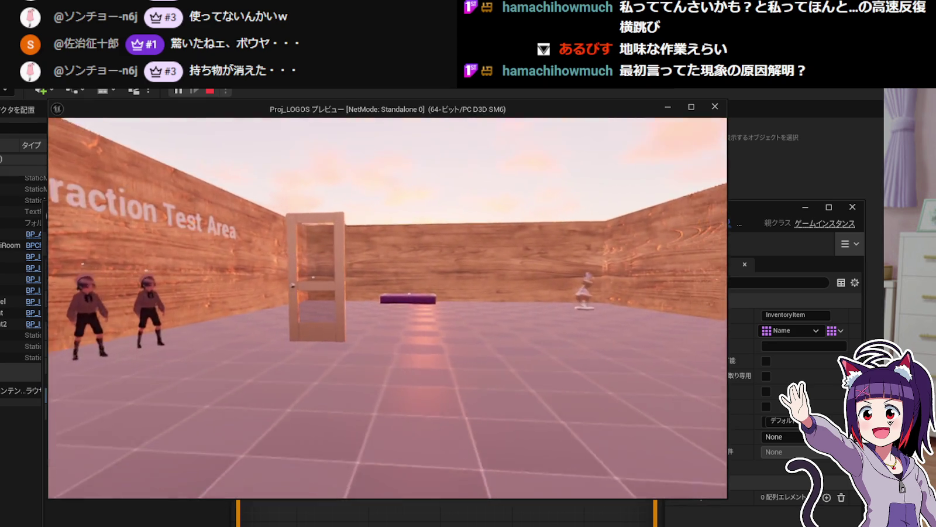
key("w")
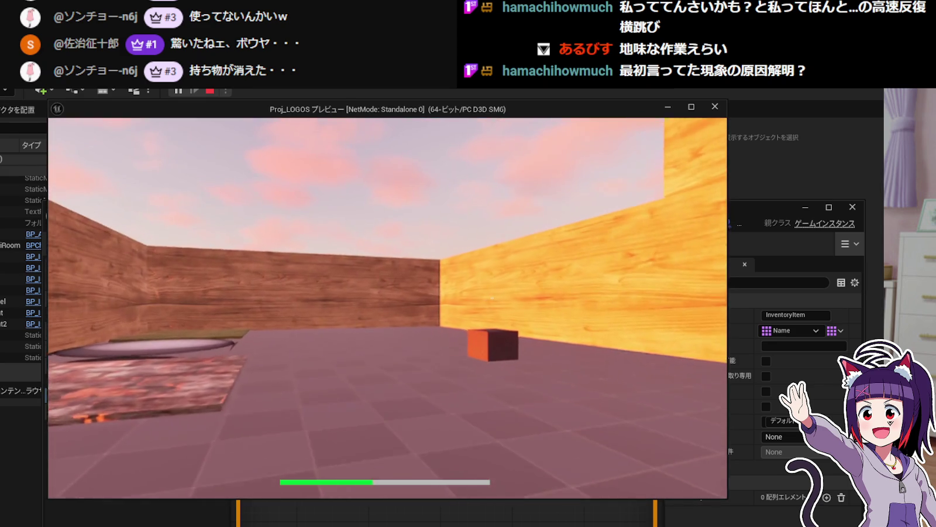
key("w")
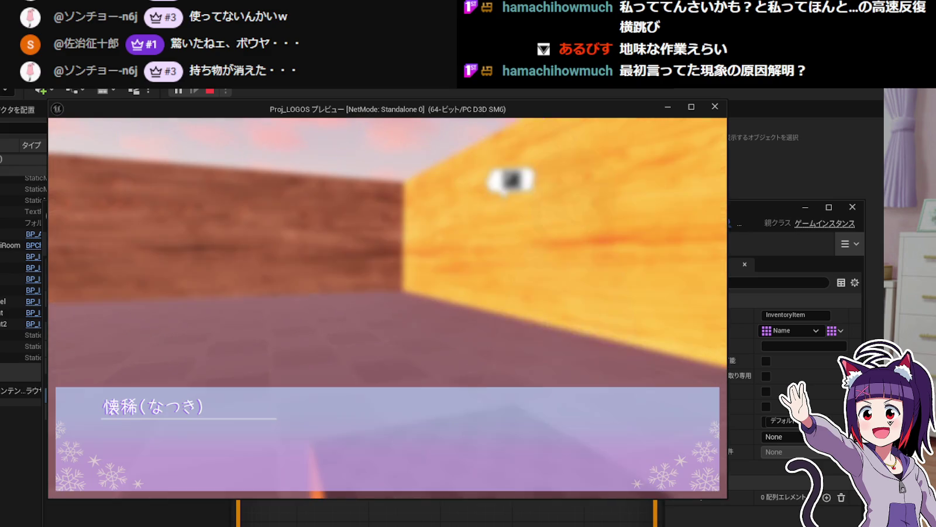
key("e")
key("e")
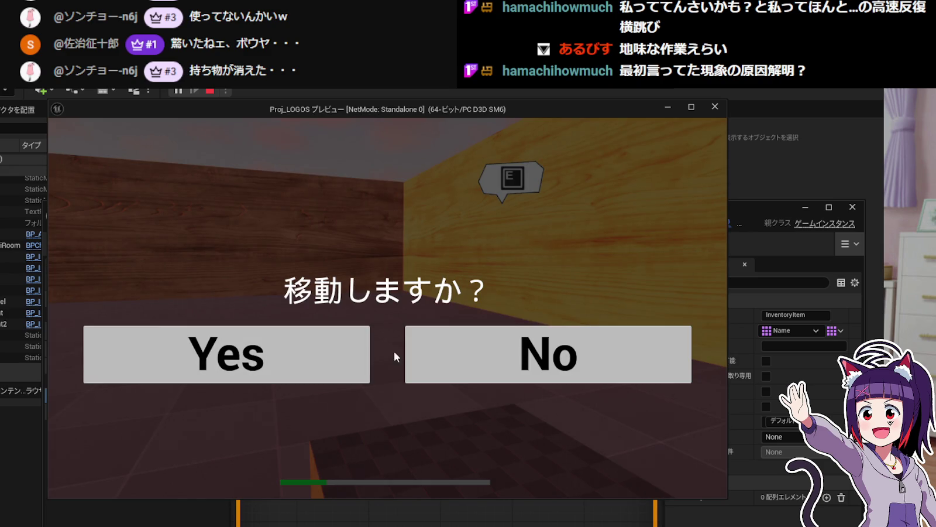
left_click(375, 353)
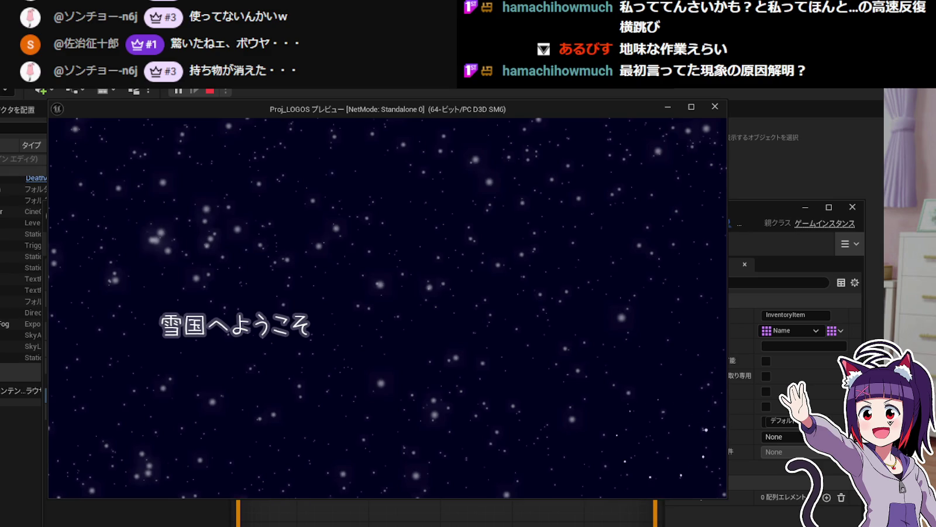
Pick up the cone test item and check it appears in the inventory.
key("w")
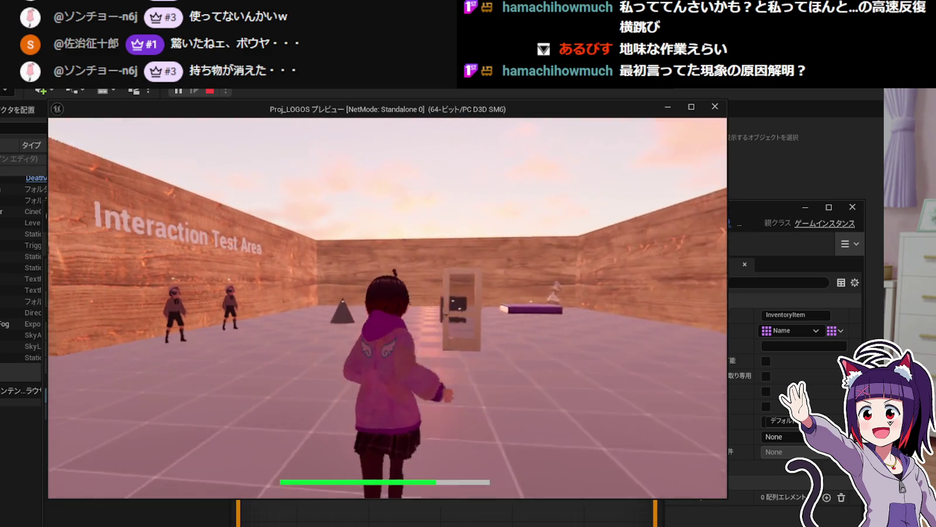
key("a")
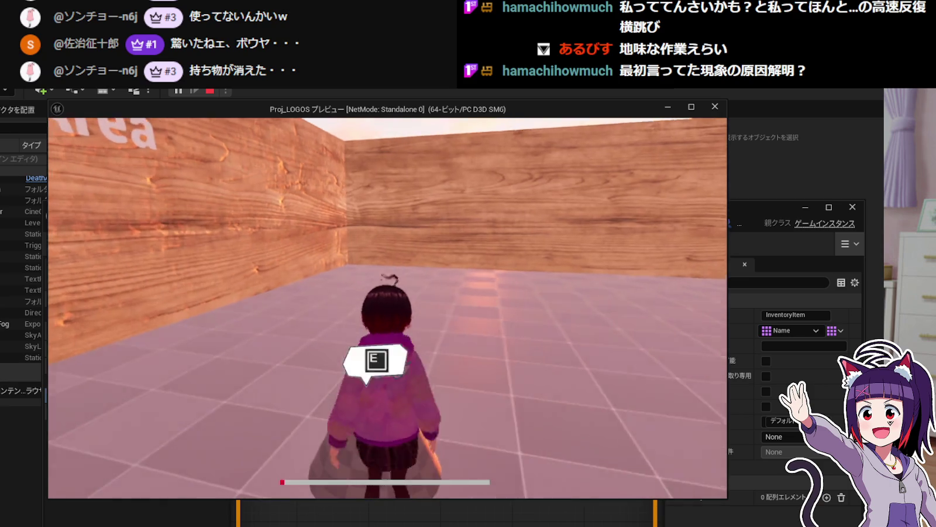
key("e")
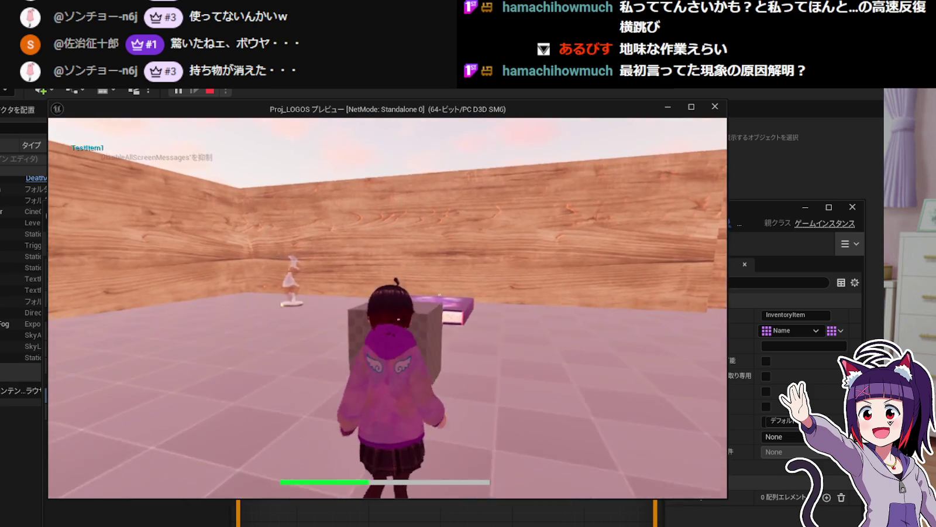
key("Tab")
key("Tab")
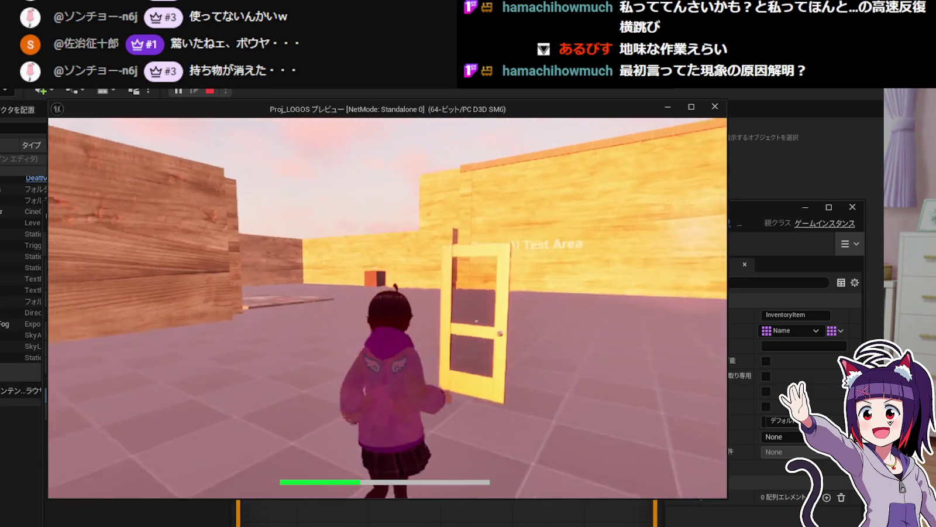
Move to the next level via the orange box, confirm テストアイテム1 is still held, and stop play.
key("w")
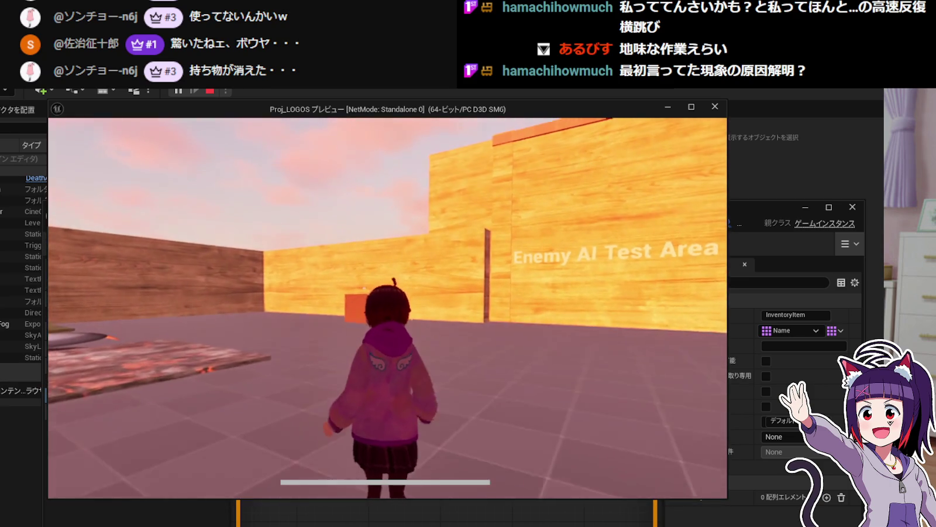
key("w")
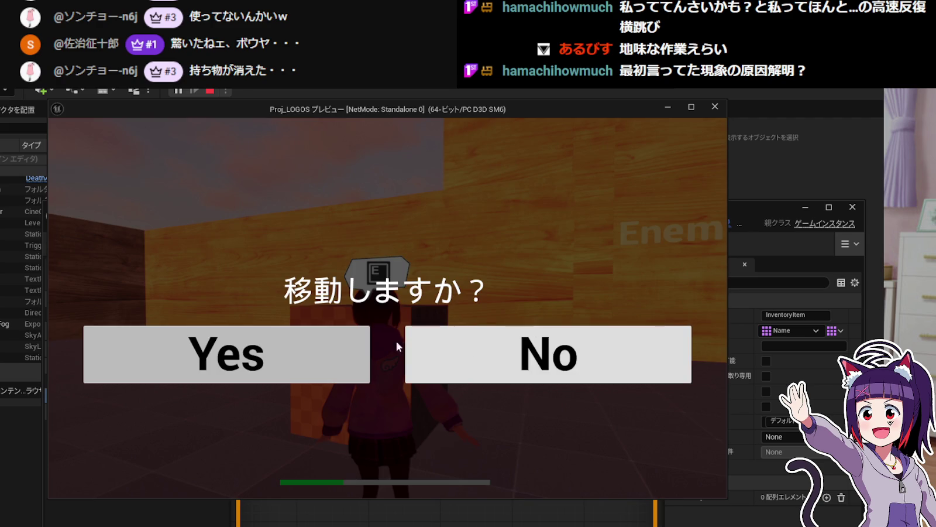
left_click(331, 343)
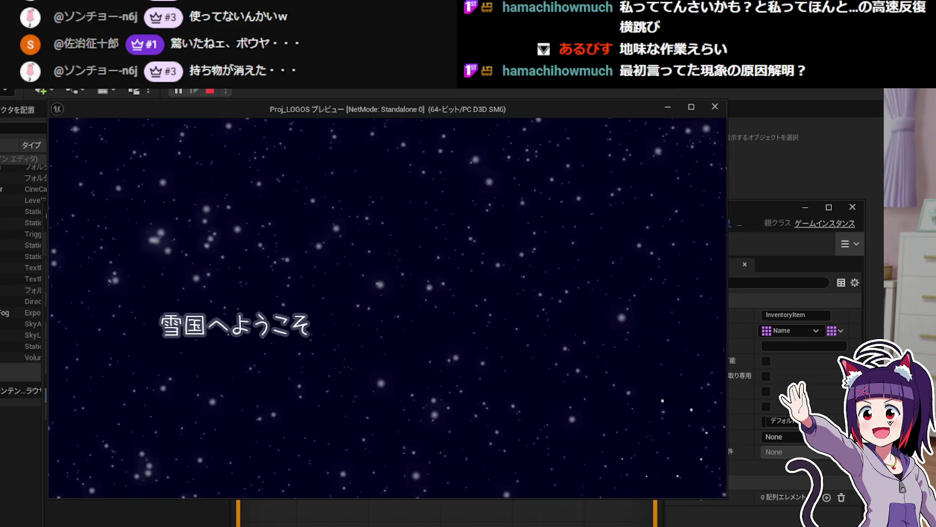
key("Tab")
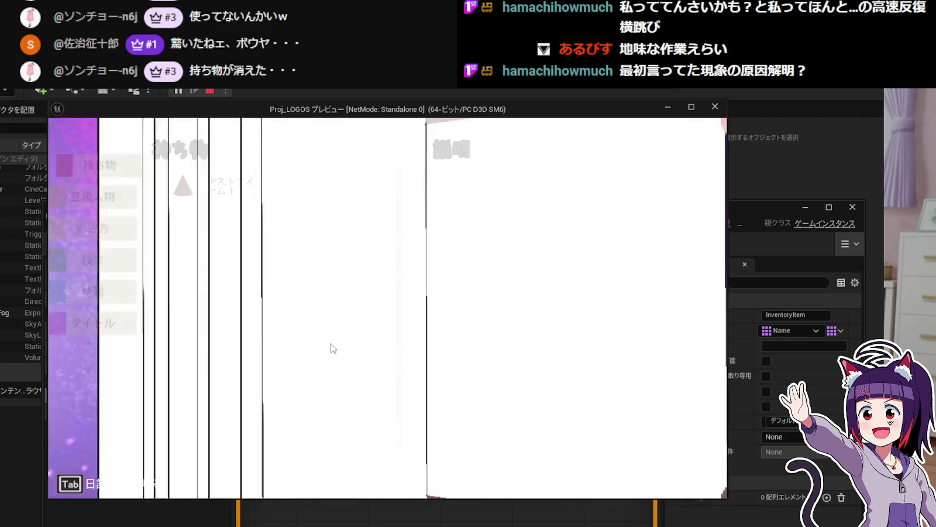
left_click(228, 193)
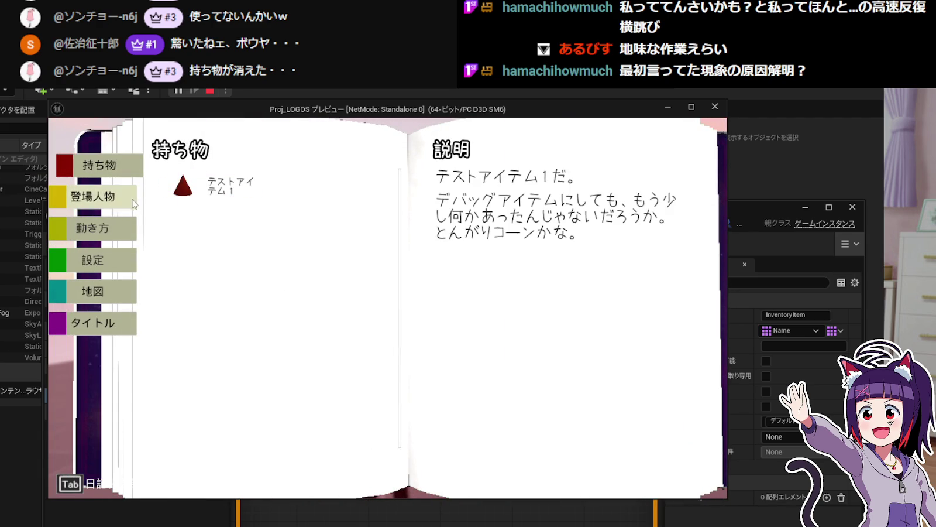
left_click(718, 108)
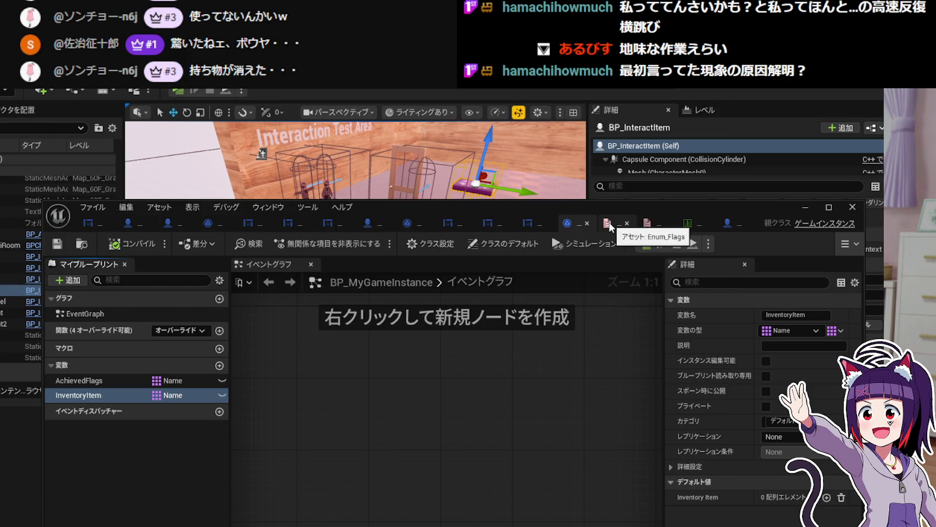
Glance at Enum_Flags and BP_MyGameInstance, then bring up BP_InteractItem's event graph.
left_click(608, 223)
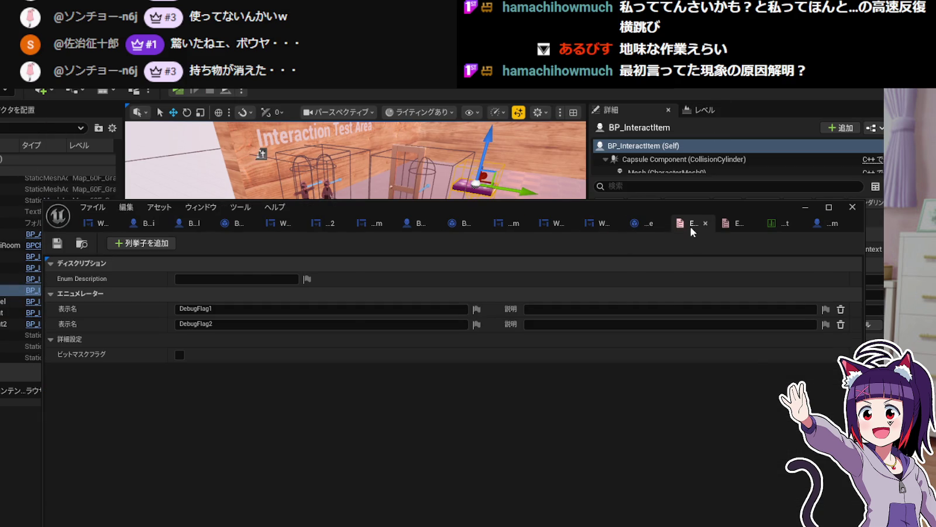
left_click(638, 226)
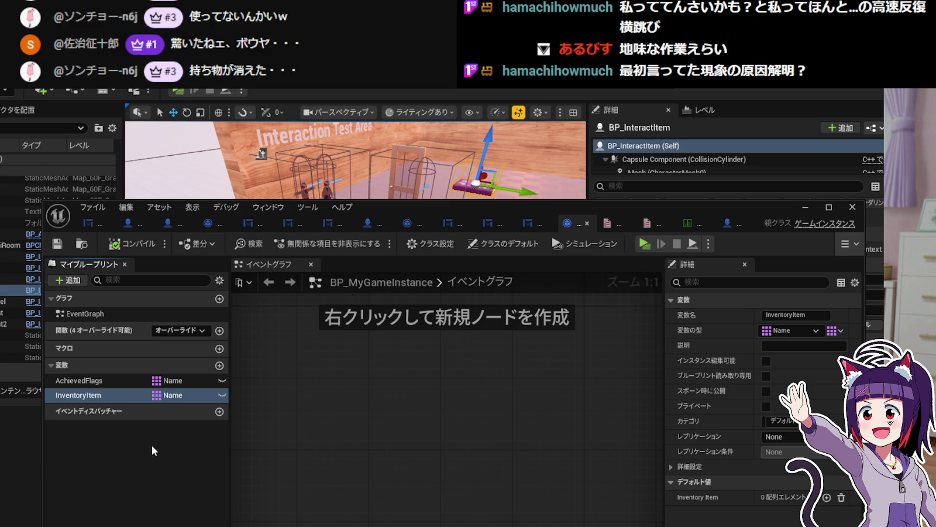
left_click(711, 226)
mouse_move(451, 434)
left_mouse_down()
mouse_move(410, 436)
mouse_move(445, 492)
mouse_move(429, 465)
mouse_move(315, 364)
mouse_move(543, 343)
mouse_move(497, 332)
mouse_move(543, 357)
mouse_move(347, 415)
left_mouse_up()
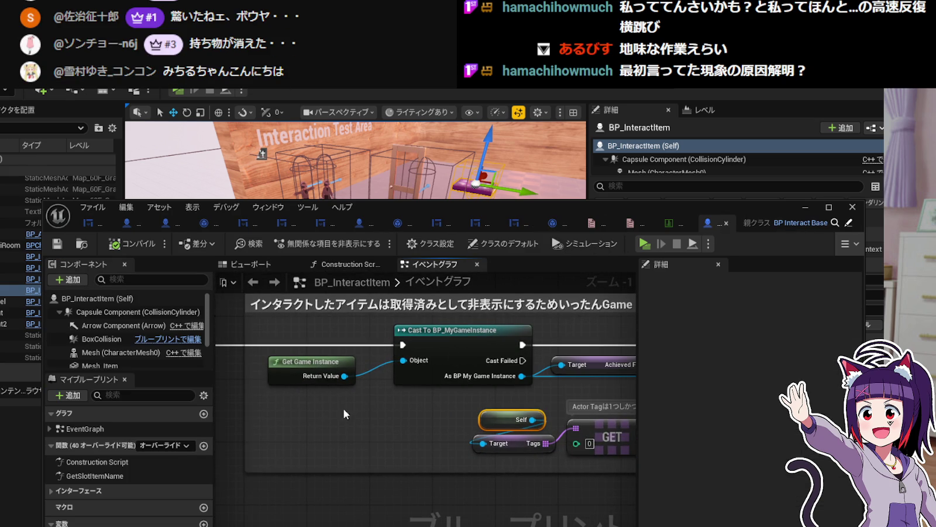
left_click(344, 364)
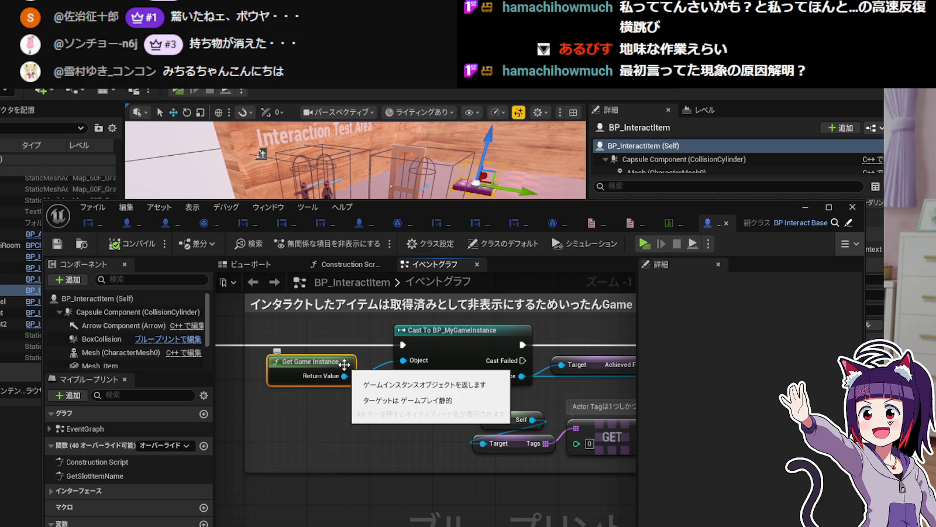
left_click_drag(387, 417, 376, 428)
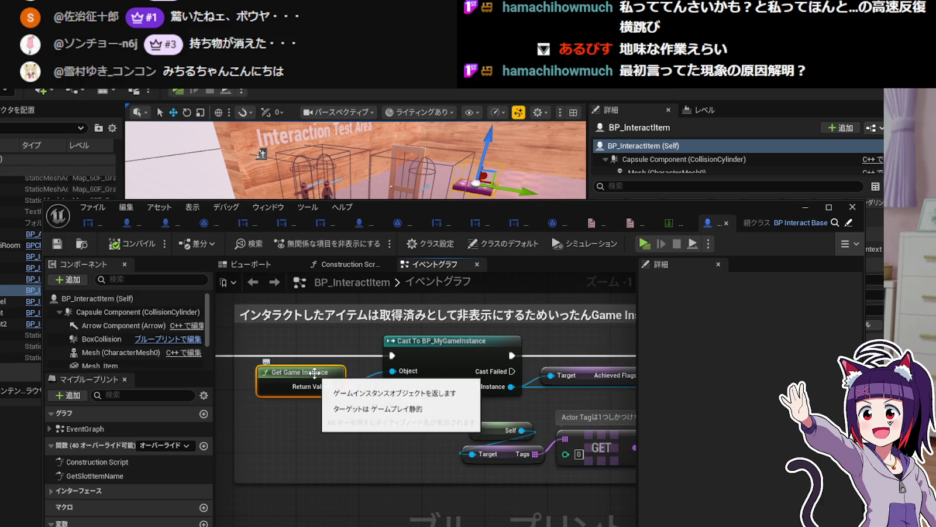
mouse_move(380, 420)
left_mouse_down()
mouse_move(359, 432)
mouse_move(348, 398)
mouse_move(350, 408)
left_mouse_up()
left_click(407, 370)
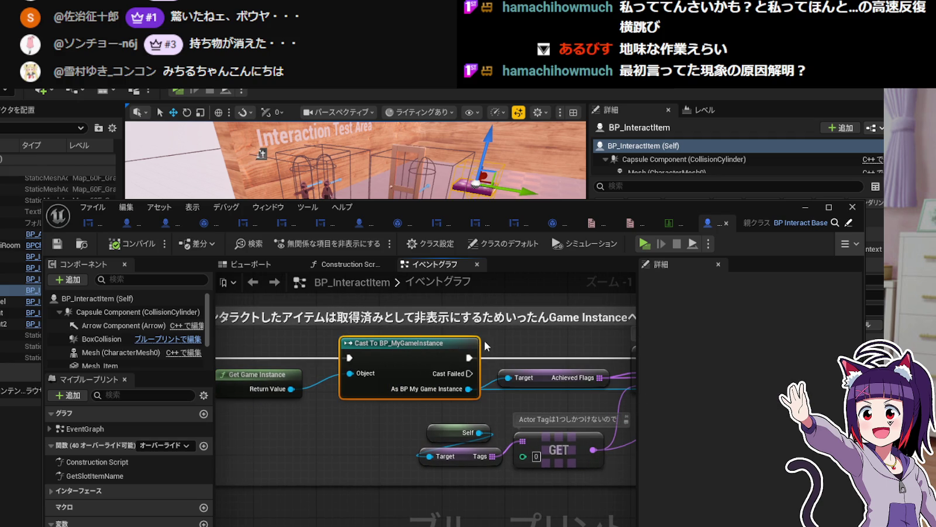
left_click_drag(355, 420, 382, 407)
left_click_drag(548, 338, 409, 332)
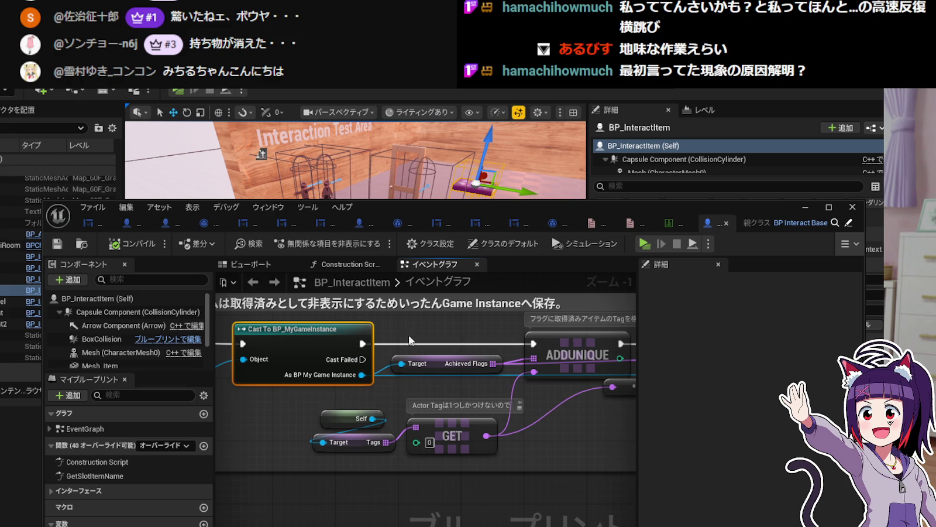
left_click(455, 359)
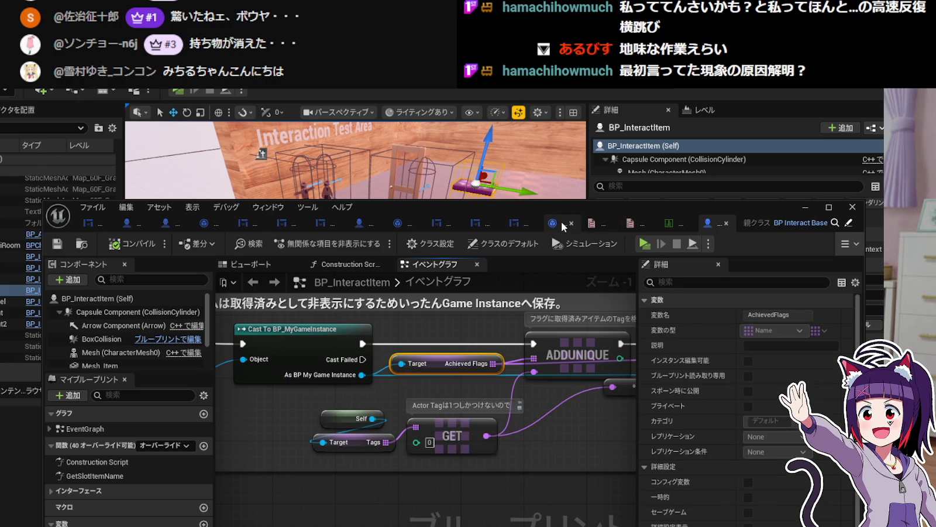
left_click(565, 225)
left_click(138, 384)
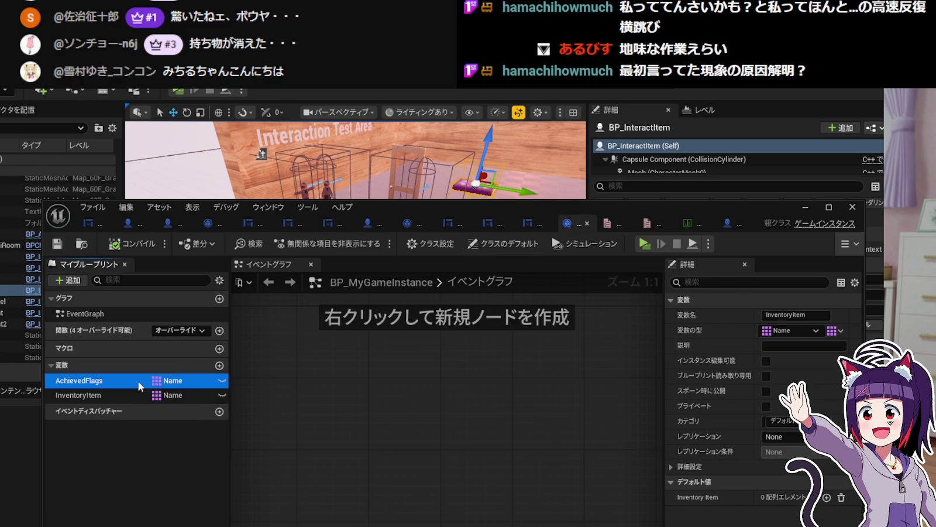
left_click(729, 220)
left_click_drag(467, 383, 437, 382)
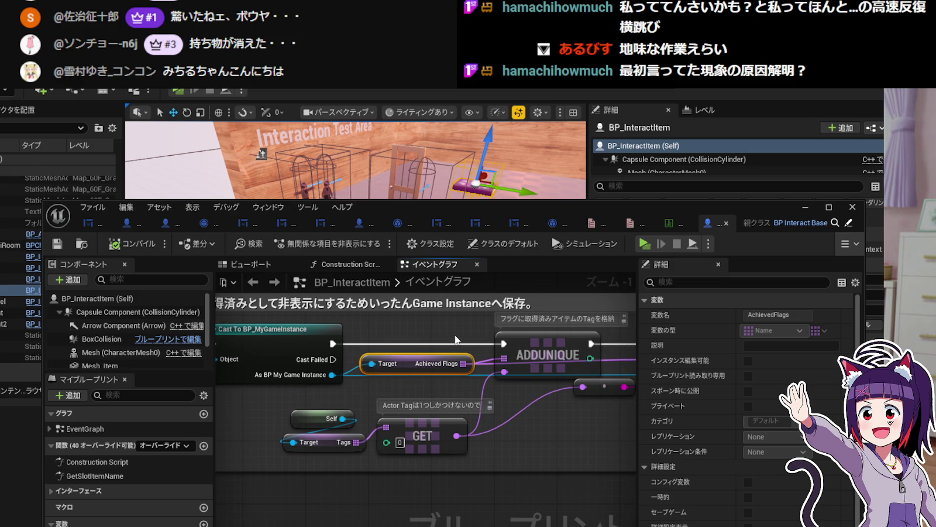
left_click_drag(455, 336, 429, 337)
left_click(503, 342)
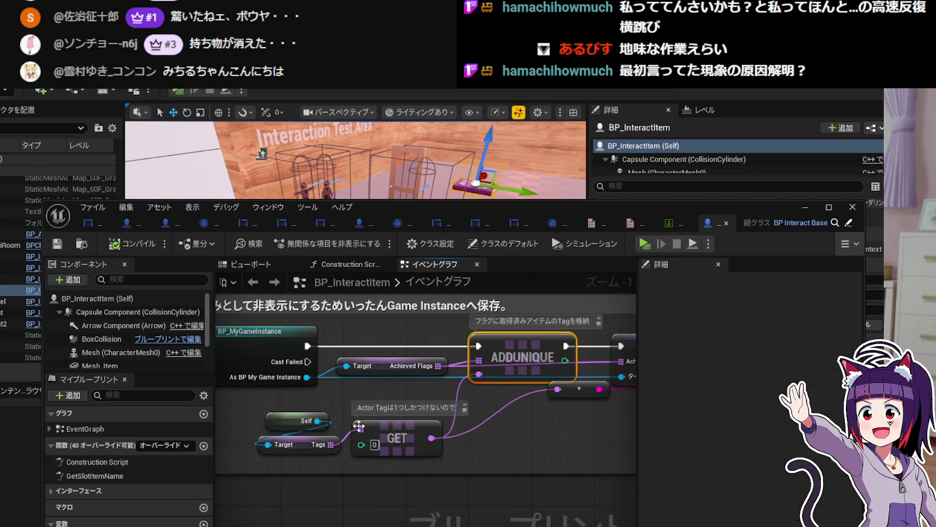
left_click(312, 451)
mouse_move(488, 414)
left_mouse_down()
mouse_move(565, 425)
mouse_move(454, 413)
mouse_move(571, 421)
left_mouse_up()
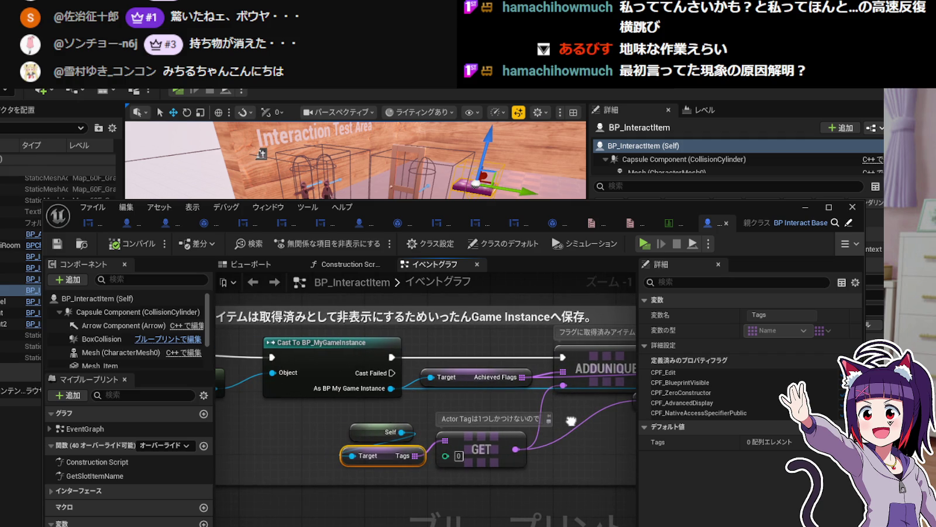
left_click(371, 428)
mouse_move(371, 427)
left_mouse_down()
mouse_move(292, 417)
mouse_move(272, 424)
left_mouse_up()
left_click(306, 443)
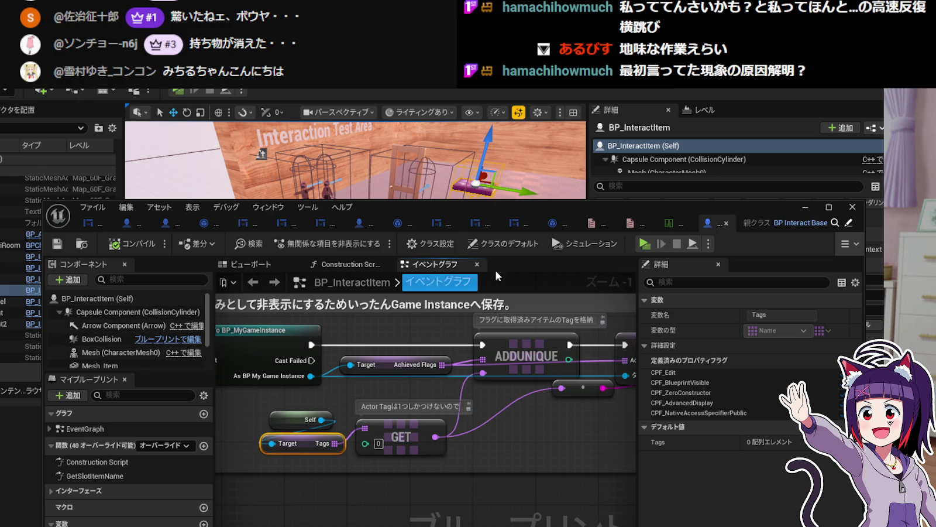
left_click_drag(405, 424, 347, 430)
left_click(473, 358)
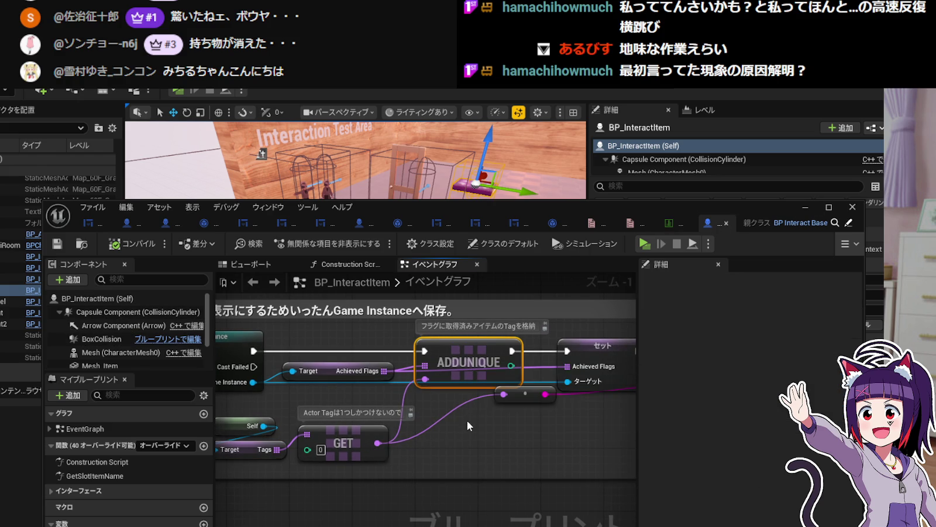
Inspect the ADDUNIQUE and Set Achieved Flags nodes along with the Cast and Self nodes.
left_click_drag(467, 418, 371, 425)
left_click_drag(423, 398, 426, 406)
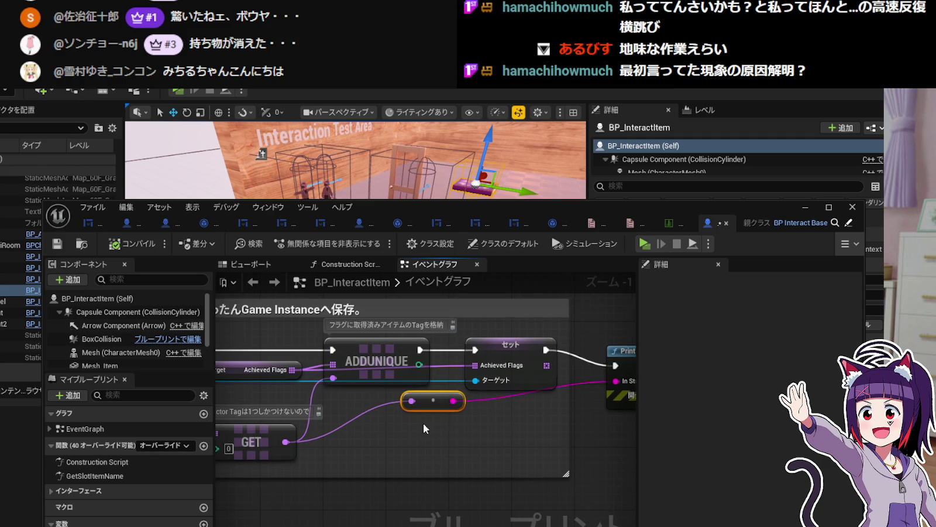
left_click(504, 350)
left_click_drag(540, 414, 489, 419)
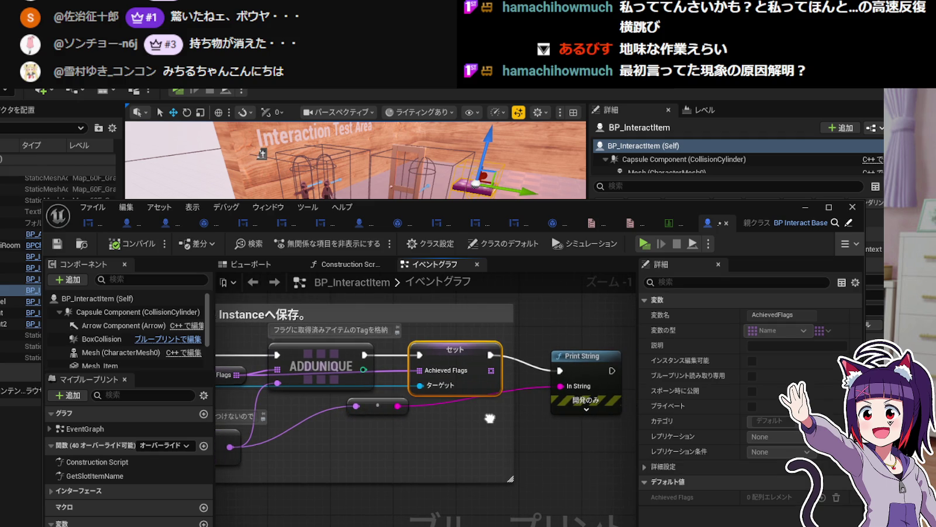
left_click_drag(330, 452, 479, 443)
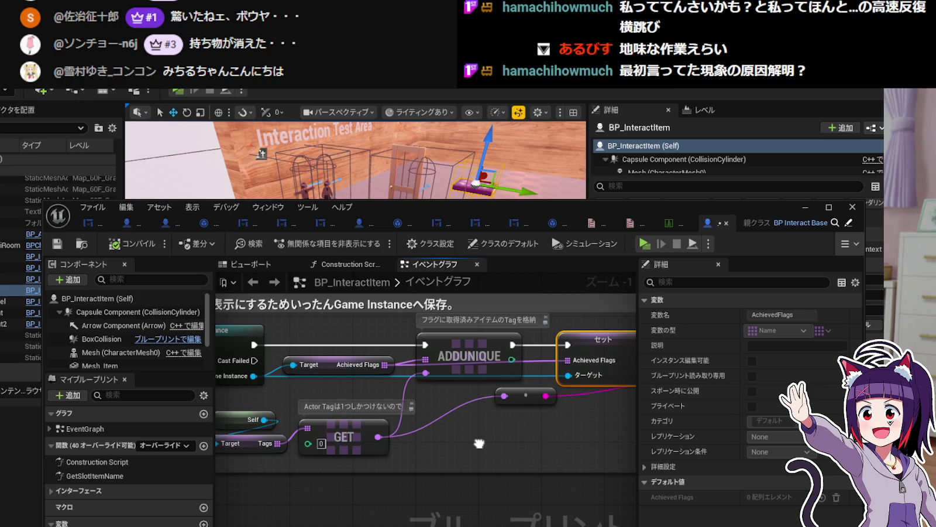
left_click_drag(479, 444, 477, 443)
left_click(449, 351)
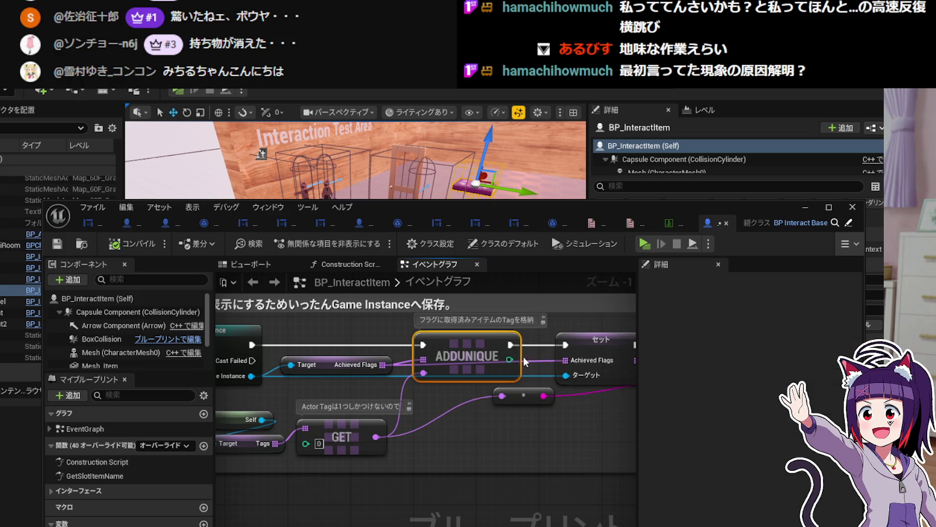
left_click(519, 365)
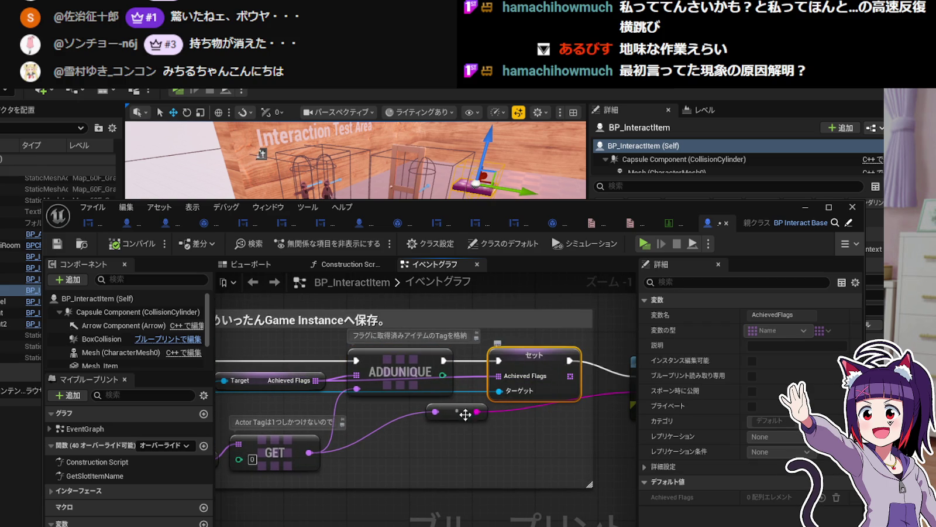
mouse_move(517, 432)
left_mouse_down()
mouse_move(583, 432)
mouse_move(512, 439)
left_mouse_up()
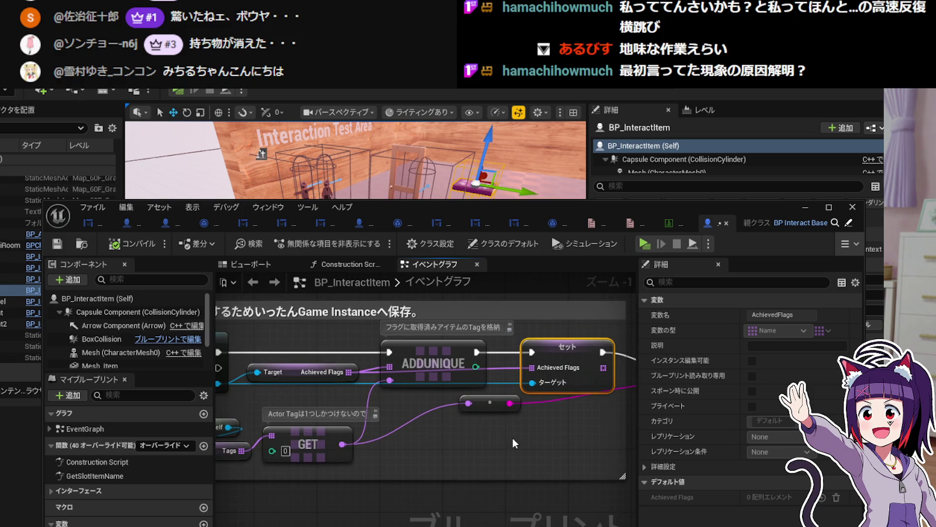
scroll(473, 446, "down", 1)
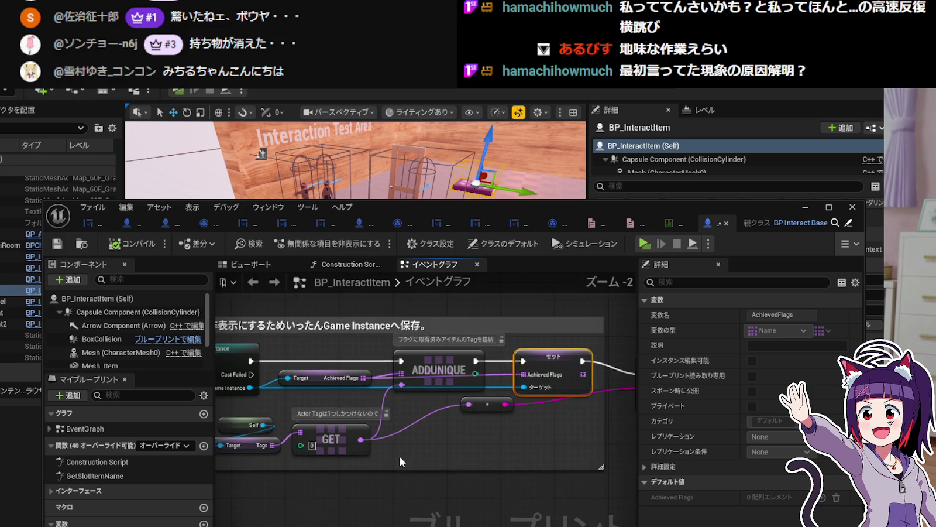
scroll(400, 458, "up", 1)
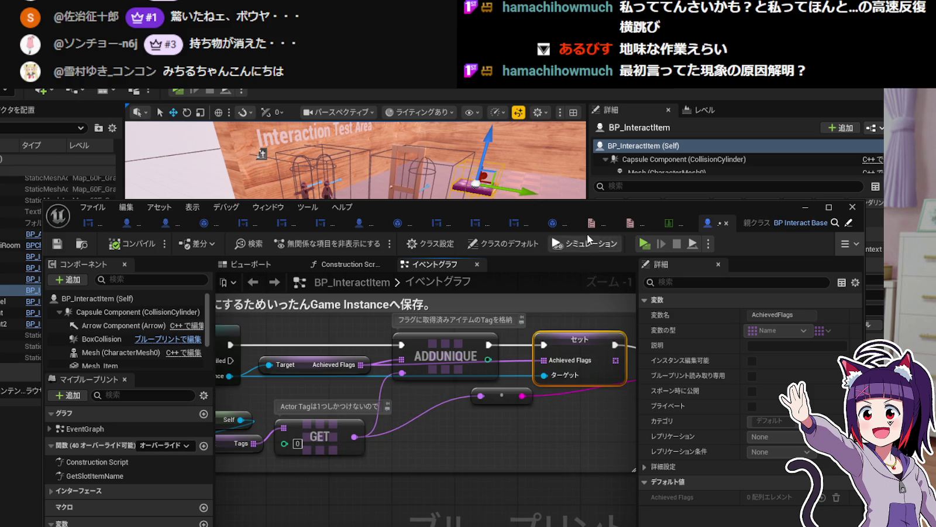
Check InventoryItem's settings in BP_MyGameInstance, then return to BP_InteractItem and minimize the editor.
left_click(544, 222)
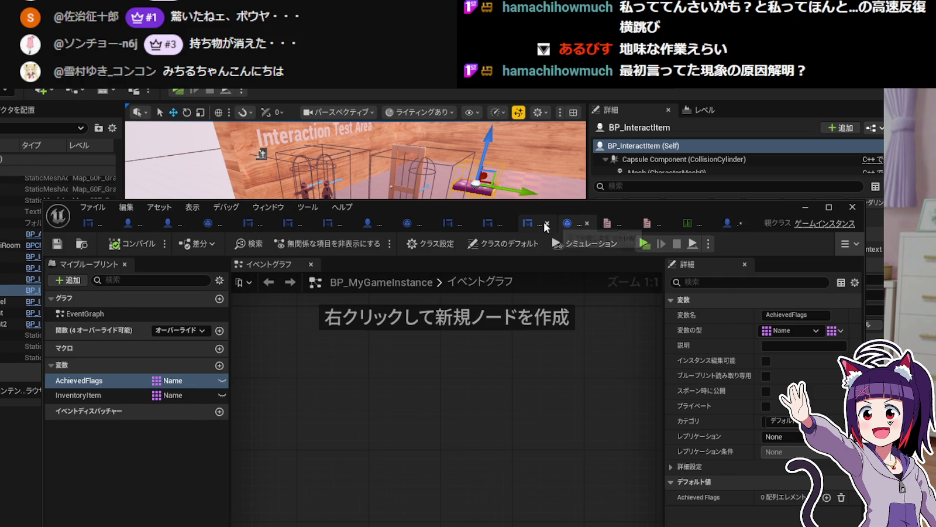
left_click(117, 396)
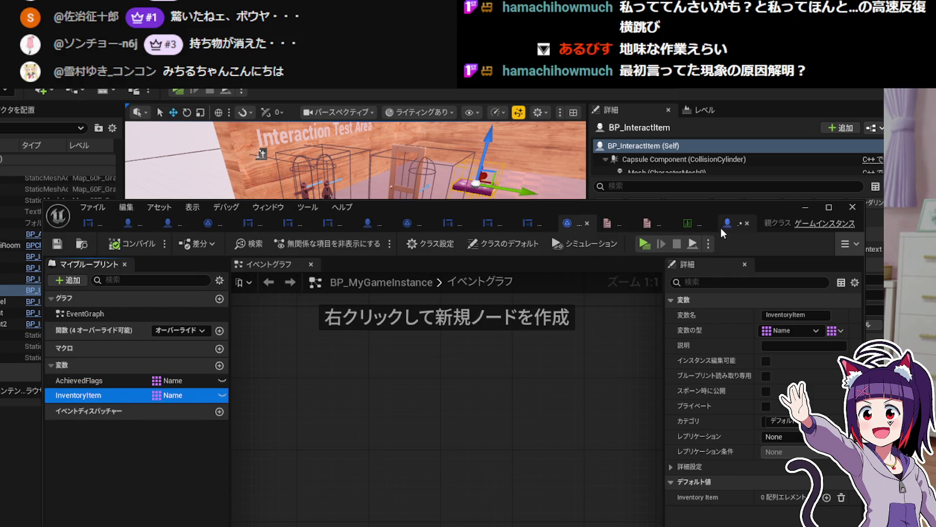
left_click(720, 226)
left_click_drag(419, 442, 567, 432)
left_click_drag(435, 443, 387, 453)
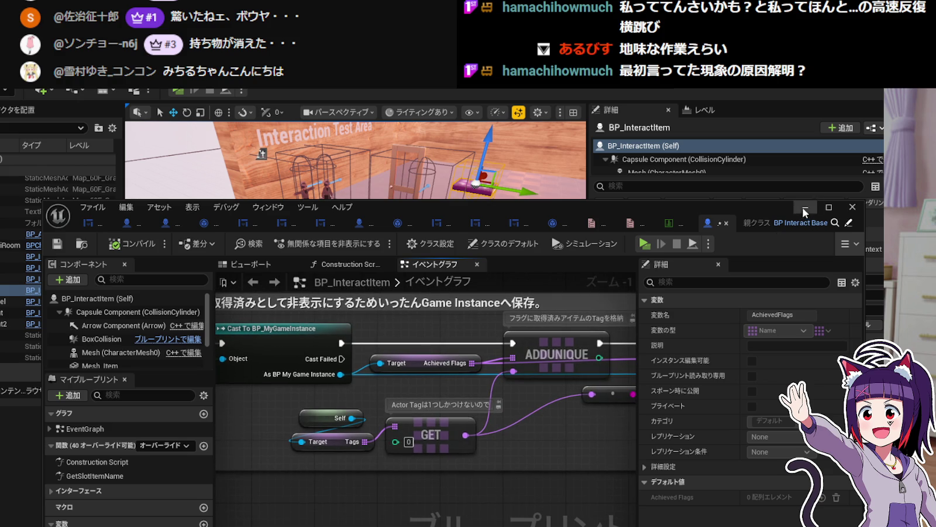
left_click(806, 207)
Filter the selected item's Details panel by 'Tag'.
left_click_drag(438, 220, 381, 234)
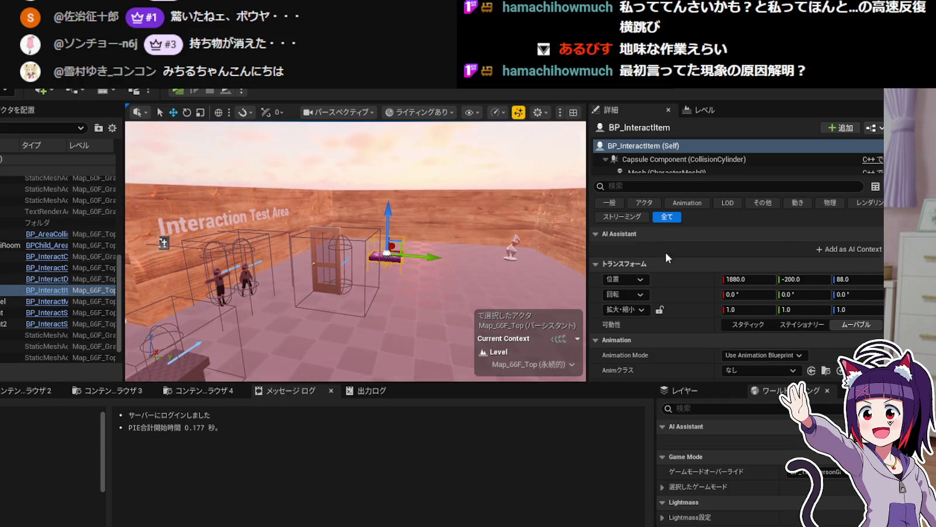
scroll(694, 250, "down", 10)
scroll(703, 276, "up", 10)
left_click(696, 189)
type("Tag")
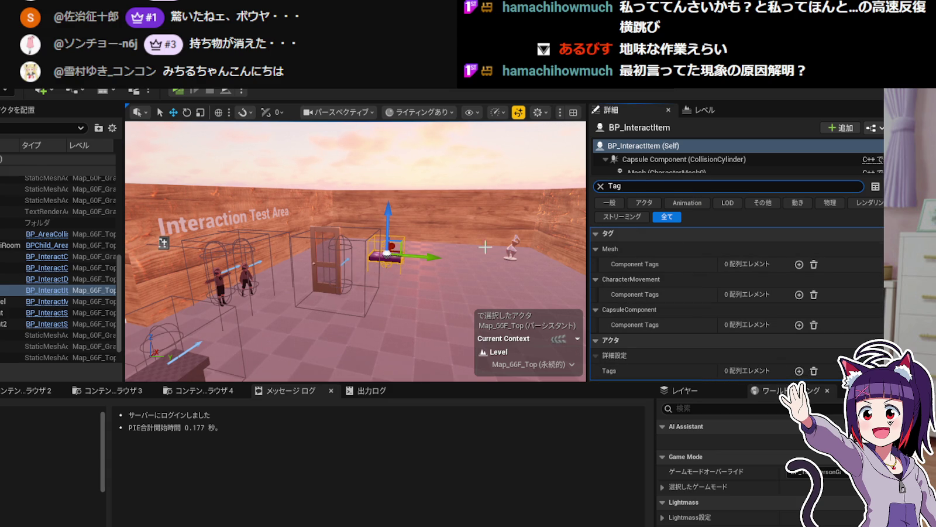
mouse_move(424, 266)
left_mouse_down()
mouse_move(419, 324)
mouse_move(419, 281)
left_mouse_up()
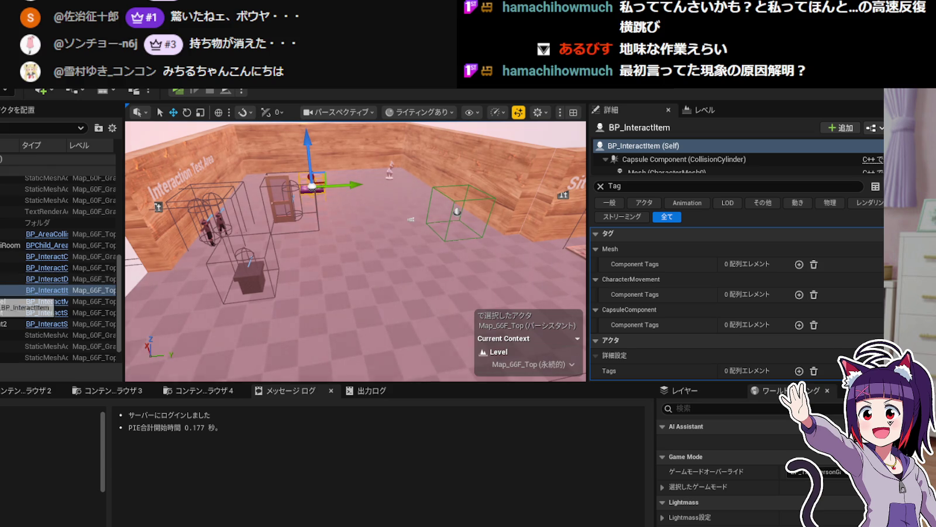
Open Map_60F_Top from Maps/Map_60F, saving the modified BP_InteractItem first.
left_click(185, 395)
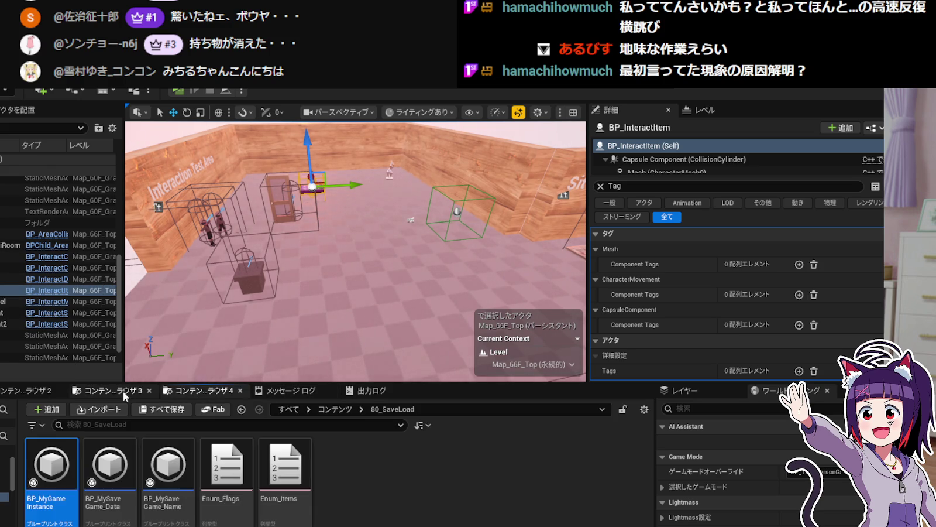
left_click(123, 395)
left_click(44, 391)
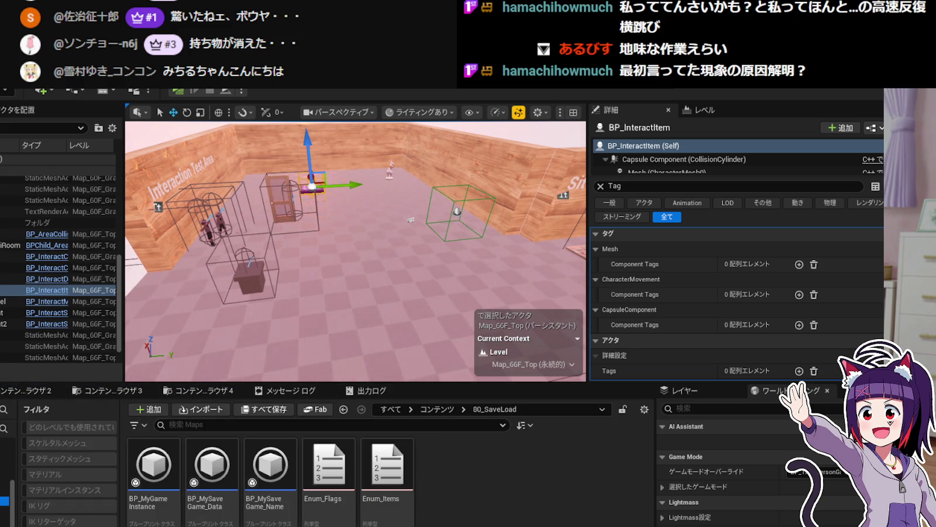
left_click(4, 509)
double_click(290, 505)
double_click(271, 468)
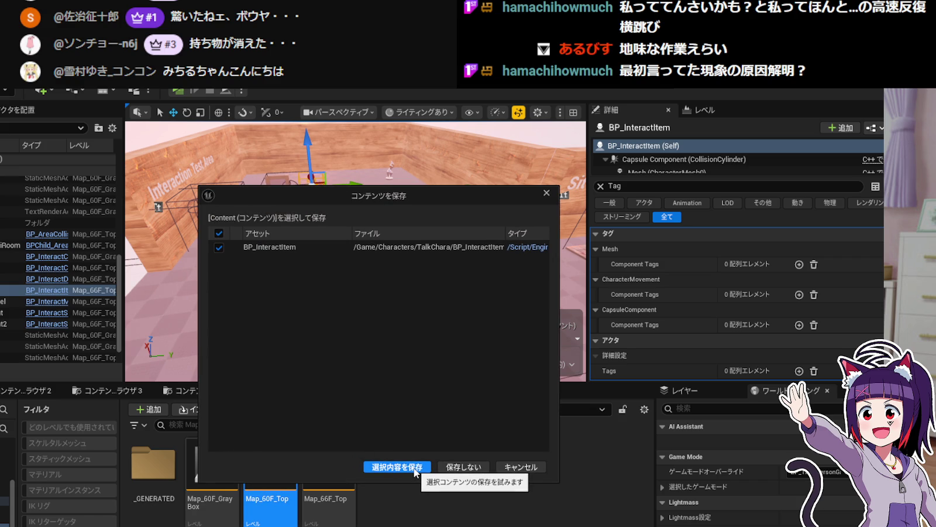
left_click(413, 467)
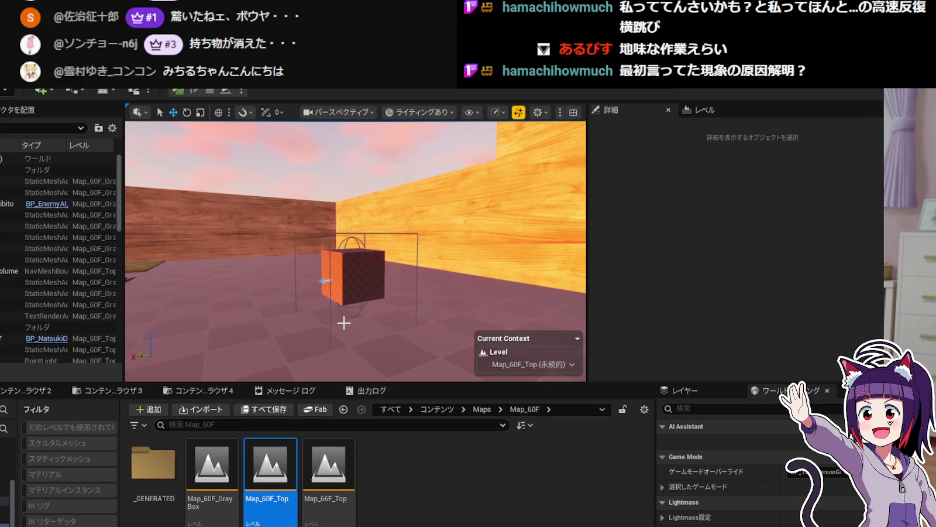
mouse_move(344, 323)
left_mouse_down()
mouse_move(310, 322)
mouse_move(362, 325)
left_mouse_up()
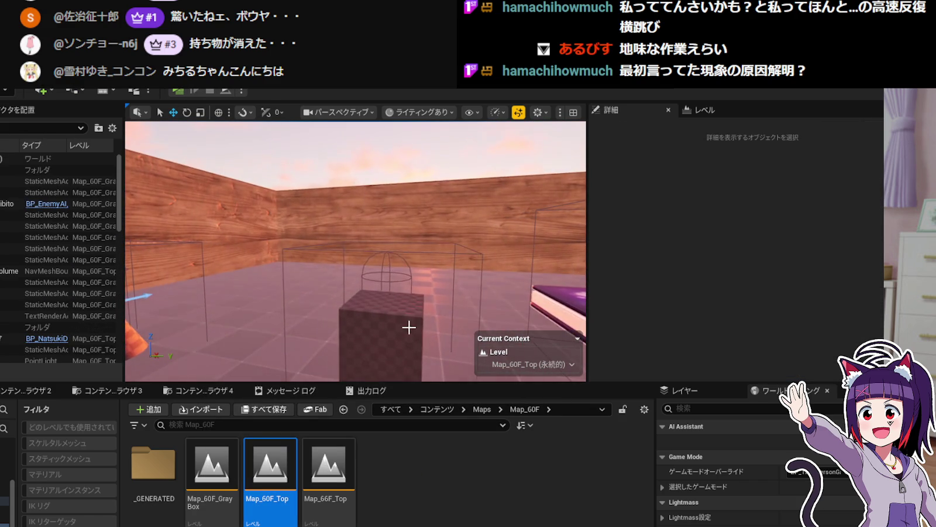
Select the BP_InteractItem2 cube, check its Tags[0] value TestItem2, then return to the Blueprint editor.
left_click(380, 334)
scroll(708, 365, "down", 1)
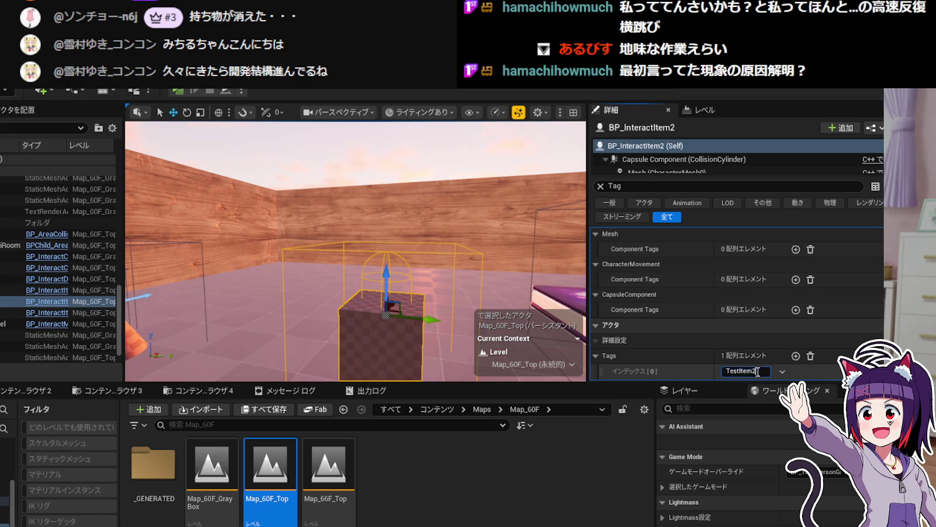
left_click(728, 371)
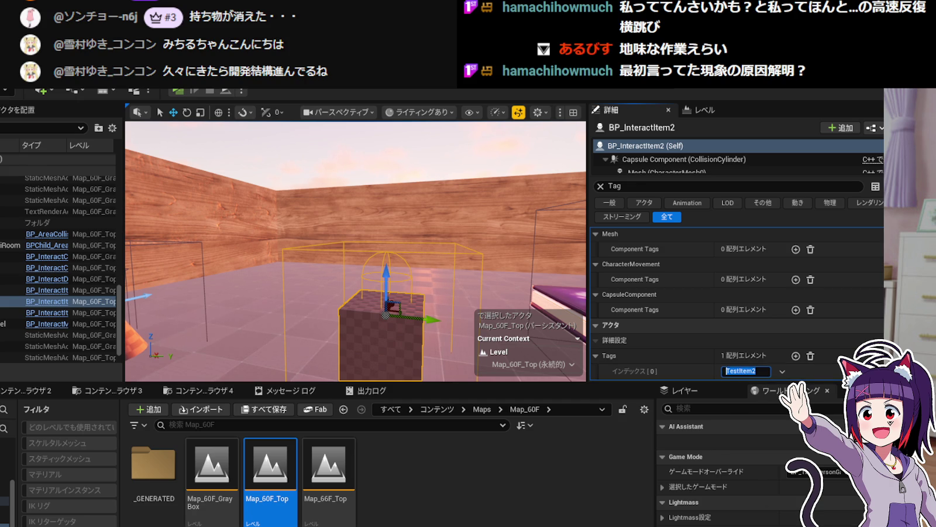
key("alt+Tab")
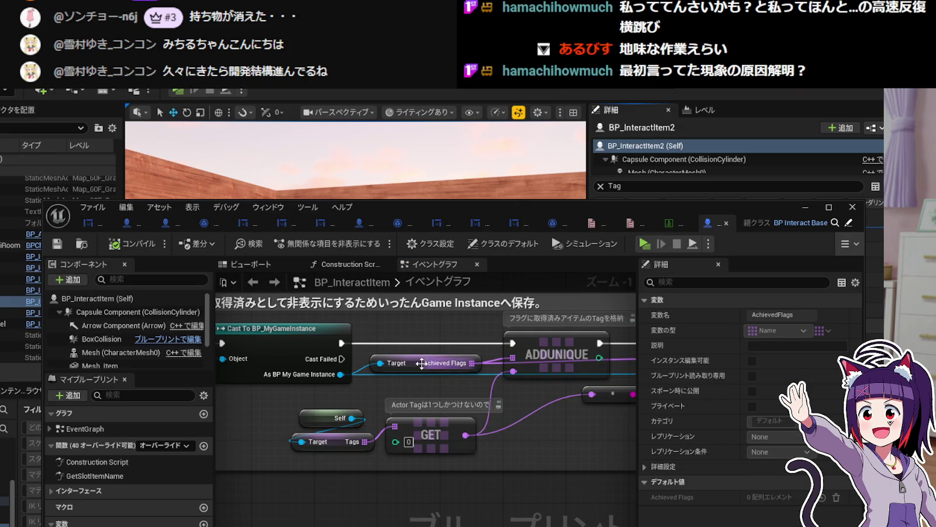
In BP_MyGameInstance, find InventoryItem references across all blueprints using Find References > By Name (All).
mouse_move(338, 393)
left_mouse_down()
mouse_move(476, 399)
mouse_move(306, 402)
mouse_move(294, 430)
mouse_move(575, 425)
left_mouse_up()
scroll(572, 425, "down", 2)
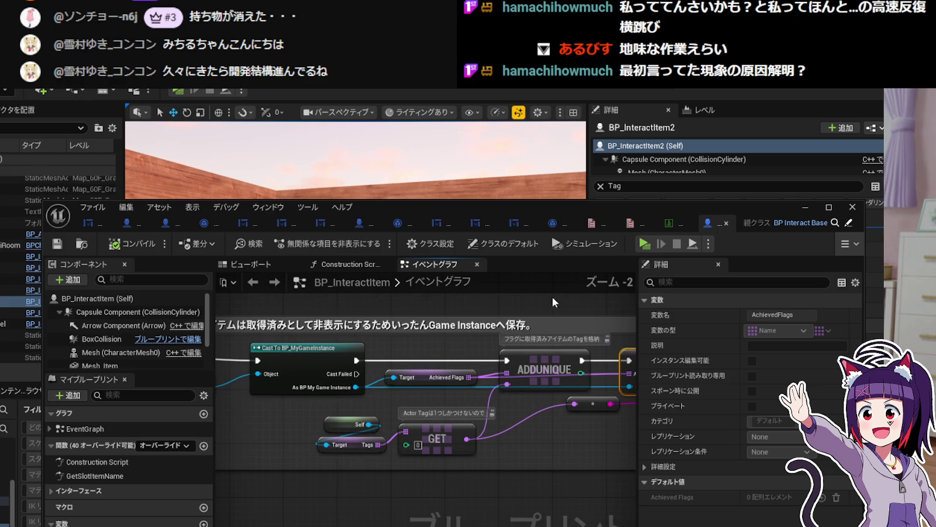
left_click(595, 227)
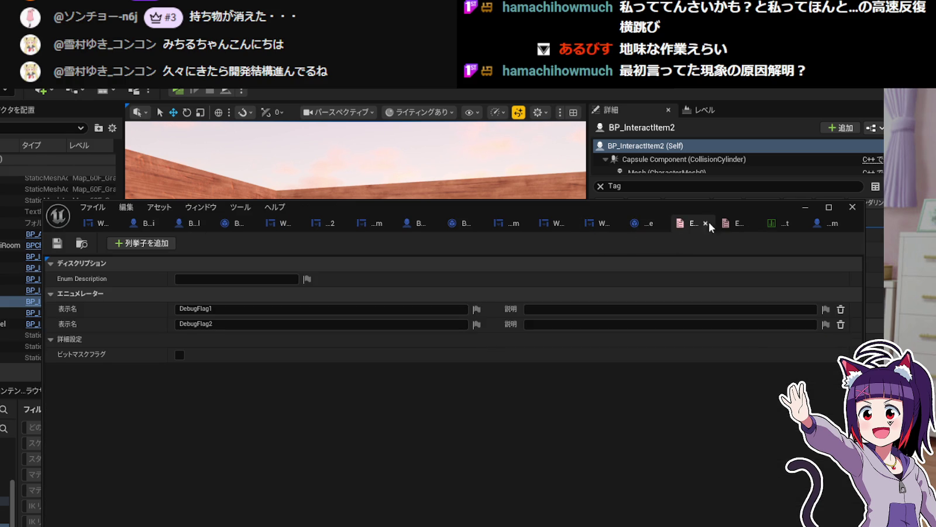
left_click(647, 223)
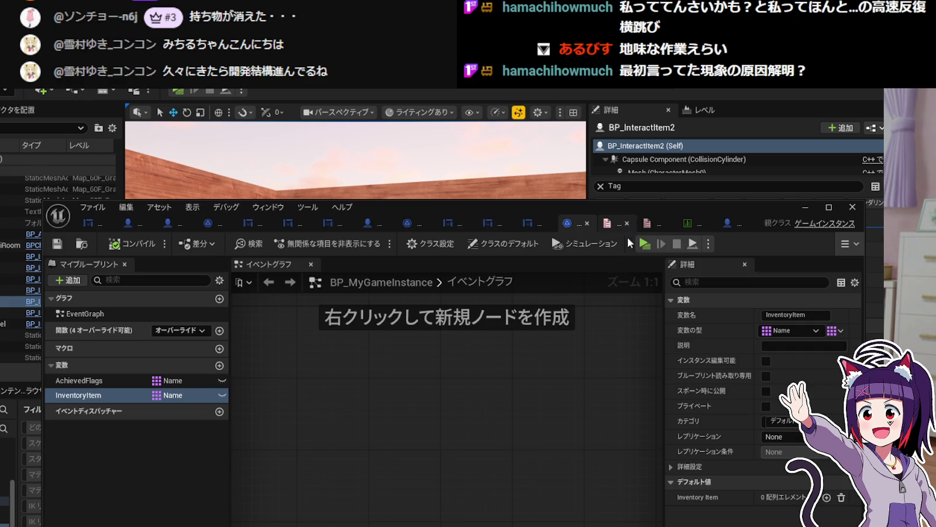
right_click(117, 397)
mouse_move(136, 448)
left_click(261, 442)
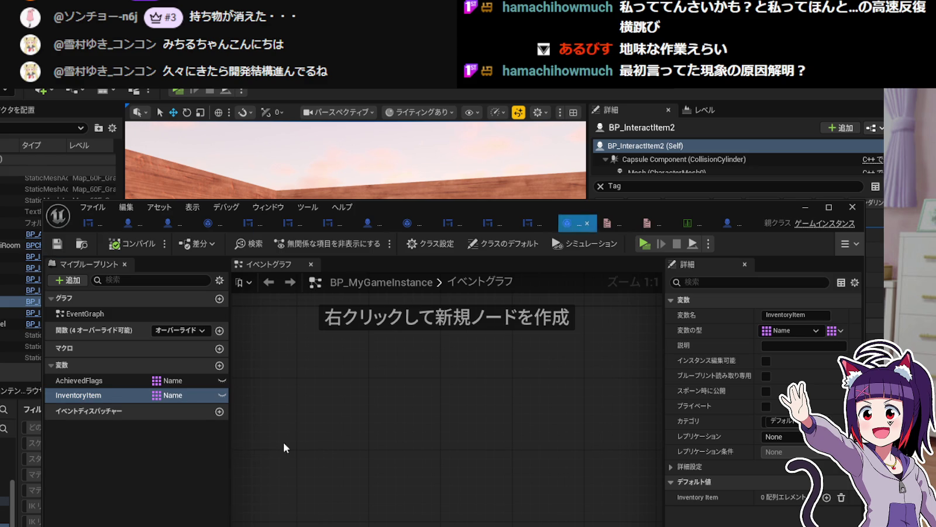
right_click(103, 400)
mouse_move(151, 439)
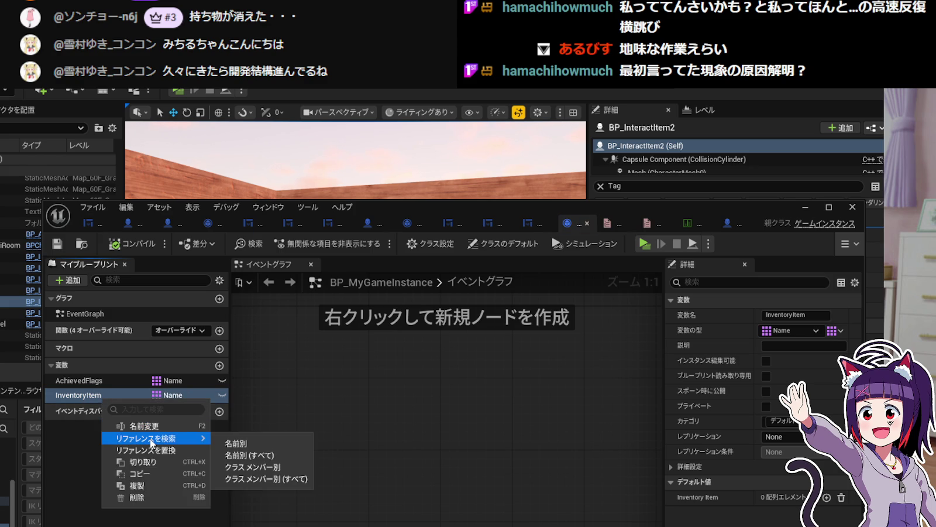
left_click(239, 455)
left_click_drag(436, 172, 458, 262)
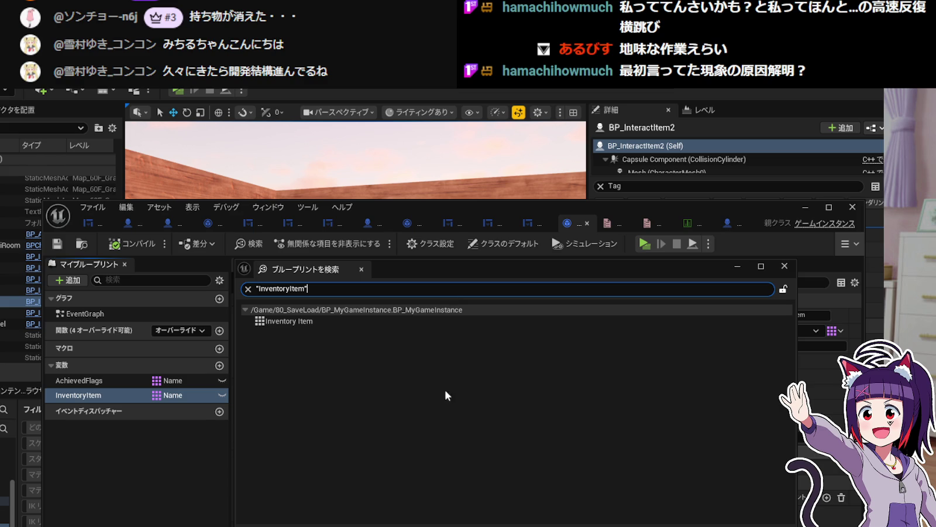
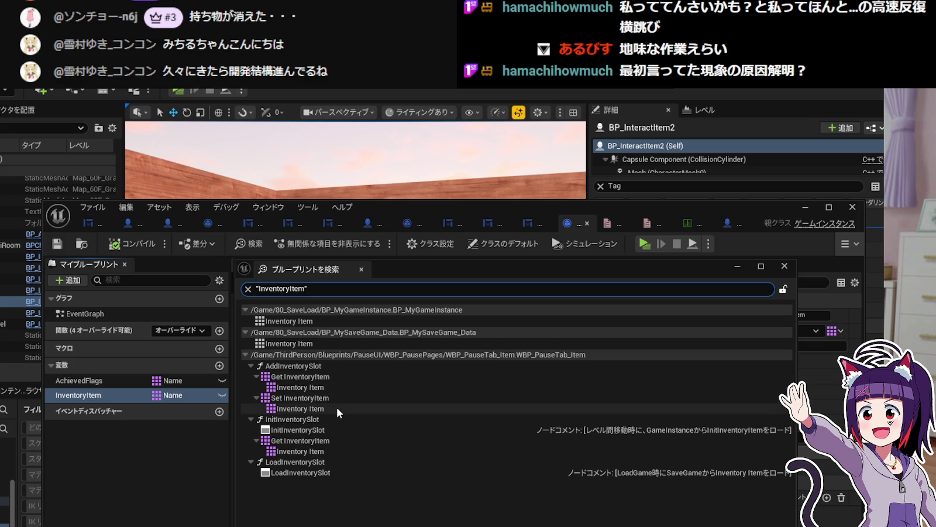
Put away the search results and game instance editor, then open InventoryItem's use in InitInventorySlot.
left_click(744, 266)
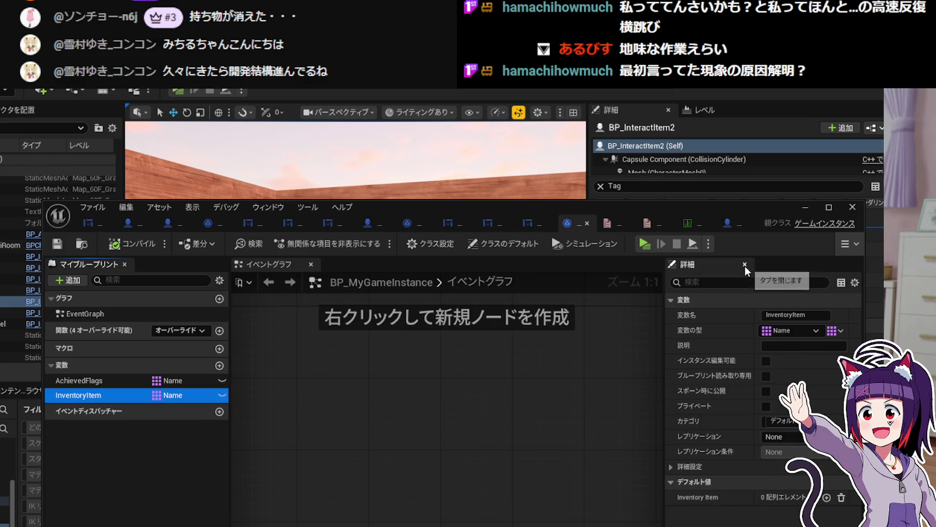
left_click(805, 208)
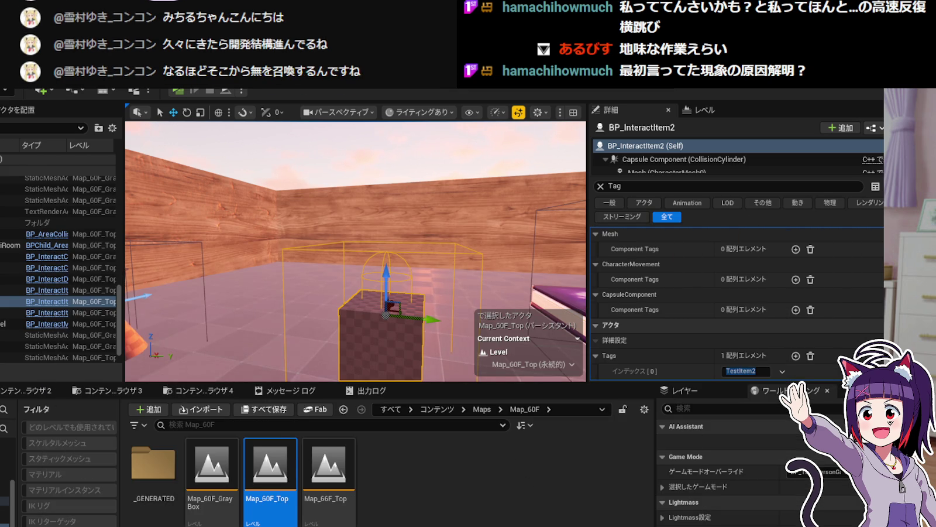
key("alt+Tab")
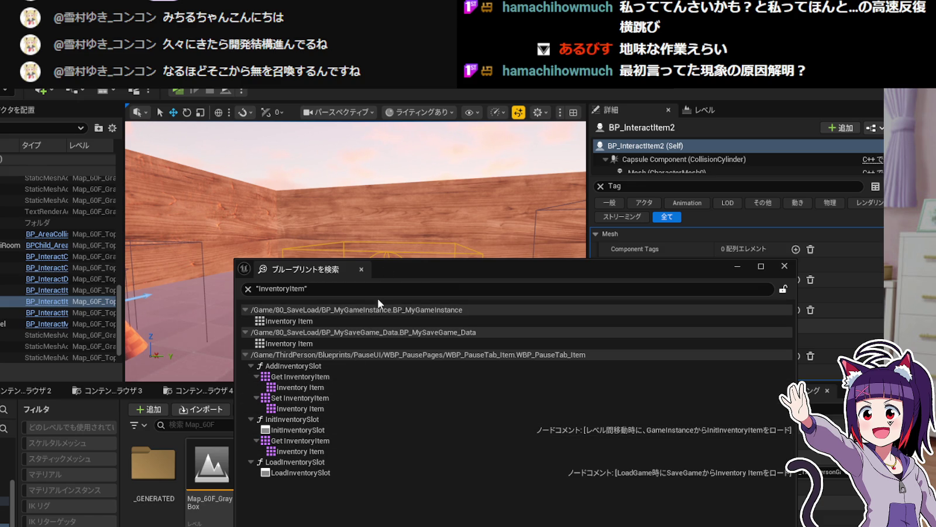
double_click(323, 451)
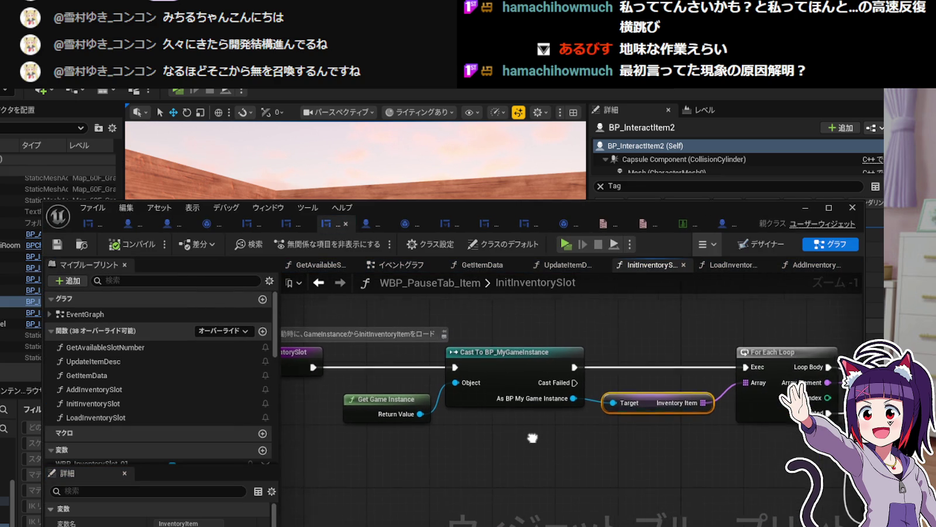
Align the Inventory Item getter on its wire into For Each Loop in InitInventorySlot.
left_click_drag(675, 439, 456, 420)
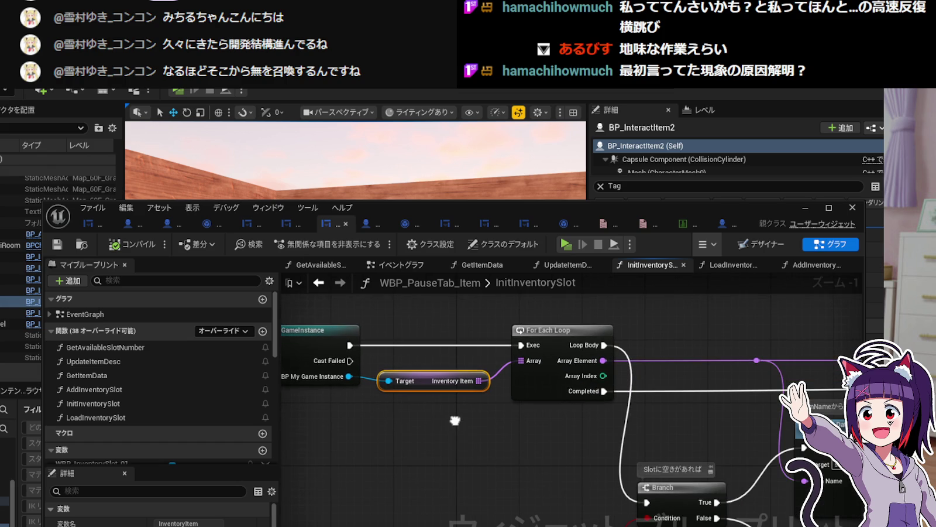
mouse_move(588, 421)
left_mouse_down()
mouse_move(441, 365)
mouse_move(527, 371)
mouse_move(621, 421)
mouse_move(809, 420)
mouse_move(457, 427)
mouse_move(439, 401)
mouse_move(454, 349)
mouse_move(424, 344)
mouse_move(556, 418)
mouse_move(801, 393)
mouse_move(614, 435)
mouse_move(493, 412)
mouse_move(761, 410)
left_mouse_up()
mouse_move(292, 375)
left_mouse_down()
mouse_move(486, 386)
mouse_move(583, 415)
mouse_move(675, 425)
mouse_move(619, 359)
mouse_move(581, 386)
mouse_move(581, 351)
mouse_move(453, 381)
mouse_move(510, 366)
mouse_move(560, 324)
mouse_move(601, 397)
mouse_move(733, 403)
mouse_move(783, 425)
left_mouse_up()
mouse_move(660, 429)
left_mouse_down()
mouse_move(674, 424)
mouse_move(564, 424)
mouse_move(702, 431)
mouse_move(468, 407)
left_mouse_up()
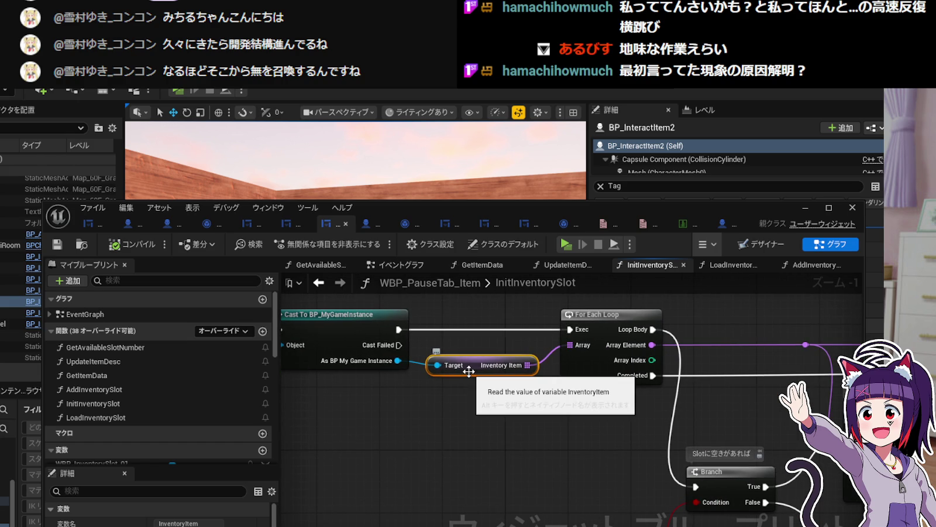
left_click_drag(469, 371, 469, 363)
mouse_move(682, 430)
left_mouse_down()
mouse_move(506, 417)
mouse_move(437, 391)
mouse_move(394, 346)
left_mouse_up()
mouse_move(663, 436)
left_mouse_down()
mouse_move(505, 409)
mouse_move(433, 410)
mouse_move(775, 427)
left_mouse_up()
mouse_move(455, 424)
left_mouse_down()
mouse_move(658, 417)
mouse_move(663, 430)
mouse_move(510, 421)
mouse_move(680, 317)
left_mouse_up()
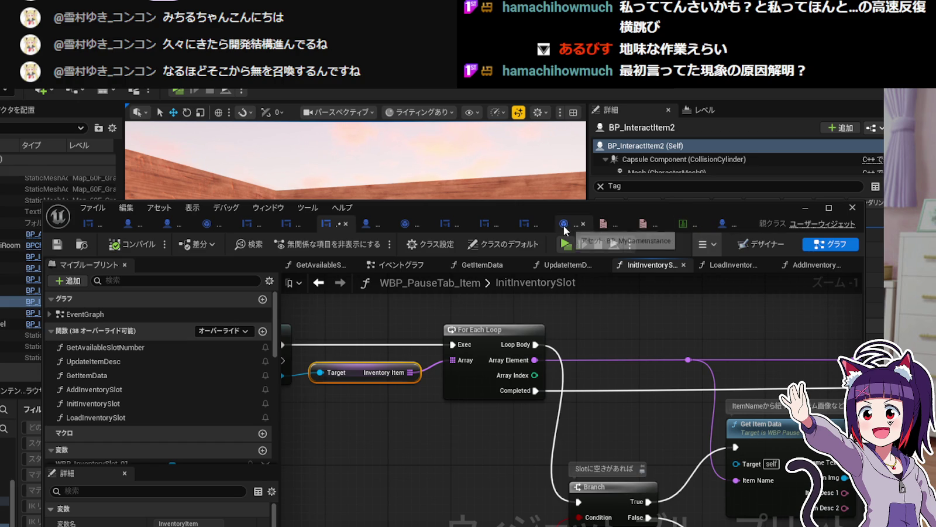
left_click(724, 223)
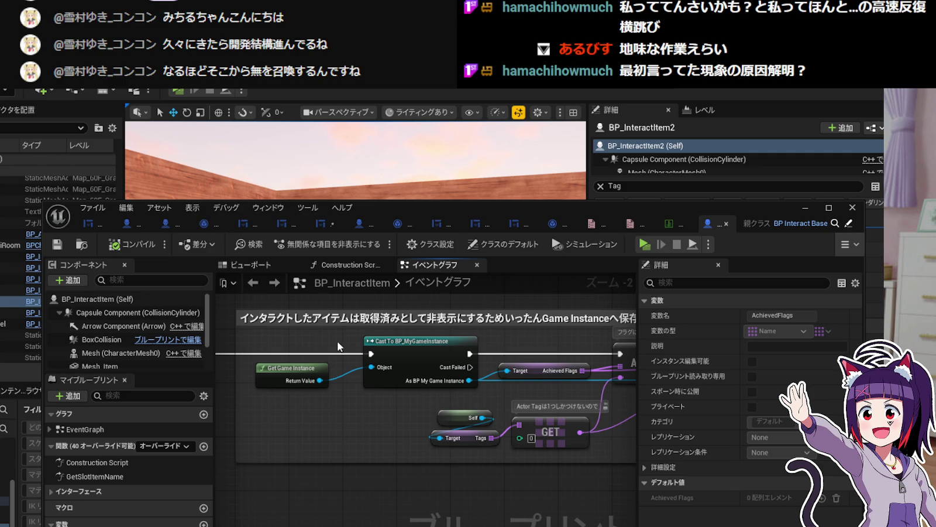
Inspect the Achieved Flags getter in the ADDUNIQUE flag chain.
left_click_drag(554, 344, 430, 342)
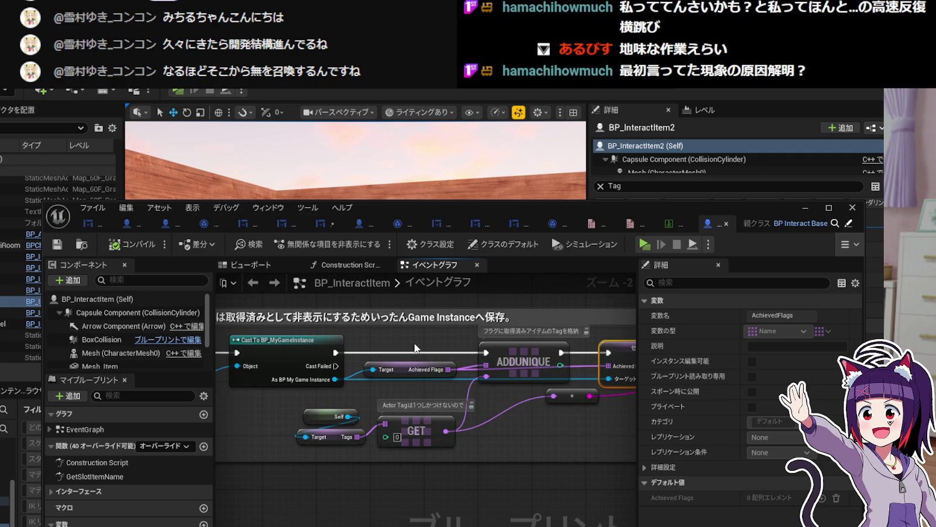
scroll(399, 367, "up", 2)
left_click(409, 364)
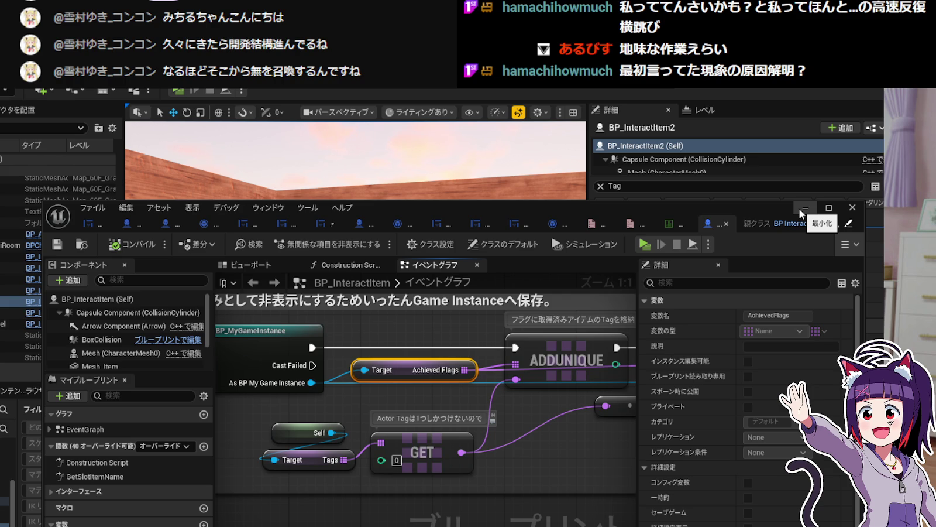
Close the blueprint search and reopen BP_InteractItem from Characters/TalkChara.
left_click(803, 209)
left_click(783, 266)
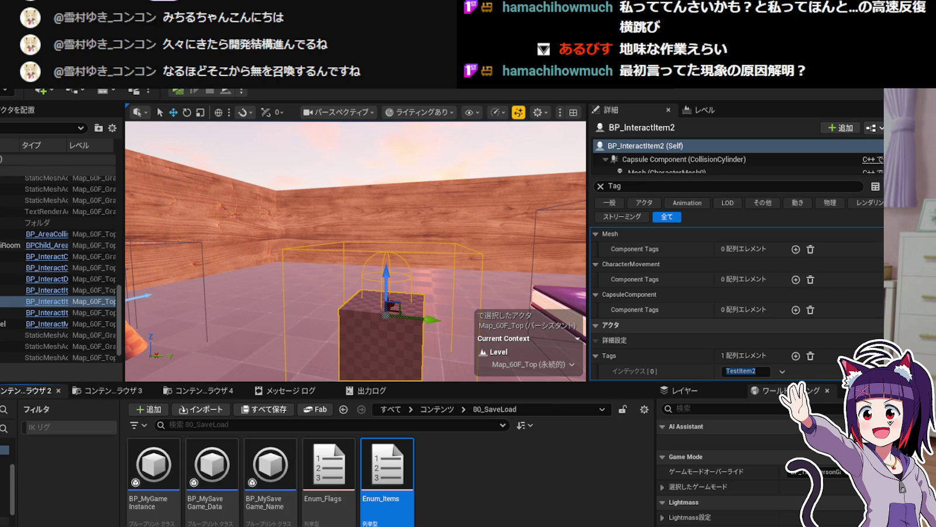
left_click(6, 513)
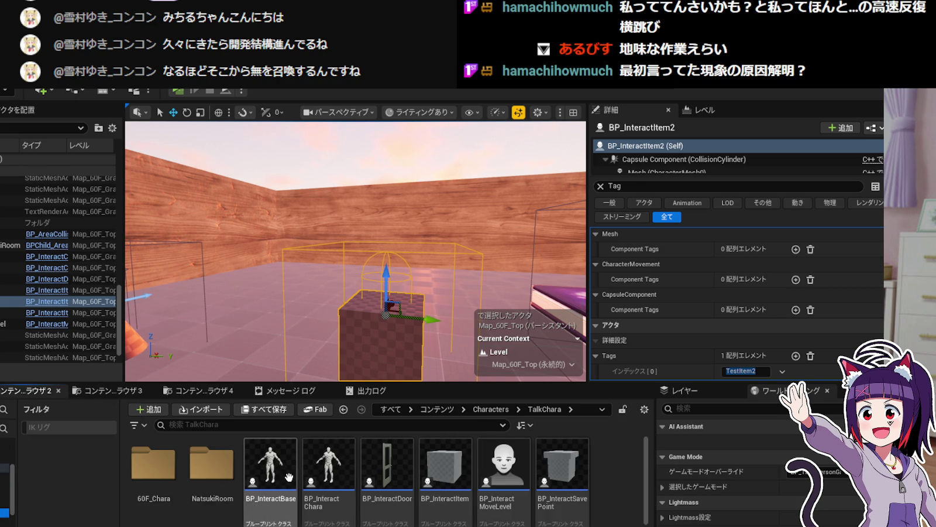
scroll(443, 489, "down", 1)
scroll(444, 489, "down", 3)
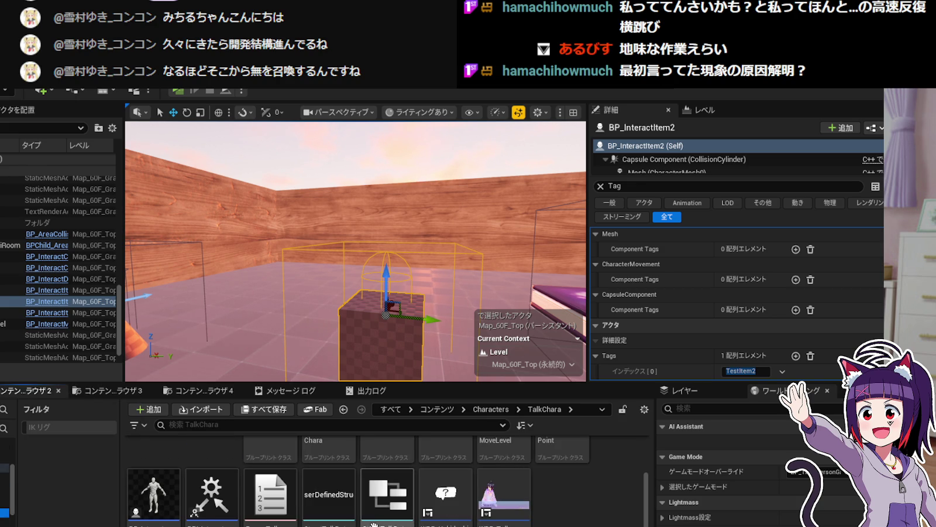
scroll(373, 515, "up", 5)
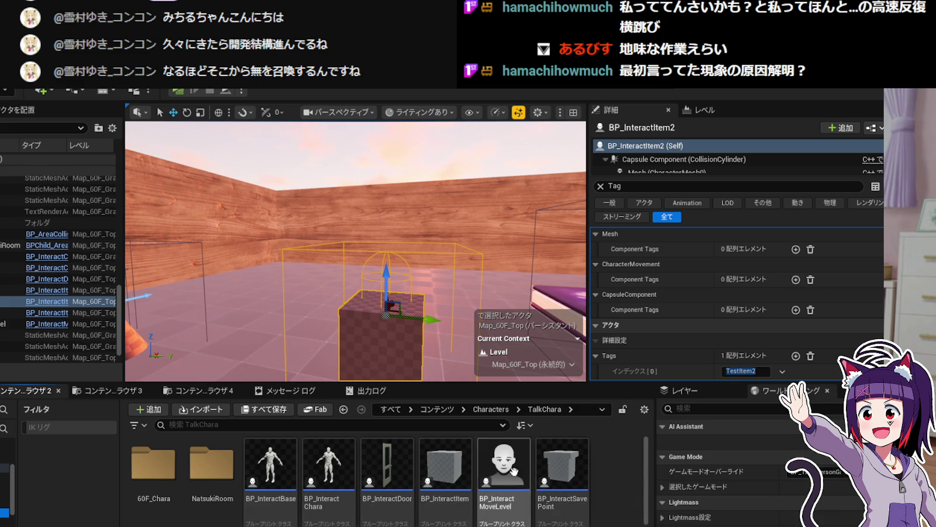
double_click(444, 468)
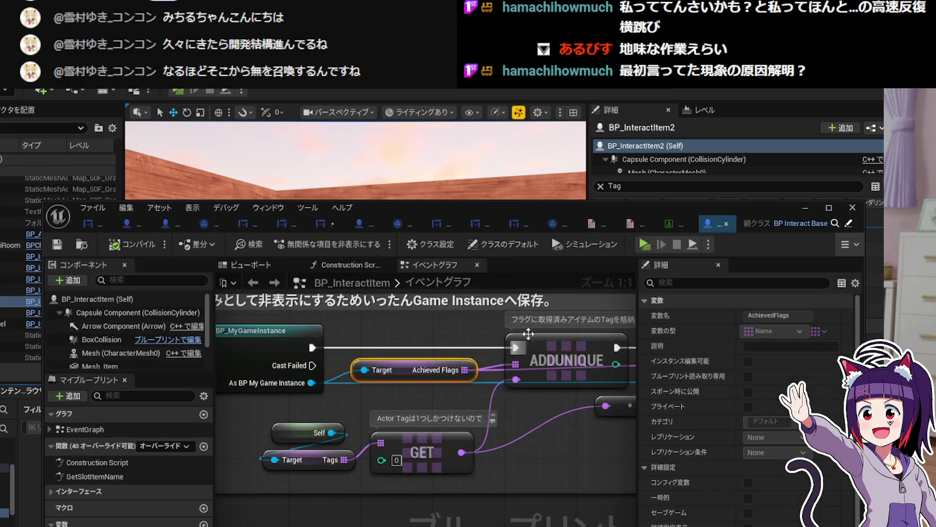
Browse the EventGraph from Event BeginPlay to the Event Interact → Sequence chain.
scroll(346, 489, "down", 4)
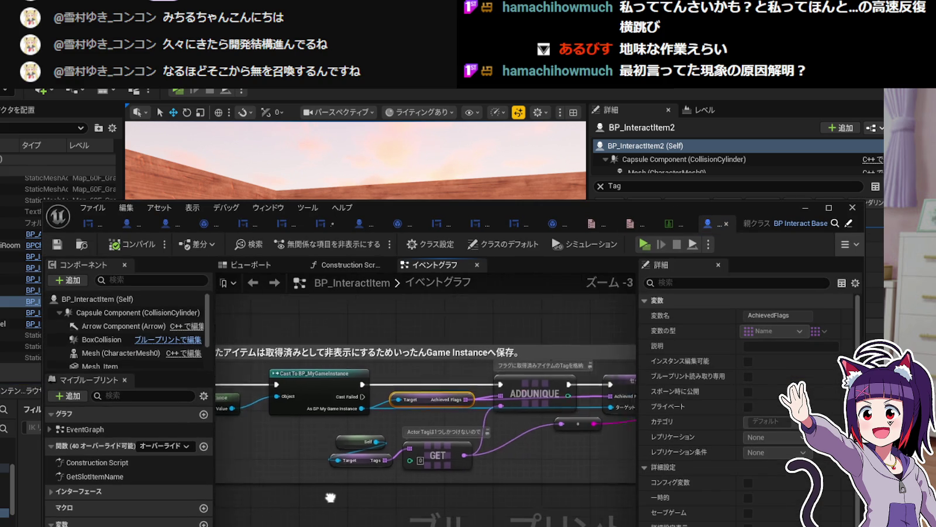
mouse_move(452, 460)
left_mouse_down()
mouse_move(357, 456)
mouse_move(372, 454)
left_mouse_up()
left_click(111, 432)
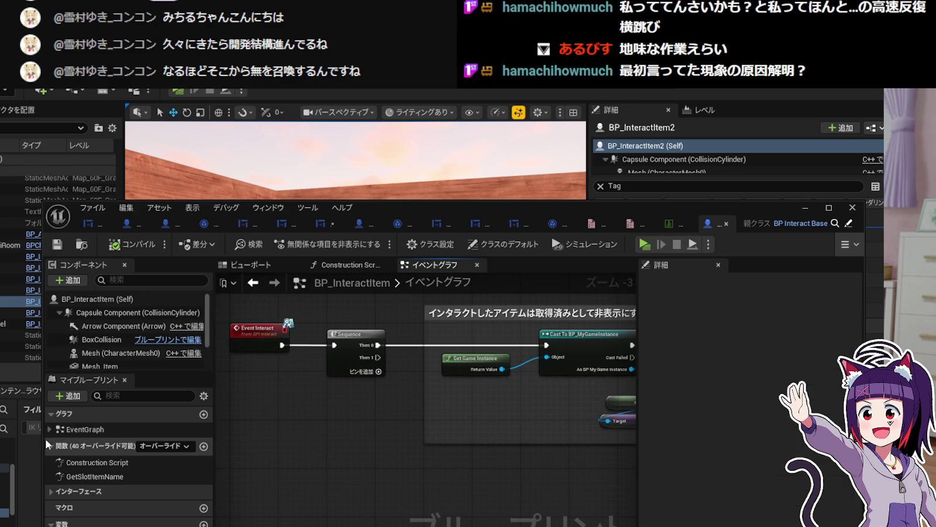
left_click(47, 429)
double_click(123, 446)
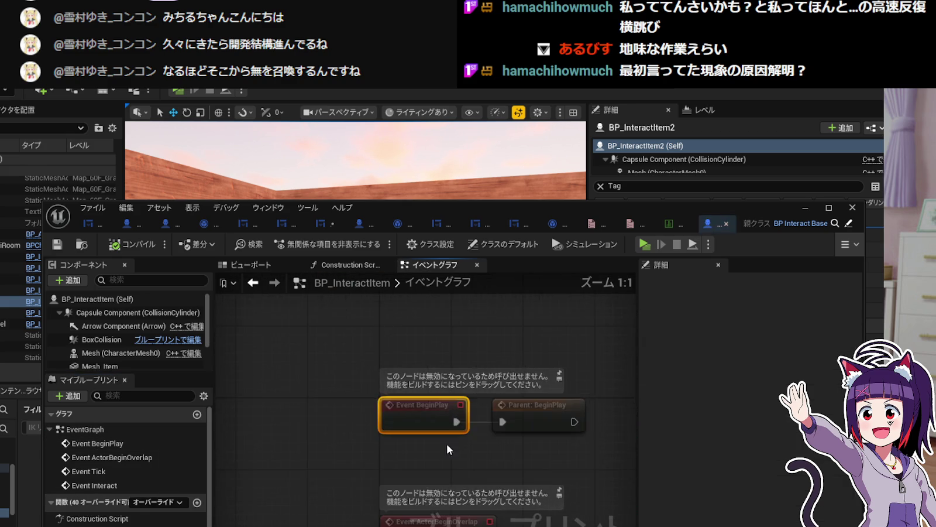
left_click_drag(410, 462, 400, 304)
scroll(469, 464, "down", 2)
left_click_drag(469, 465, 452, 351)
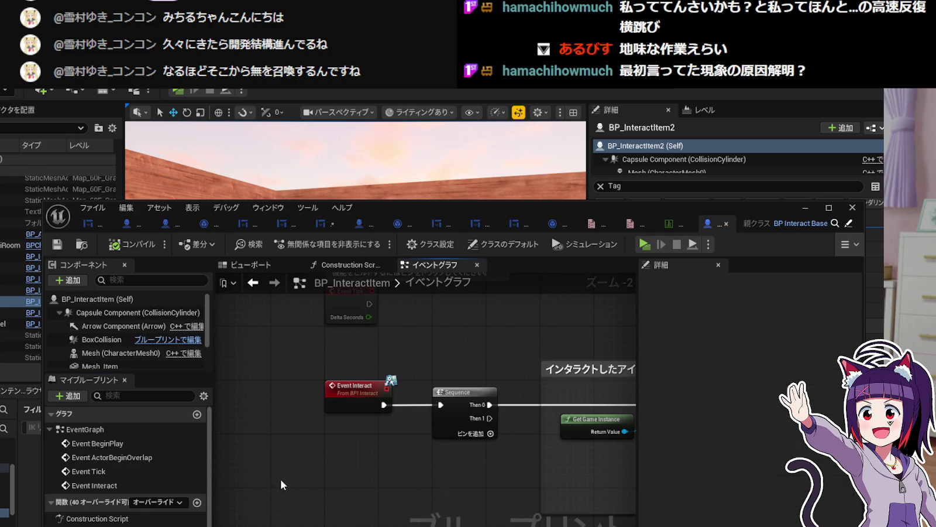
scroll(148, 471, "down", 1)
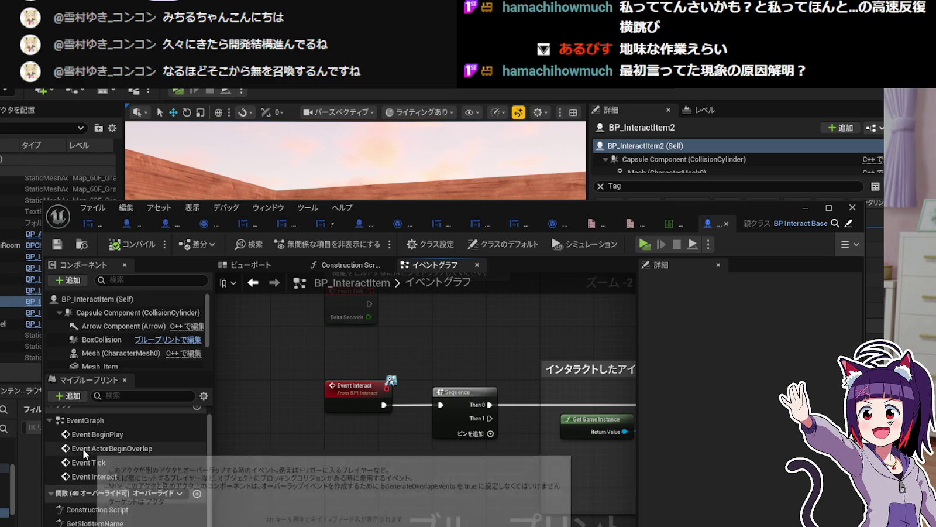
Open the construction script and the GetSlotItemName function, then minimize the editor.
double_click(108, 510)
double_click(108, 523)
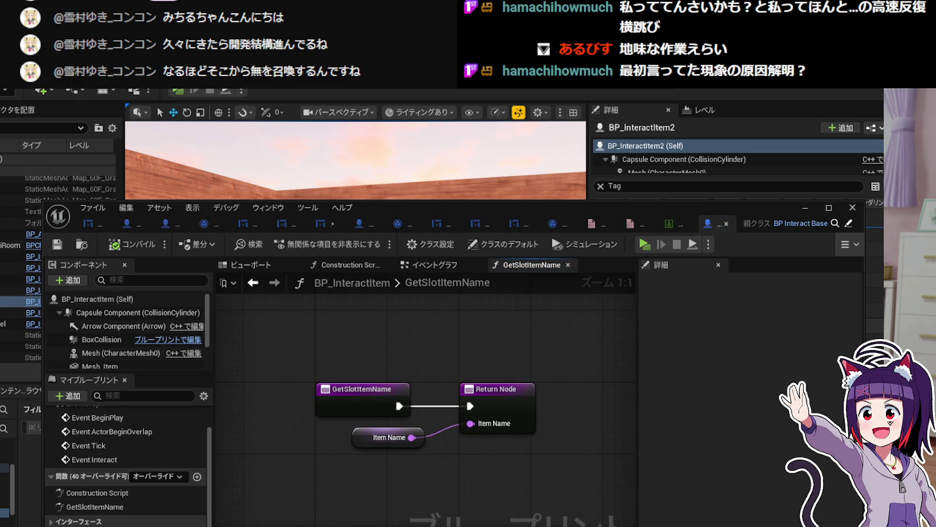
scroll(155, 484, "up", 2)
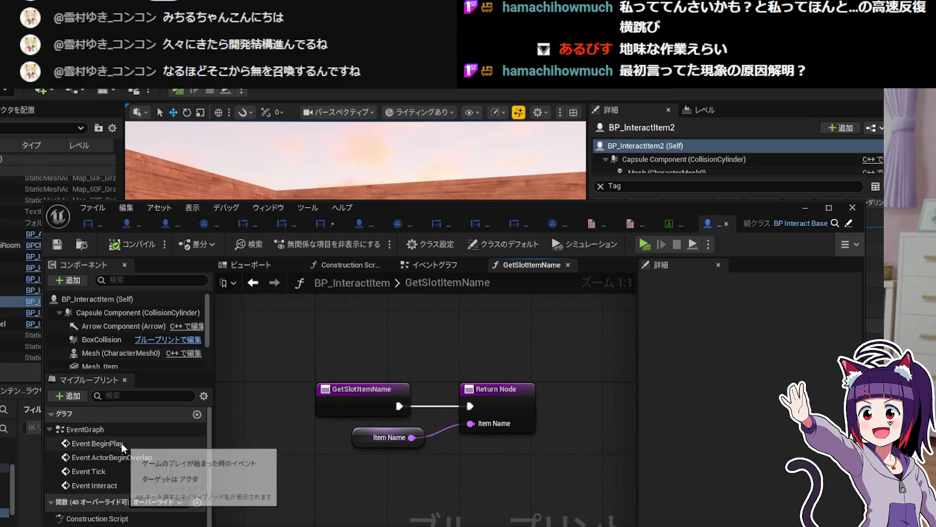
left_click(797, 212)
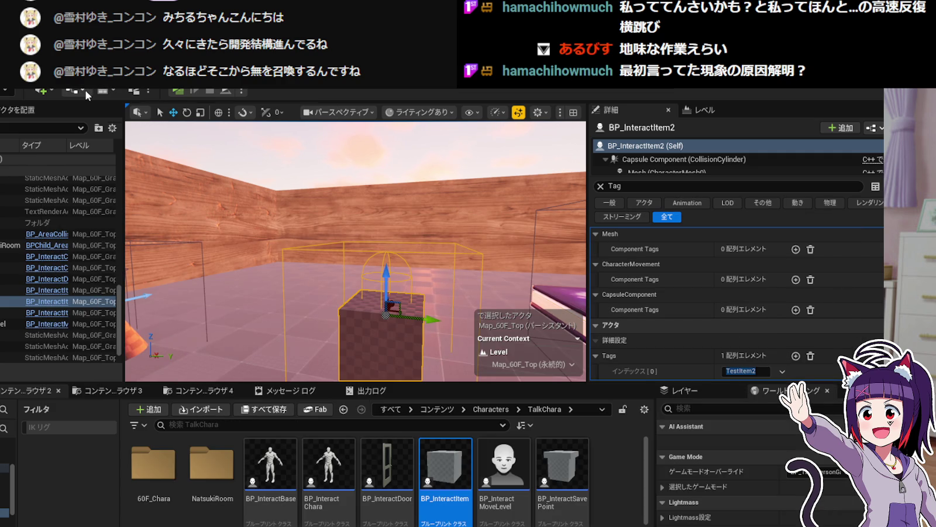
Open the Map_60F_Top level blueprint, review its BeginPlay Cast and Set nodes, and close it.
left_click(84, 89)
left_click(132, 169)
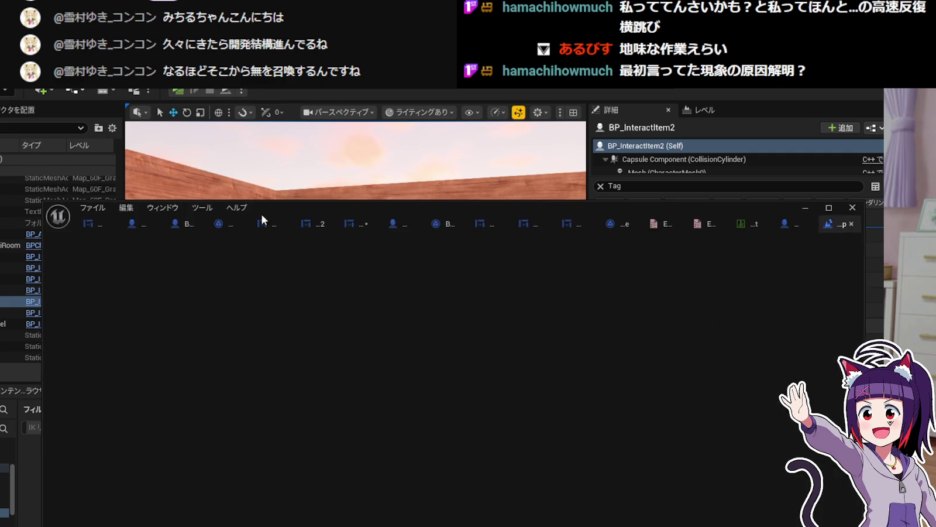
scroll(394, 486, "up", 3)
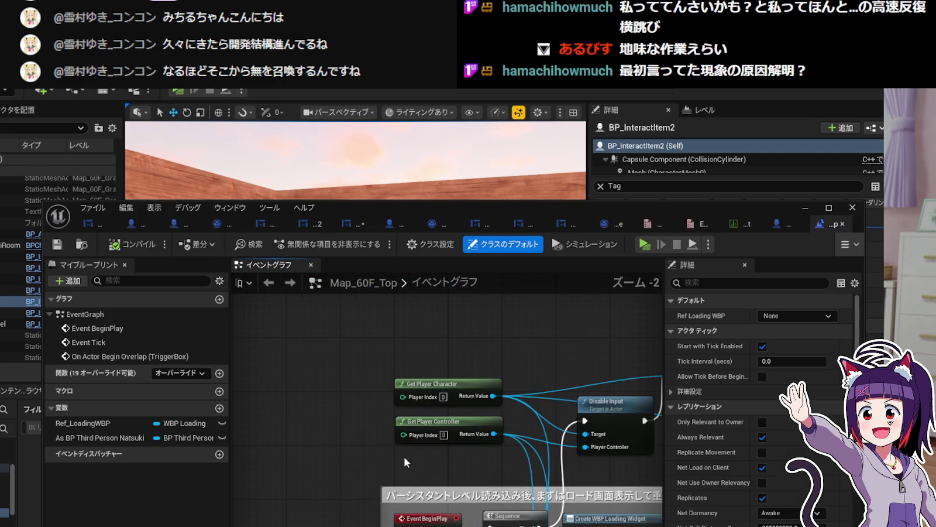
left_click_drag(392, 443, 295, 346)
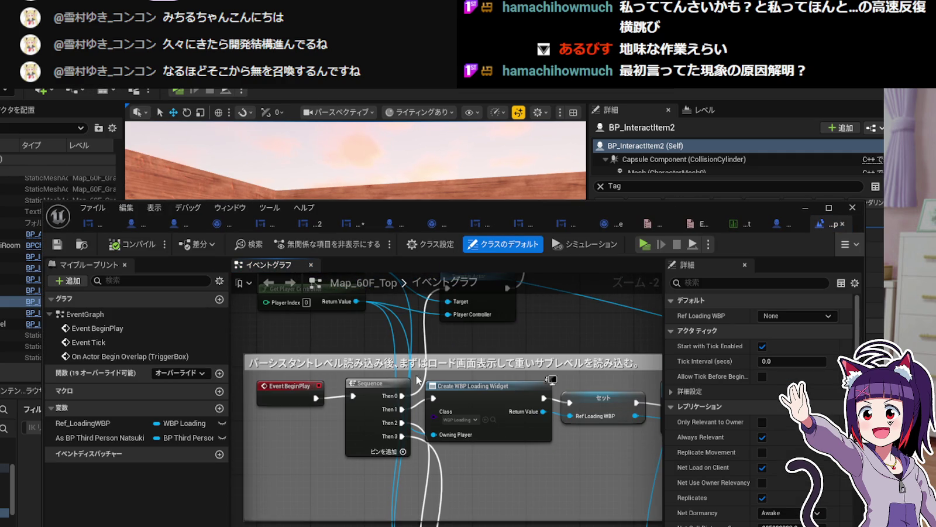
mouse_move(548, 491)
left_mouse_down()
mouse_move(480, 474)
mouse_move(379, 492)
mouse_move(455, 438)
mouse_move(417, 480)
mouse_move(346, 451)
mouse_move(285, 405)
mouse_move(175, 363)
mouse_move(346, 457)
mouse_move(584, 407)
mouse_move(465, 404)
mouse_move(463, 346)
mouse_move(473, 345)
mouse_move(324, 375)
mouse_move(313, 386)
mouse_move(479, 378)
mouse_move(493, 472)
mouse_move(504, 432)
mouse_move(409, 460)
mouse_move(304, 459)
mouse_move(362, 410)
mouse_move(481, 351)
mouse_move(566, 344)
mouse_move(518, 330)
mouse_move(307, 323)
mouse_move(412, 383)
mouse_move(430, 405)
left_mouse_up()
left_click(843, 223)
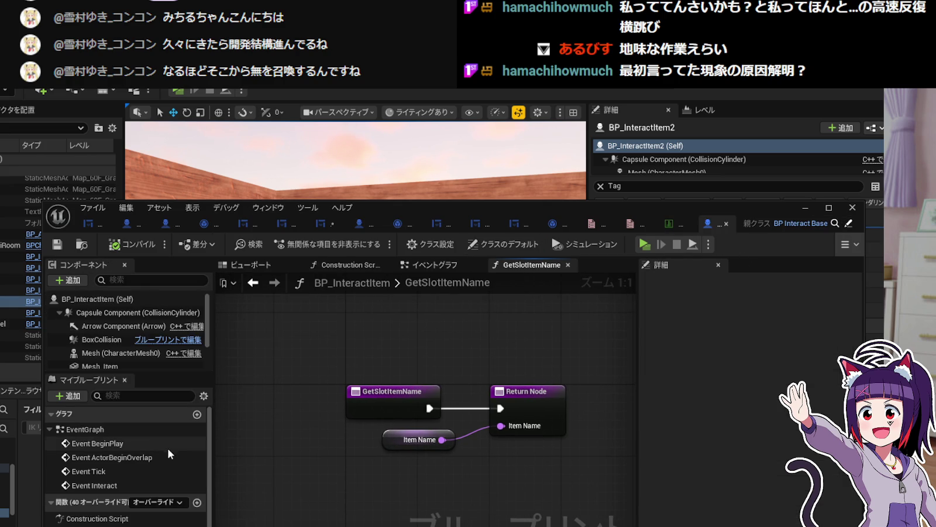
double_click(97, 443)
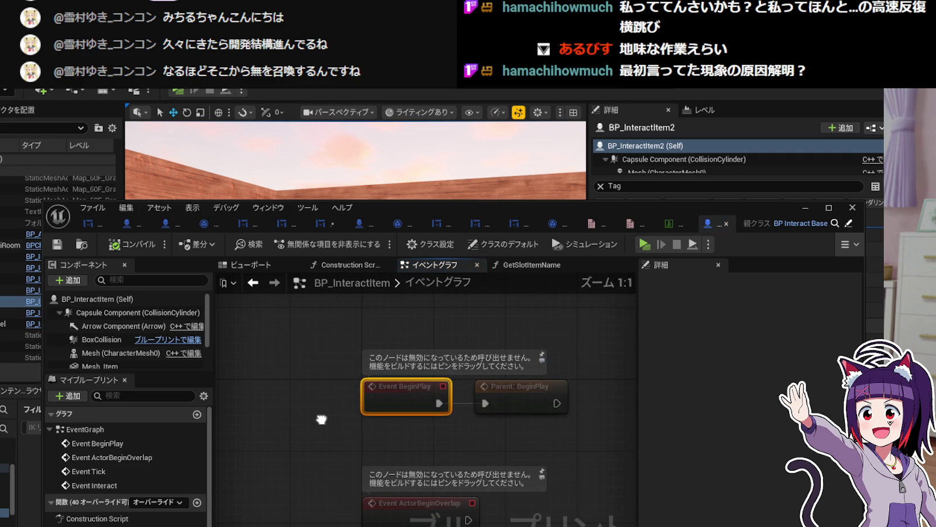
left_click(805, 208)
left_click(284, 473)
double_click(284, 472)
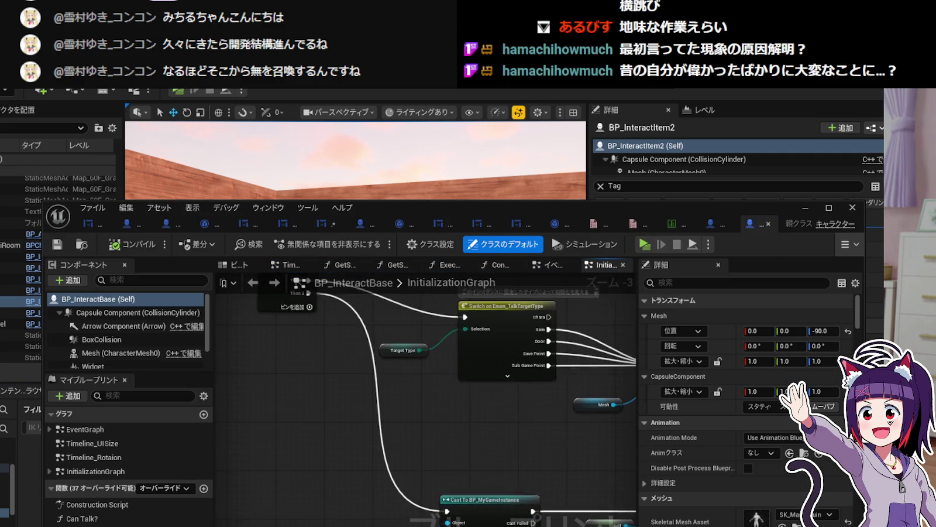
mouse_move(444, 515)
left_mouse_down()
mouse_move(527, 503)
mouse_move(327, 486)
mouse_move(391, 428)
left_mouse_up()
scroll(449, 379, "up", 3)
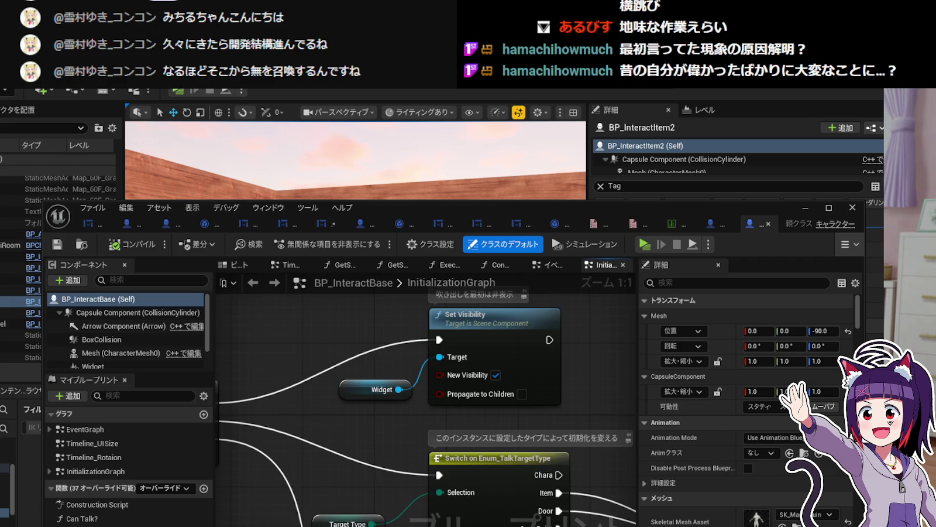
left_click_drag(416, 334, 395, 375)
left_click_drag(366, 498, 357, 338)
mouse_move(449, 477)
left_mouse_down()
mouse_move(445, 459)
mouse_move(460, 435)
left_mouse_up()
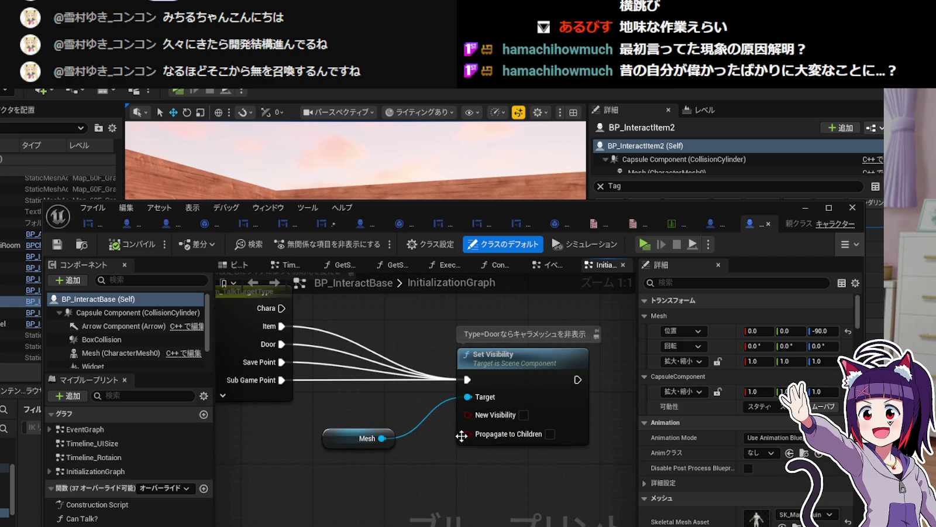
mouse_move(365, 422)
left_mouse_down()
mouse_move(414, 356)
mouse_move(390, 428)
mouse_move(393, 411)
left_mouse_up()
left_click_drag(465, 455, 136, 434)
left_click_drag(436, 440, 267, 434)
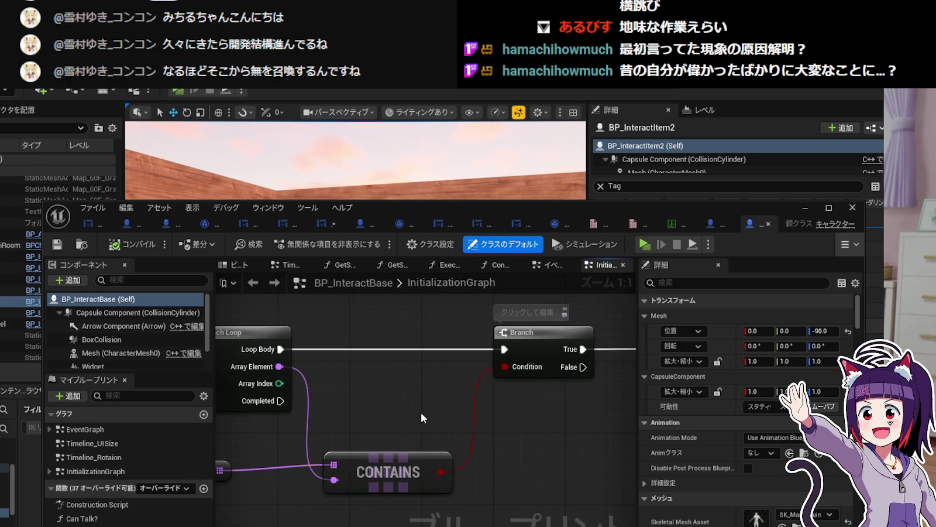
left_click_drag(408, 413, 166, 431)
left_click_drag(444, 418, 419, 430)
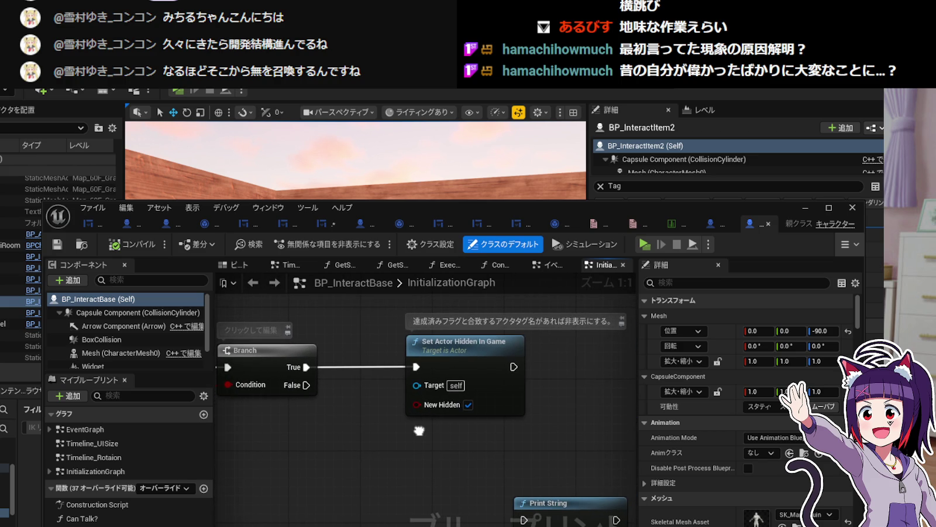
left_click(466, 351)
left_click_drag(356, 443, 465, 443)
left_click_drag(261, 434, 497, 436)
left_click_drag(353, 460, 553, 460)
mouse_move(297, 375)
left_mouse_down()
mouse_move(424, 398)
mouse_move(418, 428)
mouse_move(364, 412)
mouse_move(405, 435)
left_mouse_up()
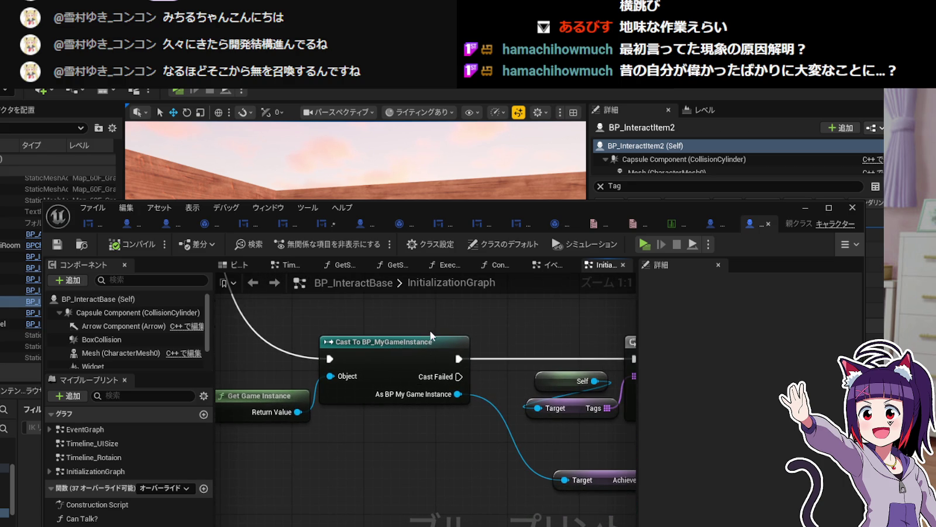
left_click_drag(497, 340, 415, 451)
mouse_move(407, 483)
left_mouse_down()
mouse_move(346, 484)
mouse_move(372, 483)
left_mouse_up()
left_click_drag(457, 461, 443, 447)
left_click_drag(494, 432, 328, 428)
mouse_move(469, 410)
left_mouse_down()
mouse_move(333, 405)
mouse_move(546, 376)
left_mouse_up()
mouse_move(341, 375)
left_mouse_down()
mouse_move(386, 377)
mouse_move(470, 414)
left_mouse_up()
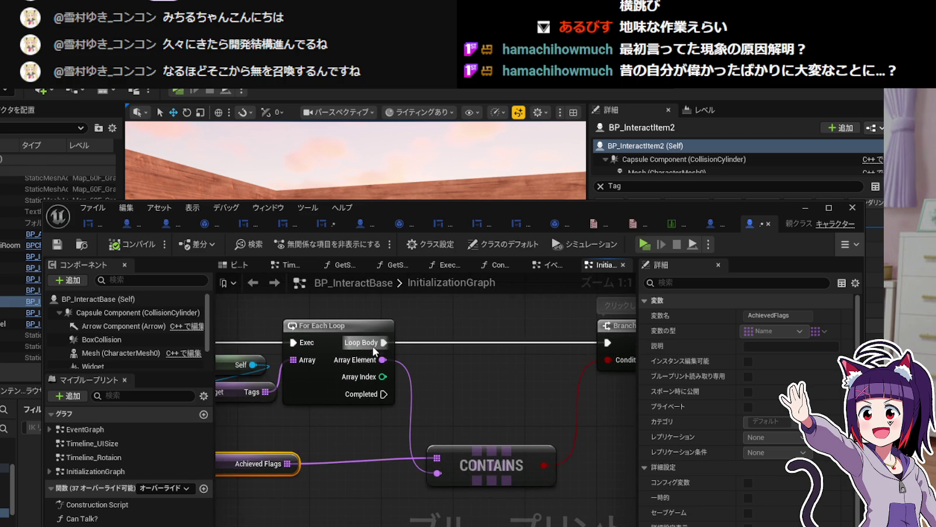
left_click_drag(337, 340, 458, 347)
mouse_move(389, 433)
left_mouse_down()
mouse_move(477, 427)
mouse_move(363, 427)
mouse_move(391, 311)
mouse_move(176, 317)
mouse_move(498, 360)
left_mouse_up()
left_click(498, 361)
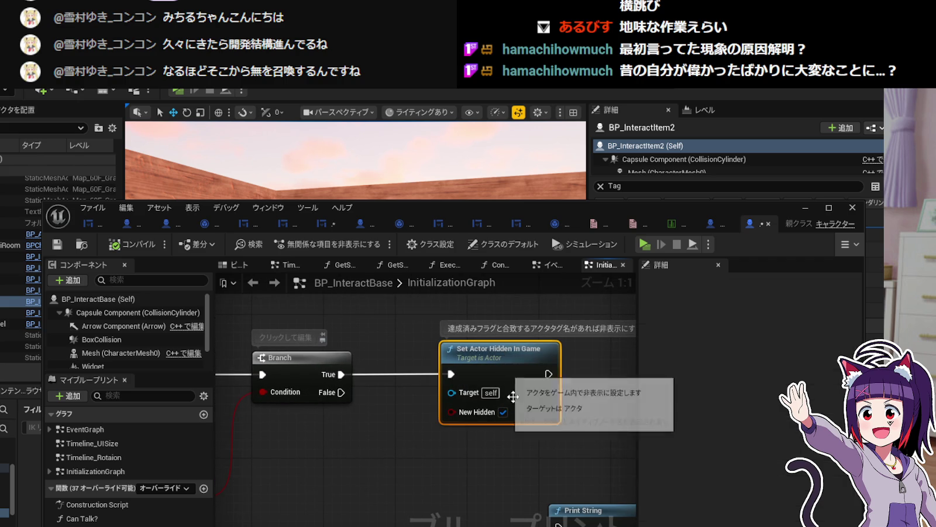
left_click_drag(452, 454, 668, 408)
left_click_drag(280, 470, 494, 441)
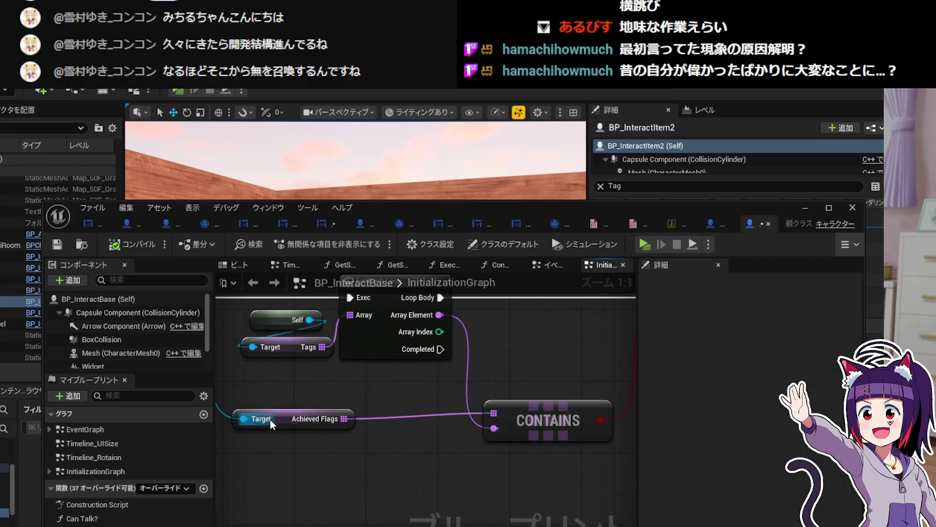
left_click_drag(281, 418, 274, 421)
left_click_drag(300, 479, 400, 526)
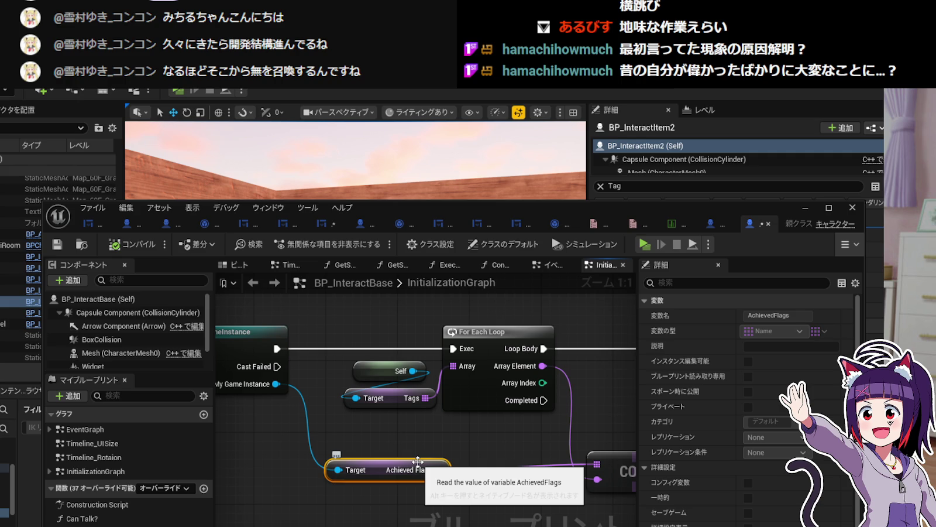
left_click_drag(421, 430, 432, 444)
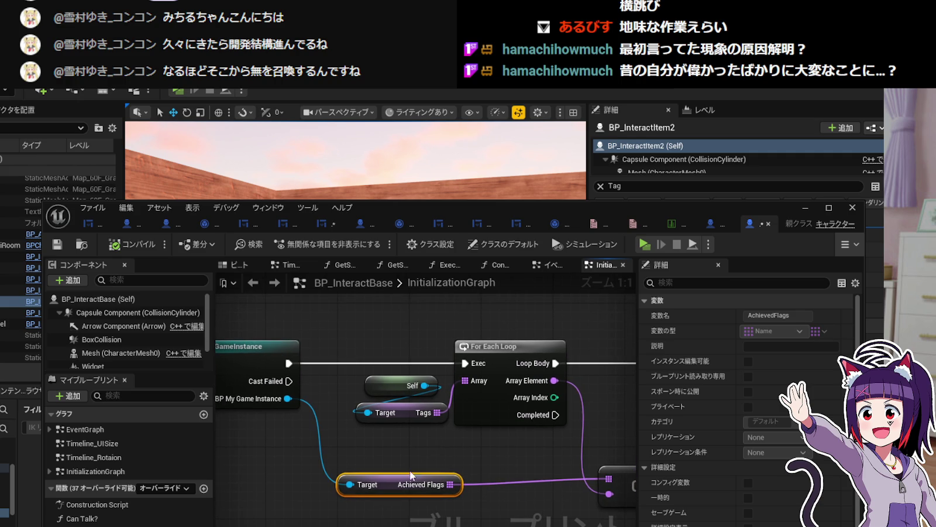
left_click_drag(381, 483, 387, 481)
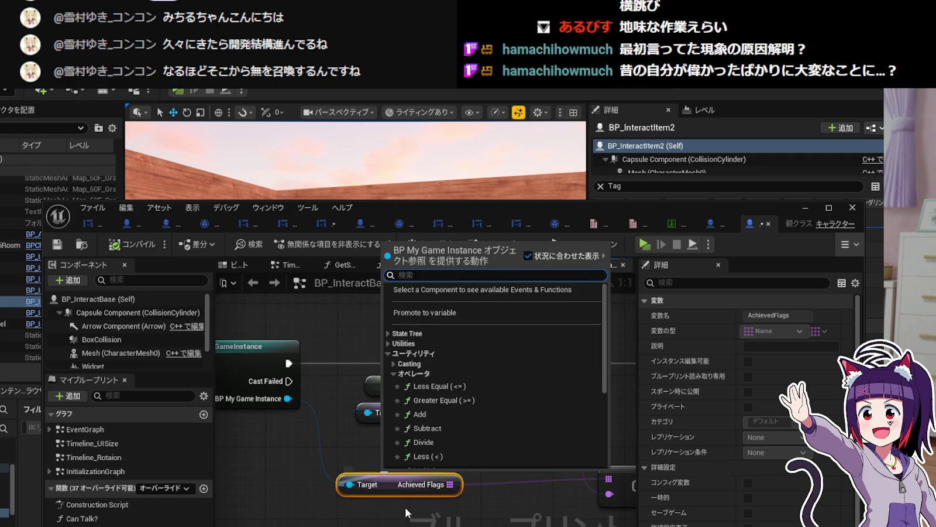
left_click(405, 506)
left_click(390, 484)
left_click_drag(551, 446, 474, 449)
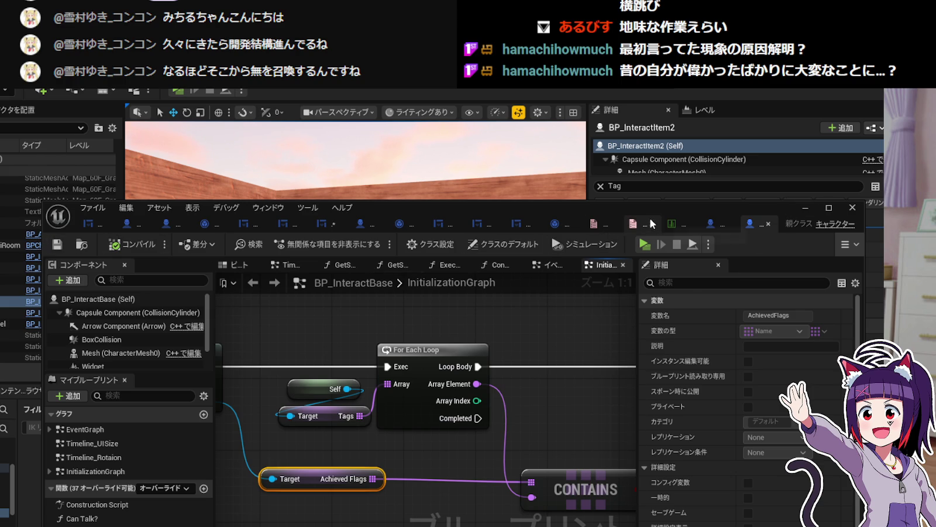
Play-test the level in the editor, stop it, and switch to the save/load notes.
left_click(799, 209)
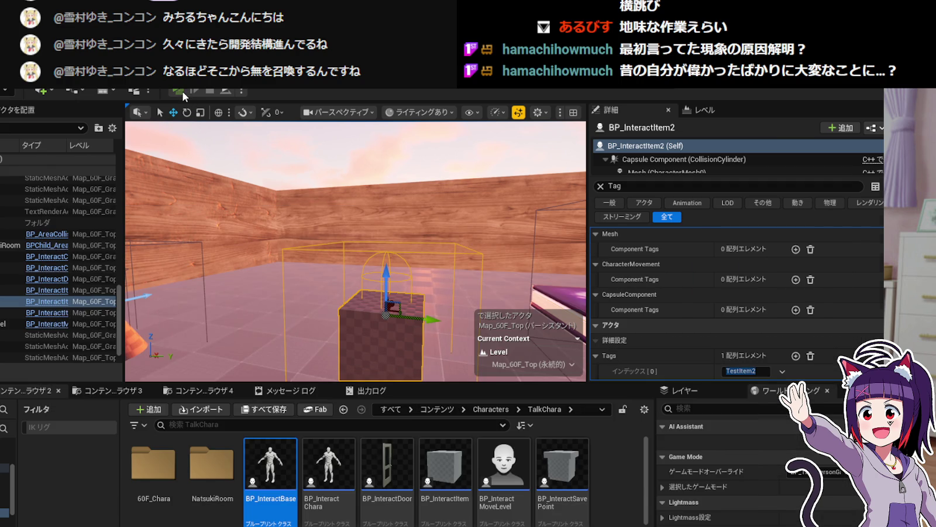
left_click(180, 91)
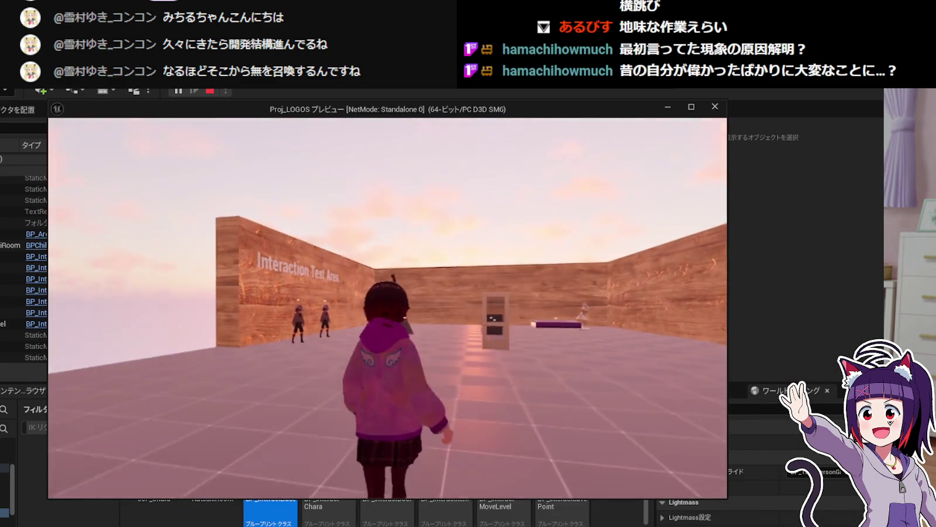
key("Escape")
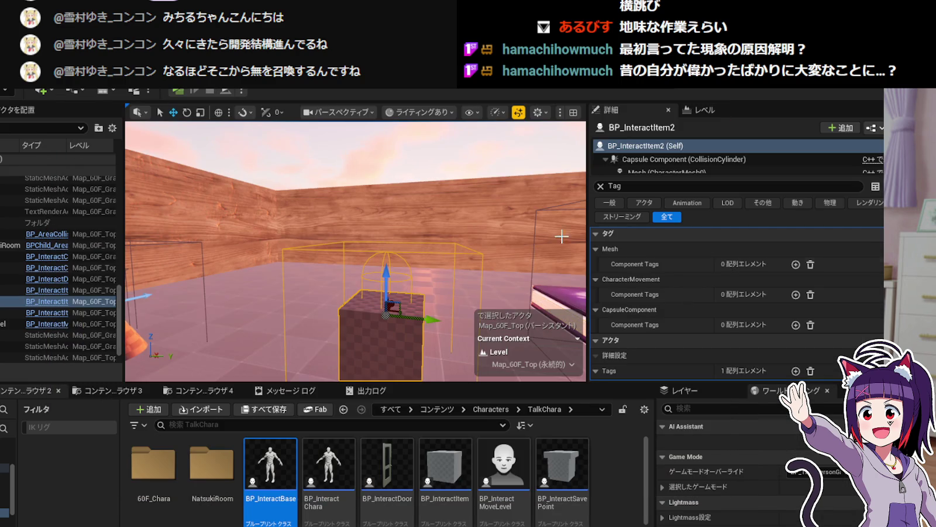
key("alt+Tab")
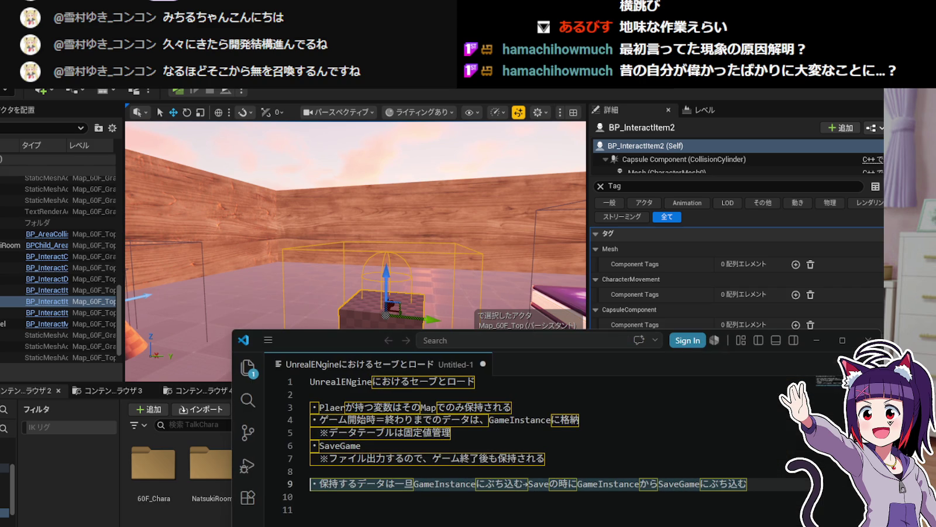
Start a new bullet on line 11, undoing an unwanted autocompleted sentence.
left_click(770, 487)
left_click(741, 500)
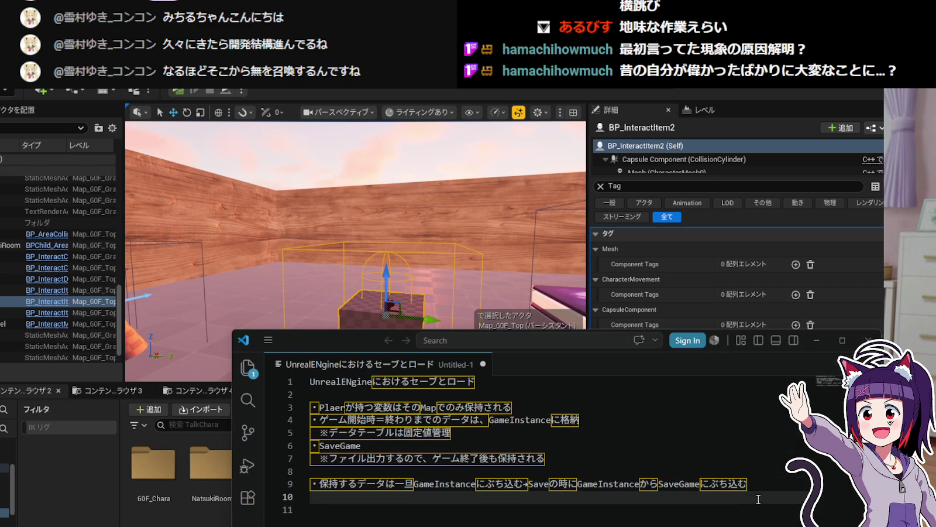
key("Return")
type("・")
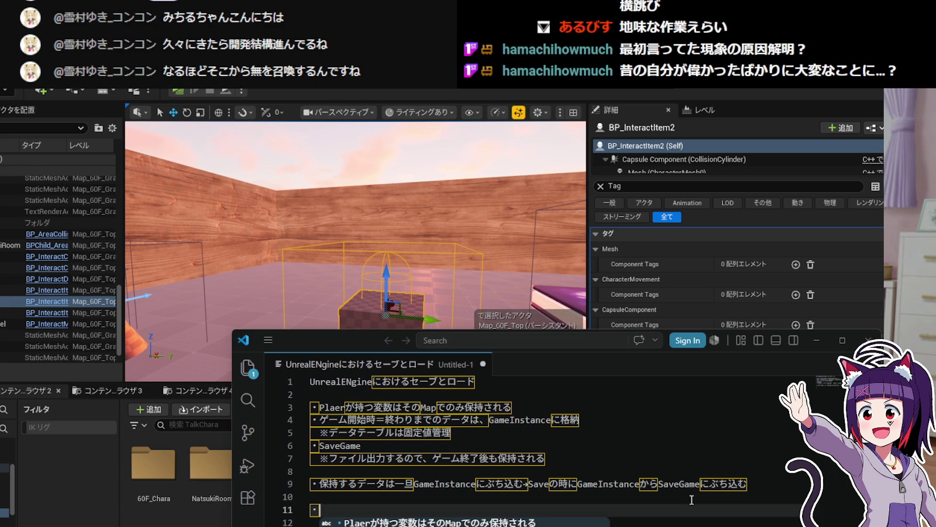
type("GmaeInstance")
key("Return")
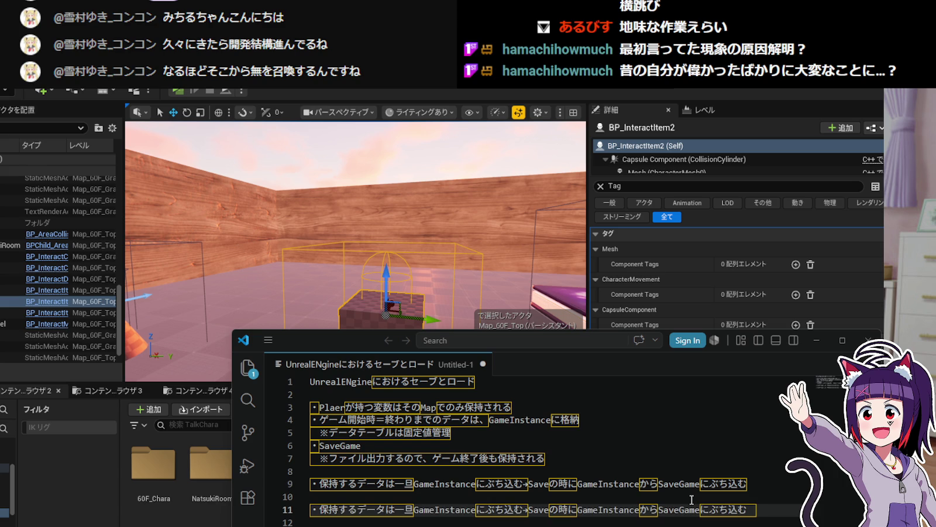
key("ctrl+a")
left_click(691, 499)
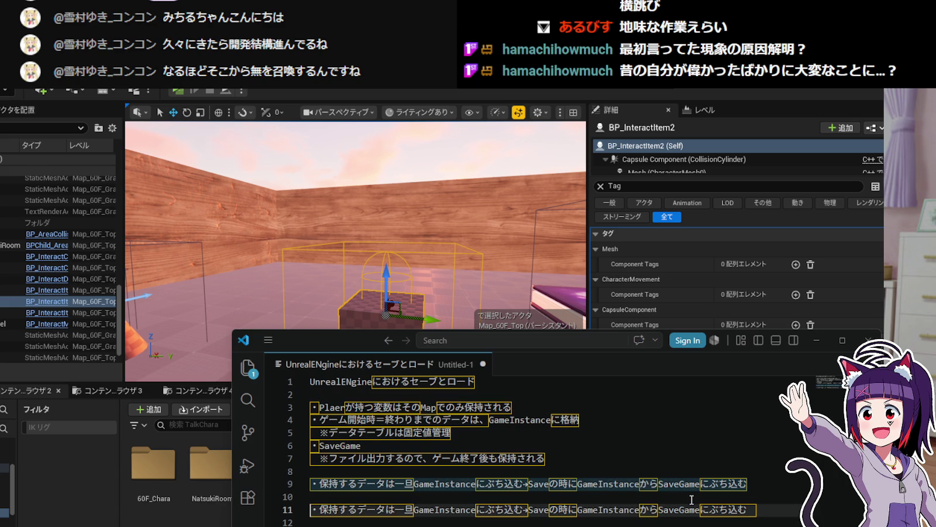
key("ctrl+z")
Write line 11 'Game Instanceにはフラグ管理とアイテム管理の変数が既にある' and begin a line 12 bullet.
type("Gam")
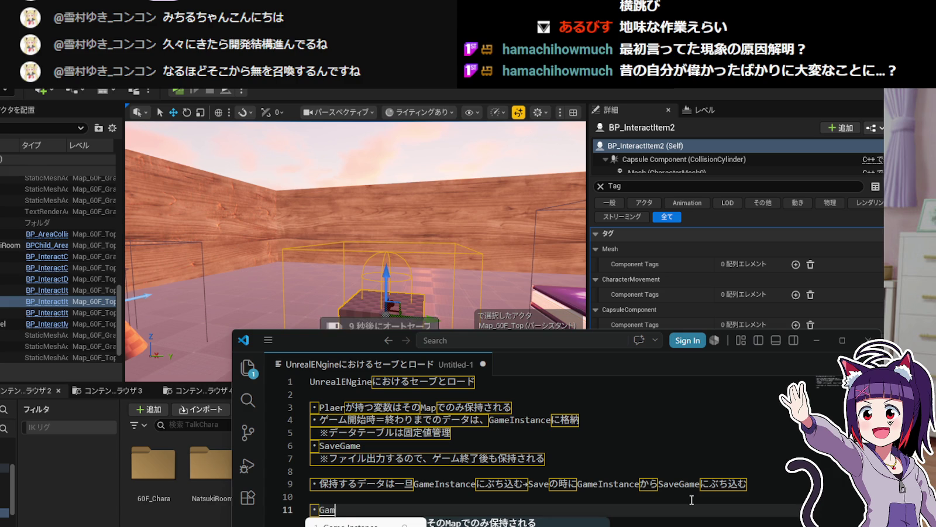
type("e Instance")
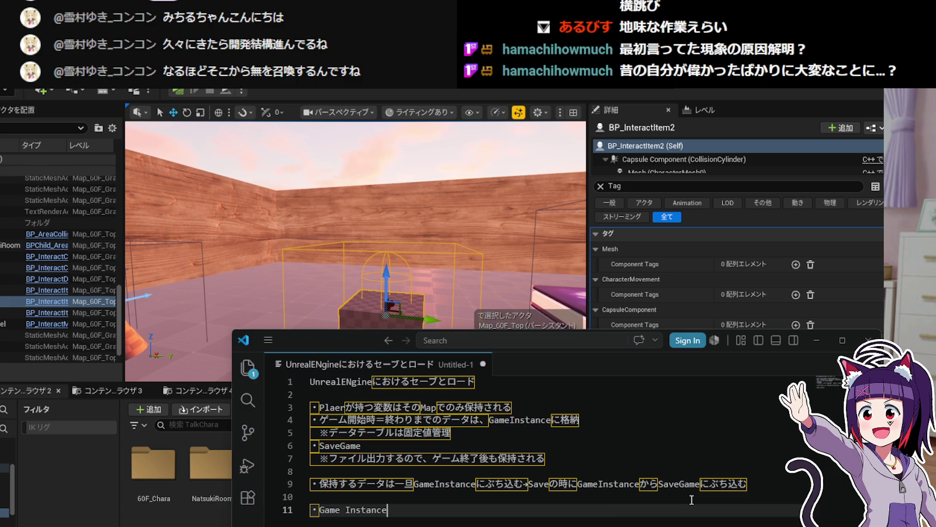
type("にはふら")
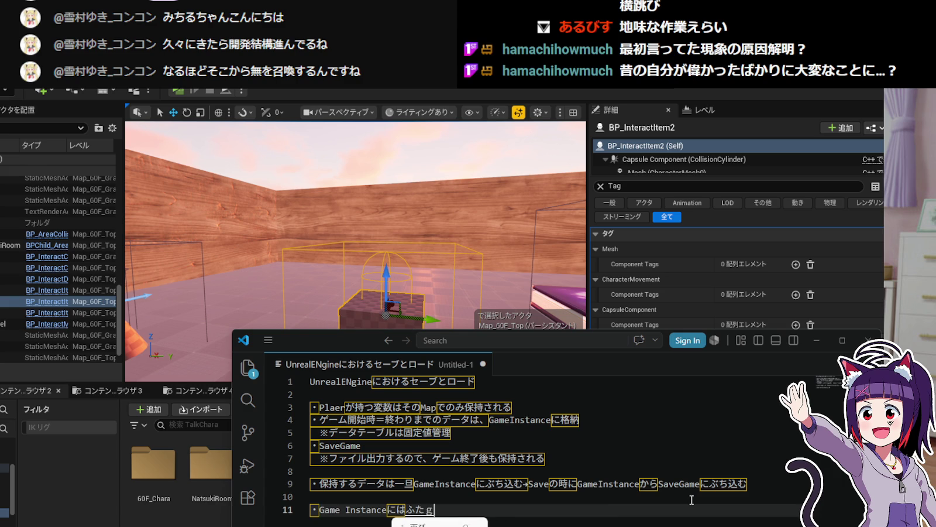
type("グ管理と")
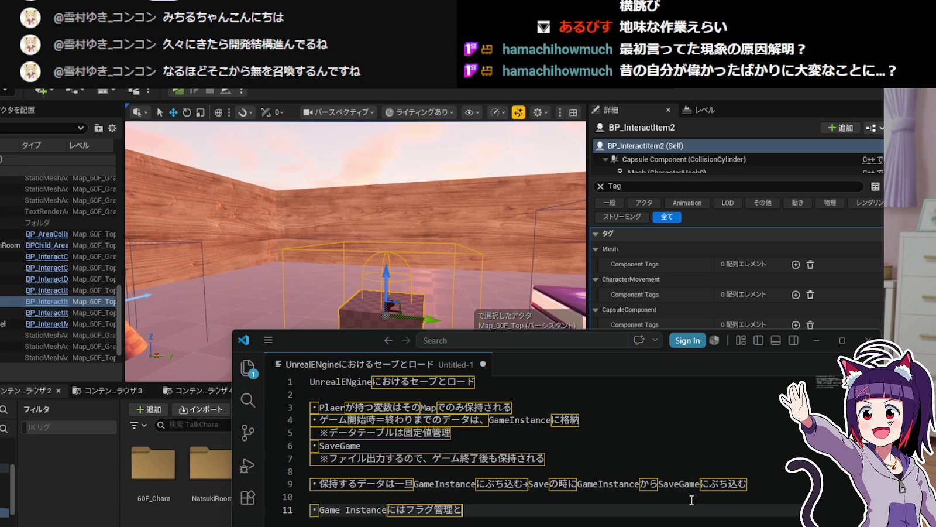
type("あいてむkなかんりの")
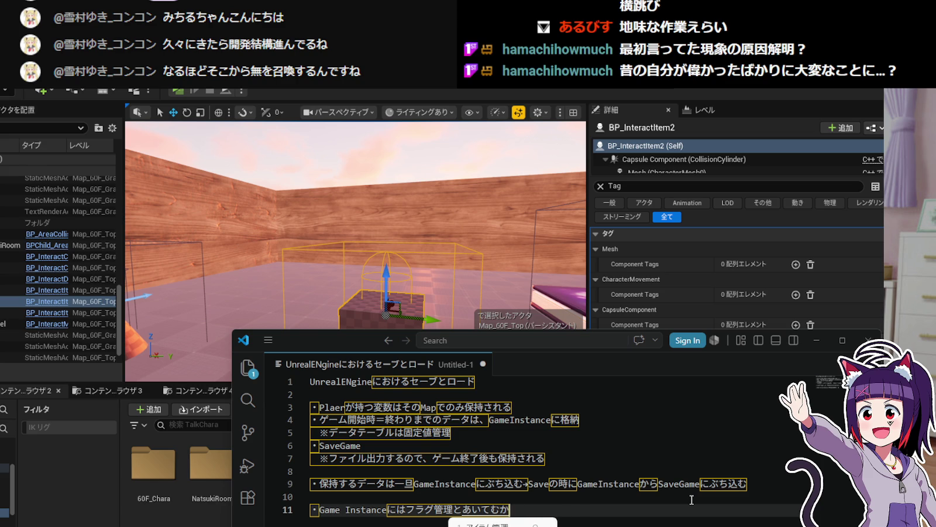
key("space")
type("へんすうが")
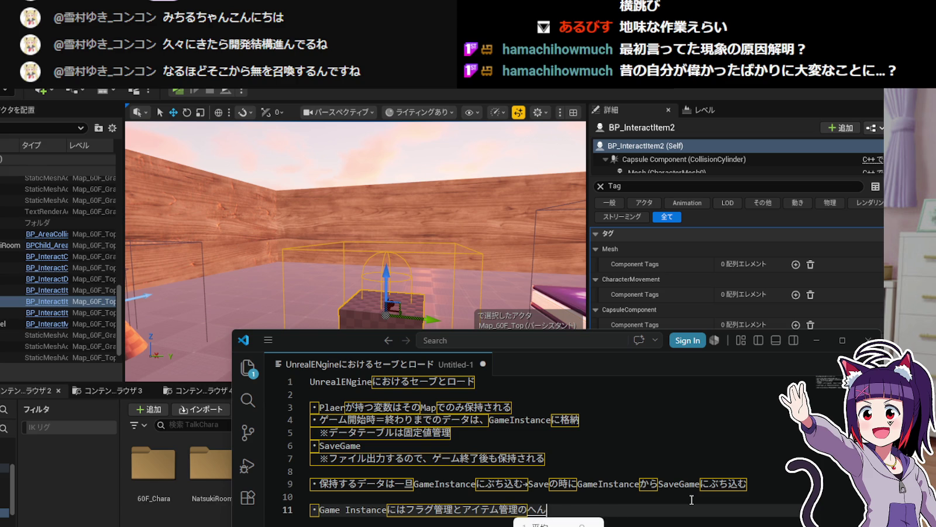
key("space")
type("すdでにある")
key("space")
key("Return")
key("Return")
type("・")
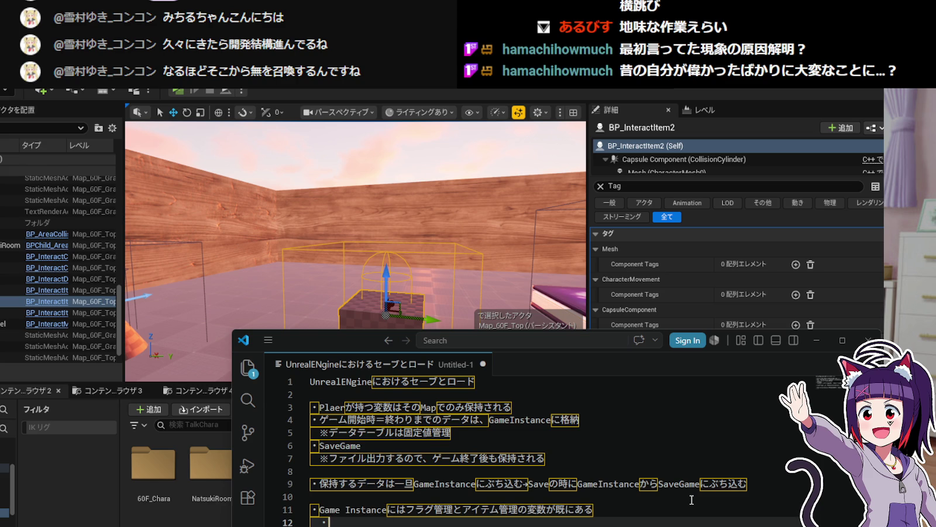
type("ふらぐかnりは")
Finish line 12 as 'フラグ管理はアイテム名も格納' using IME conversion.
key("space")
key("Return")
type("あいてむ")
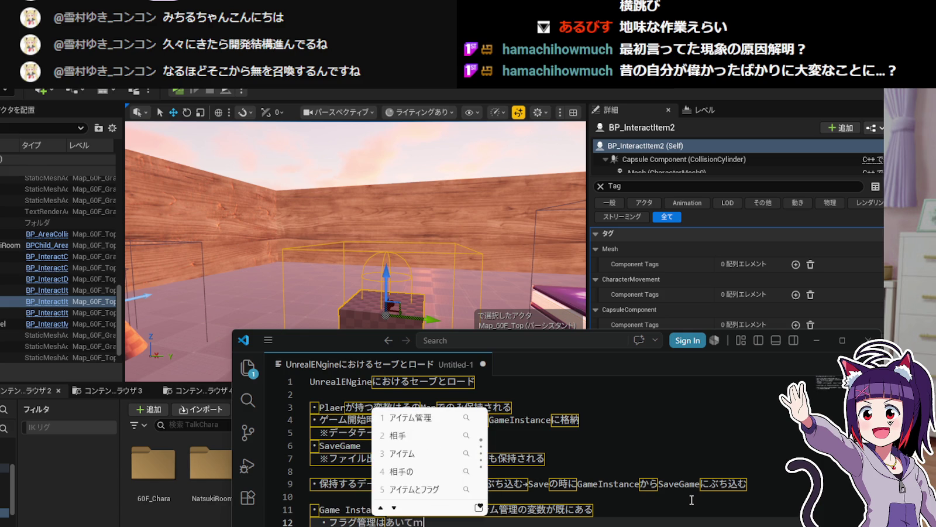
key("Return")
type("めいもかくのう")
key("space")
key("Return")
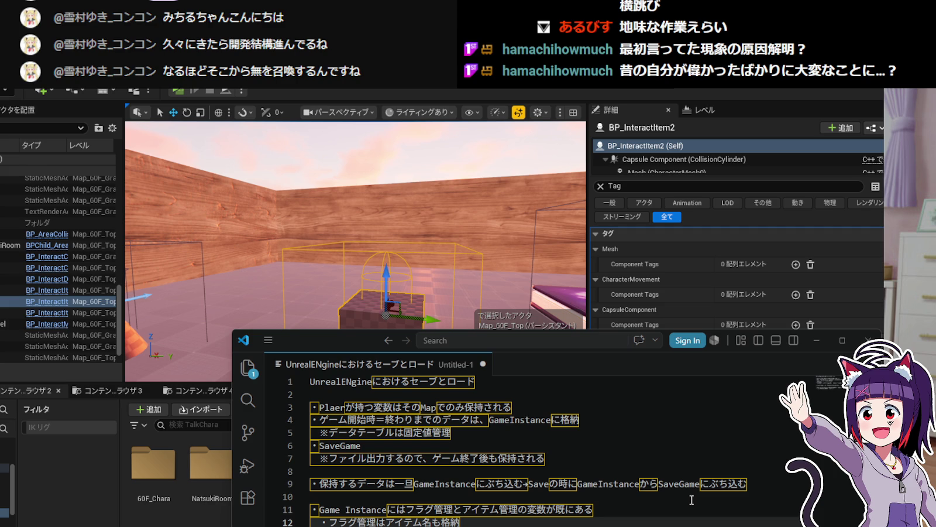
Move the notes window up, then minimize it.
left_click_drag(305, 343, 297, 314)
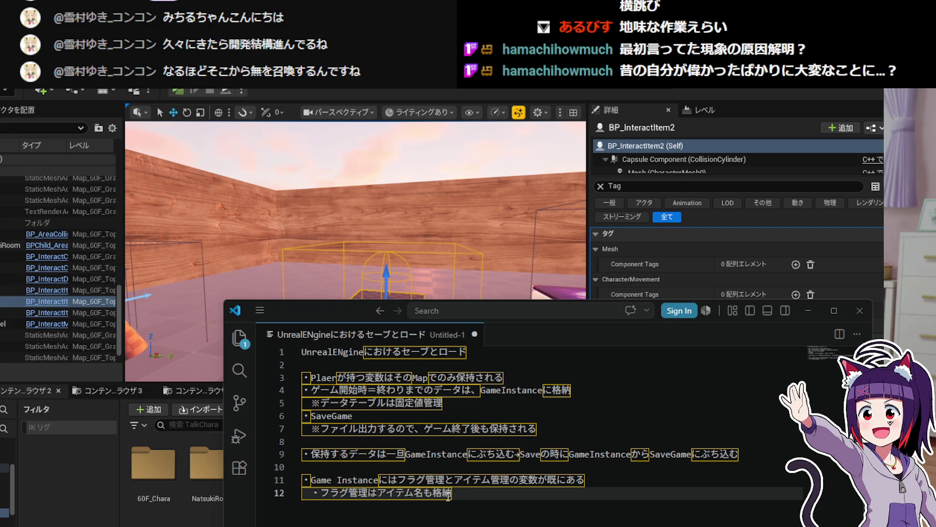
mouse_move(450, 497)
left_click(808, 310)
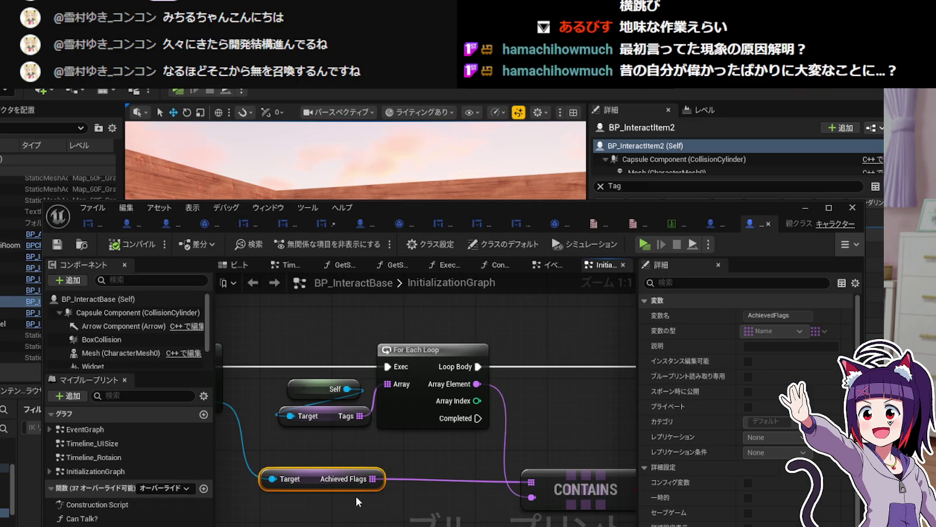
Glance at the debug flags enum, then bring BP_MyGameInstance to the front.
mouse_move(307, 462)
left_mouse_down()
mouse_move(405, 472)
mouse_move(450, 462)
mouse_move(362, 460)
left_mouse_up()
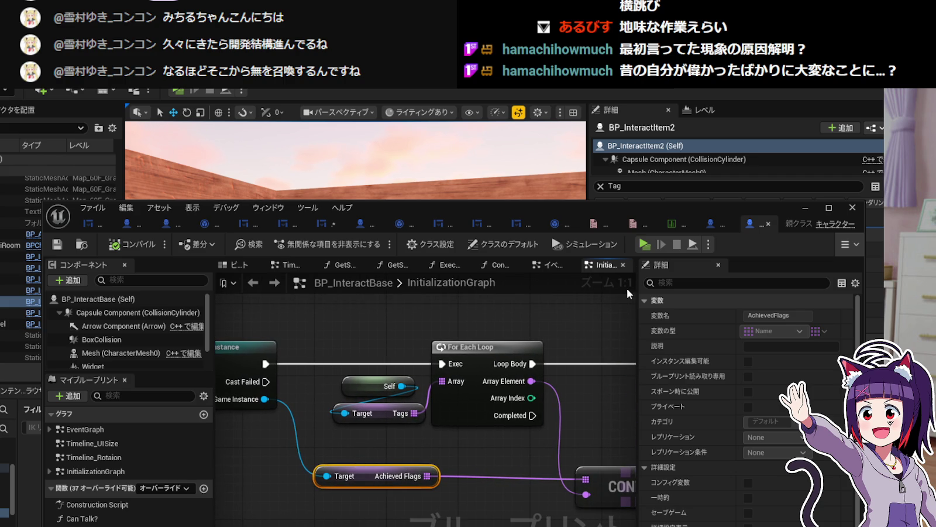
left_click(639, 222)
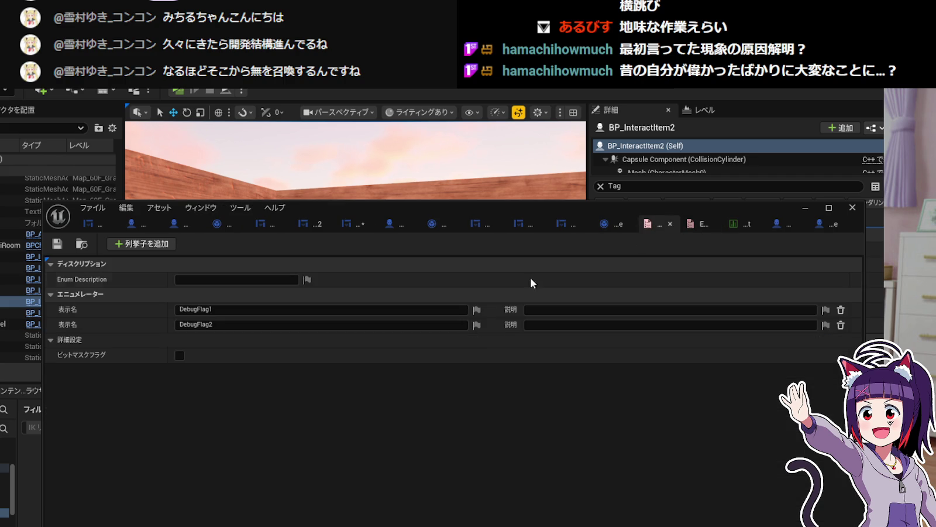
left_click(605, 228)
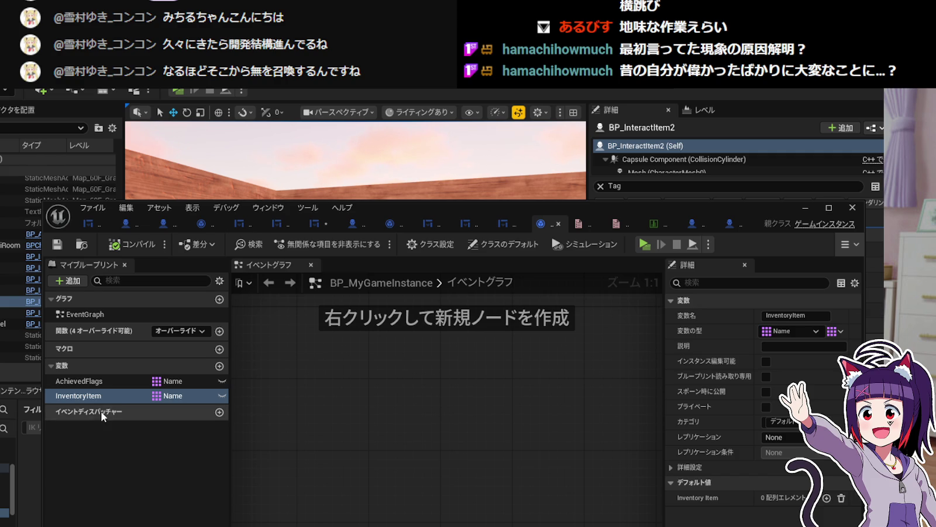
Compare the AchievedFlags and InventoryItem Name array settings, then minimize the editor.
left_click(110, 384)
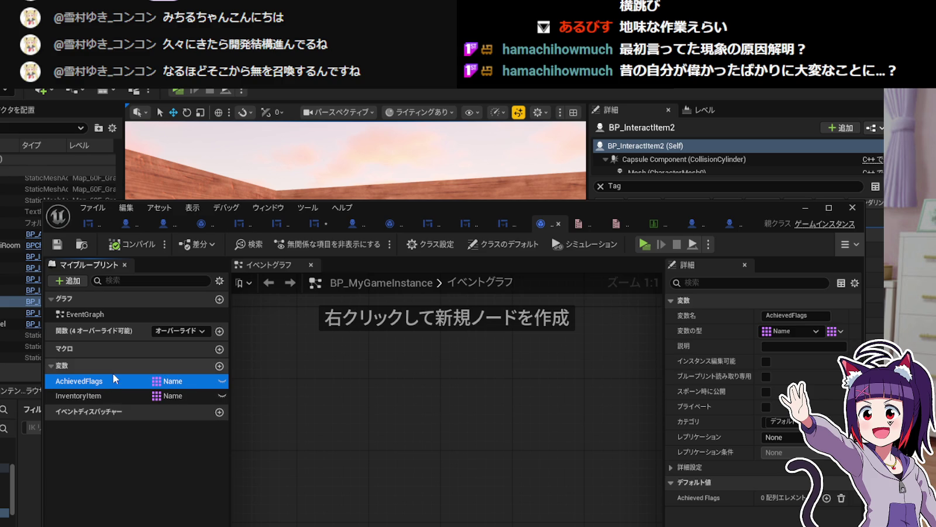
left_click(109, 395)
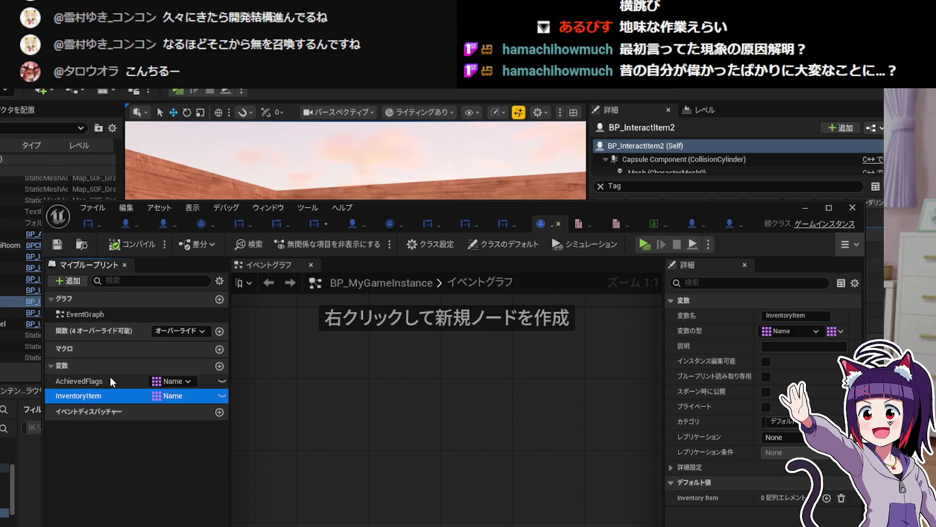
left_click(113, 381)
left_click(108, 395)
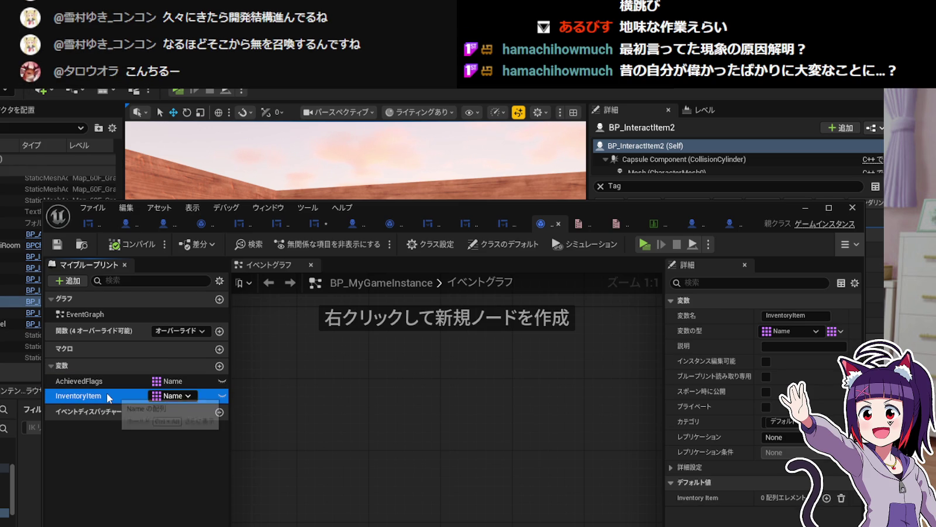
left_click(107, 383)
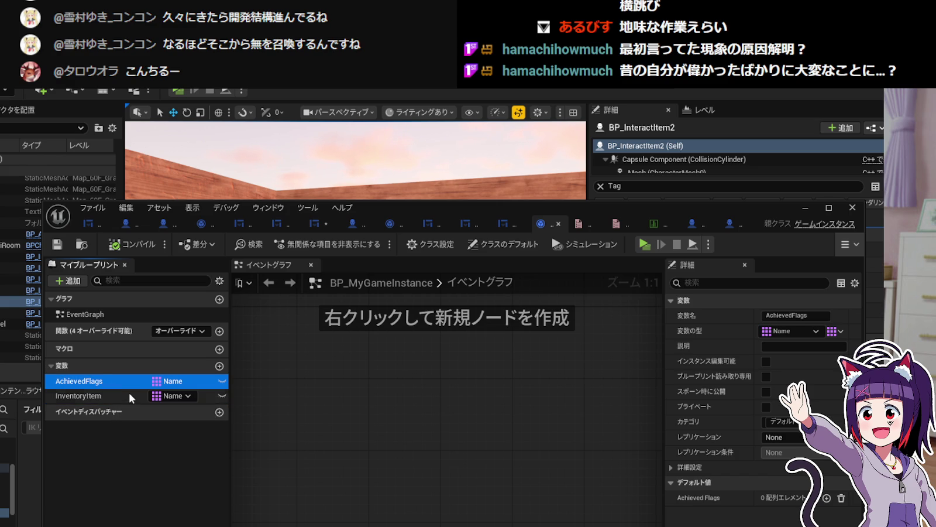
left_click(120, 397)
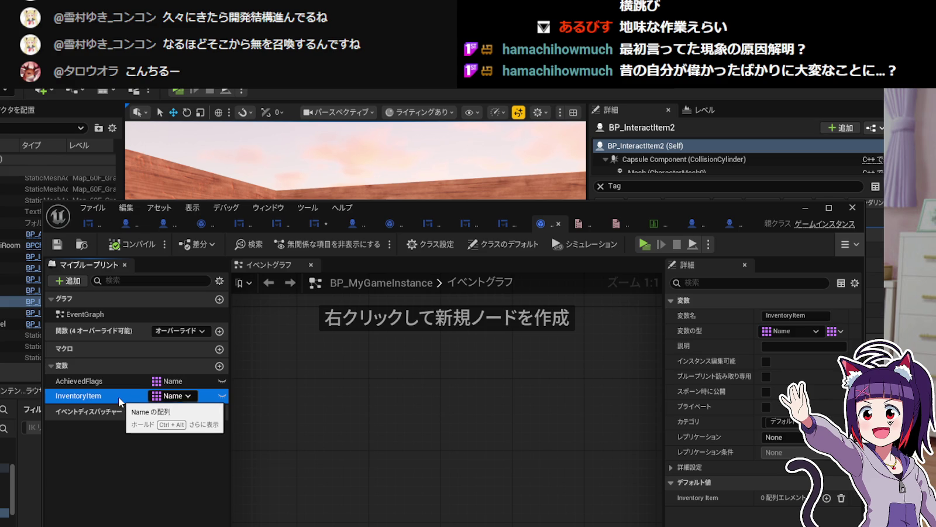
left_click(113, 383)
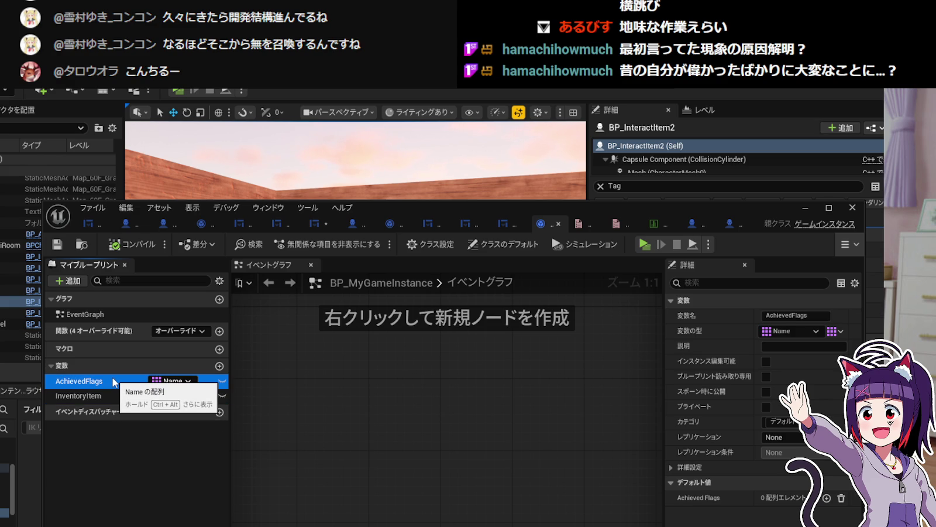
left_click(112, 397)
left_click(113, 382)
left_click(115, 393)
left_click(115, 380)
left_click(115, 397)
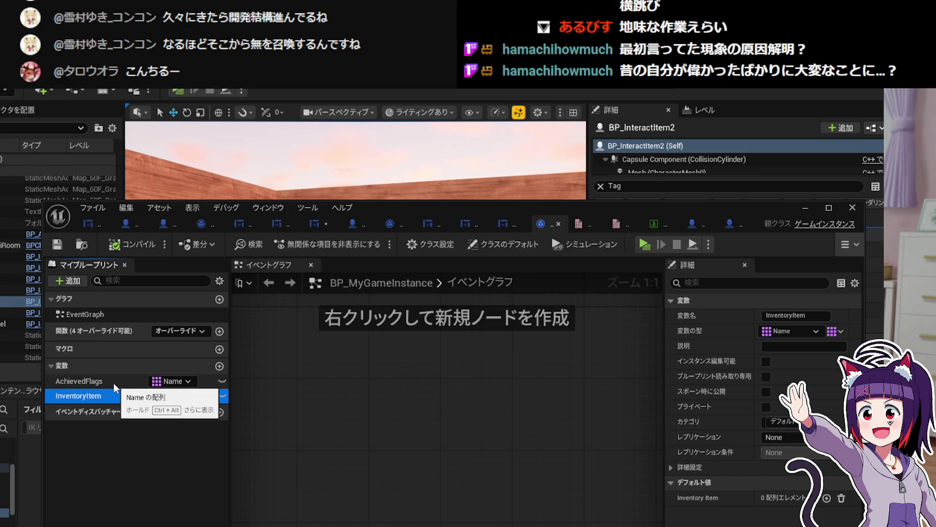
left_click(114, 382)
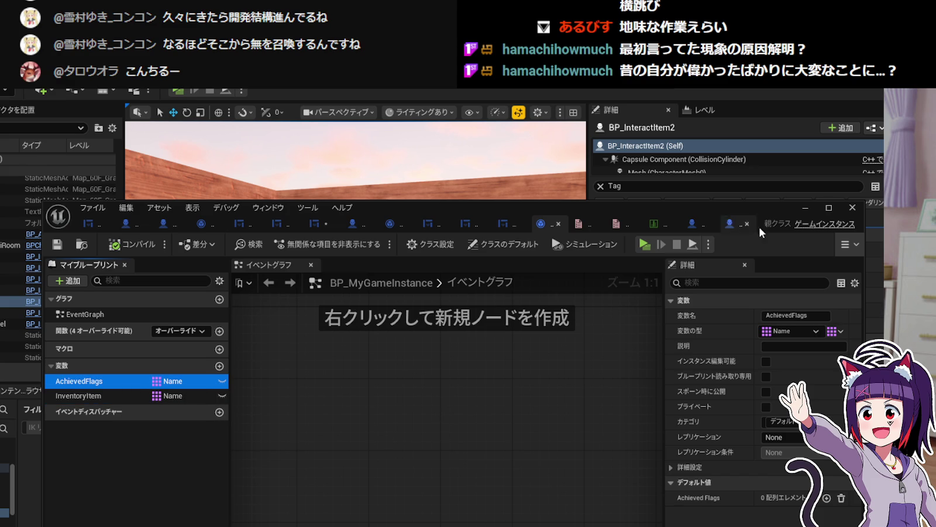
left_click(814, 208)
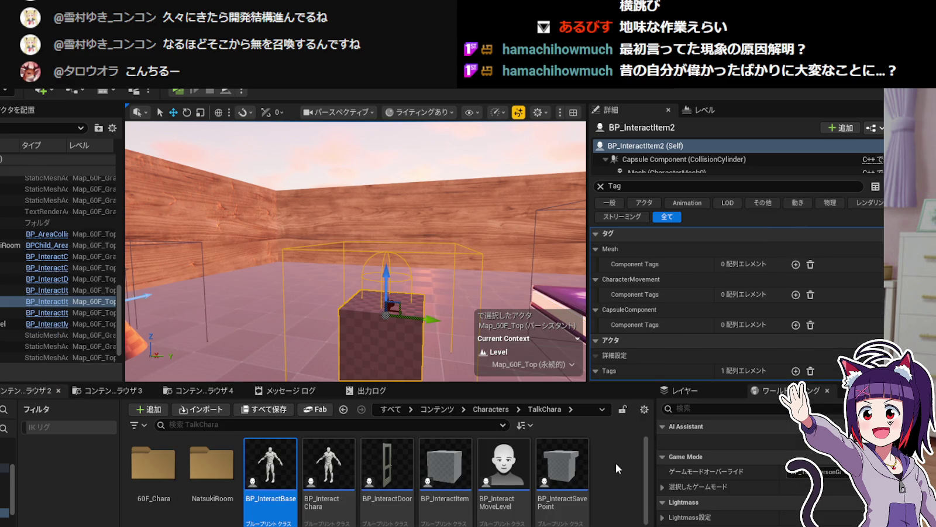
scroll(609, 471, "down", 1)
scroll(600, 464, "up", 1)
scroll(594, 463, "down", 1)
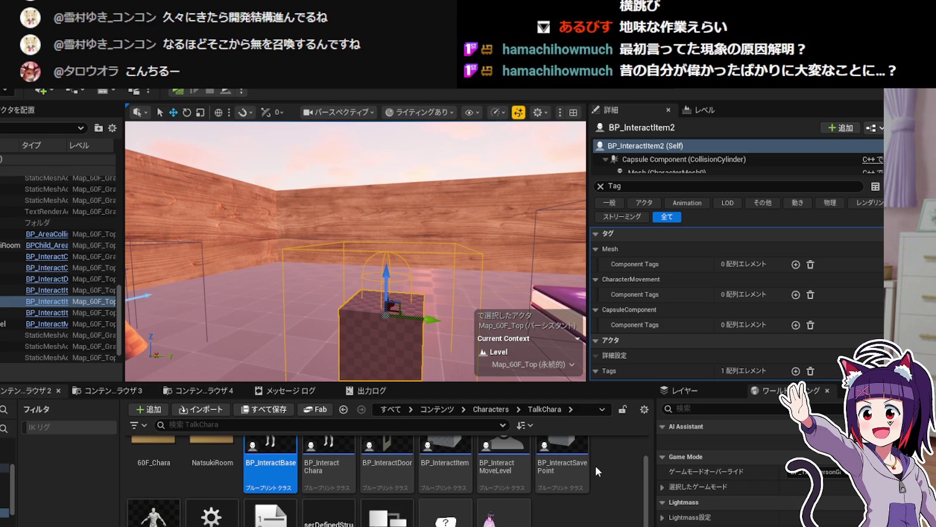
mouse_move(584, 462)
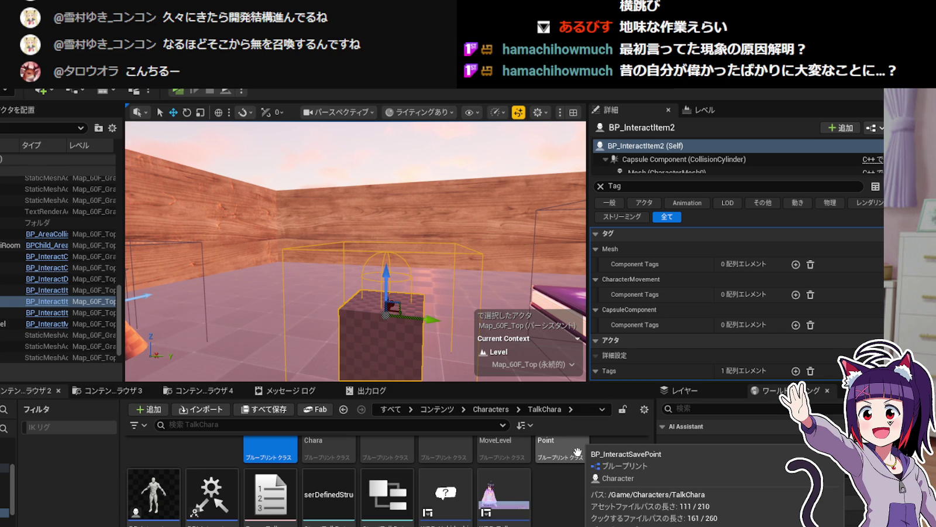
scroll(608, 480, "up", 2)
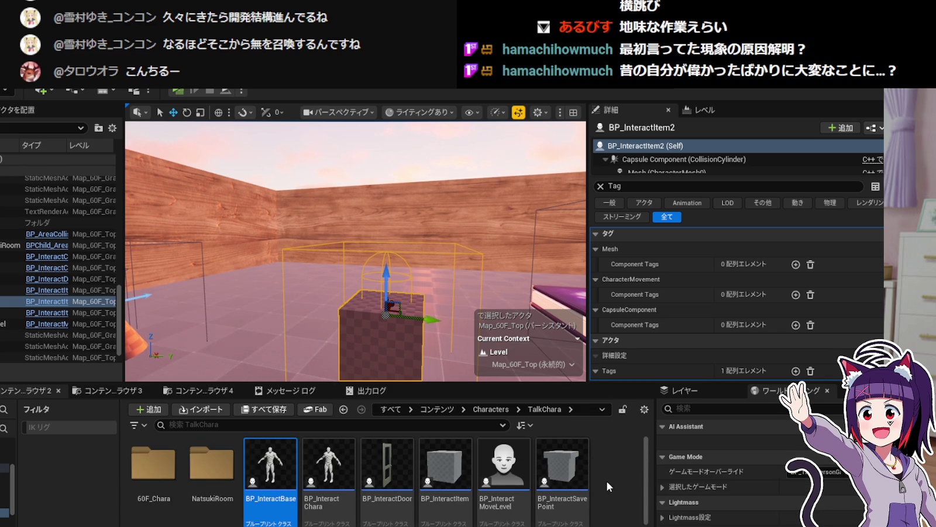
scroll(607, 480, "down", 2)
scroll(598, 481, "up", 2)
scroll(597, 480, "down", 2)
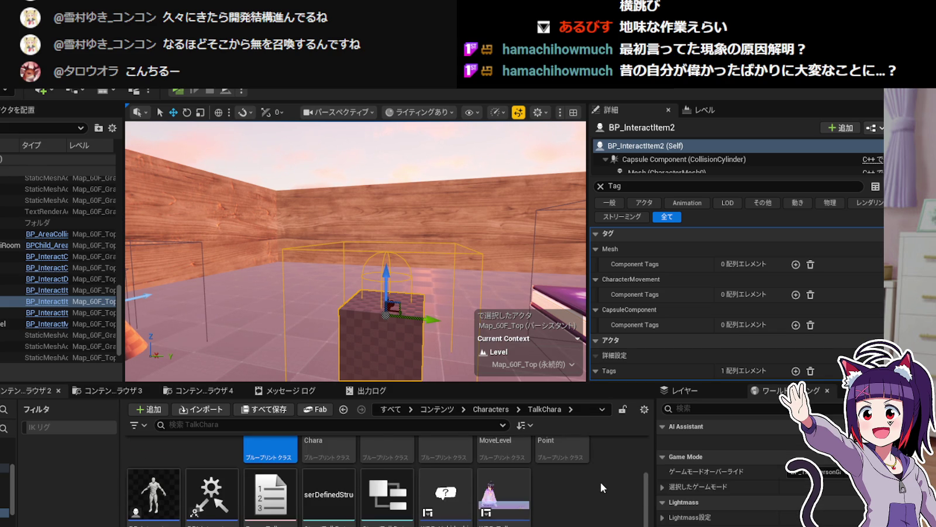
scroll(600, 480, "up", 2)
scroll(600, 479, "down", 2)
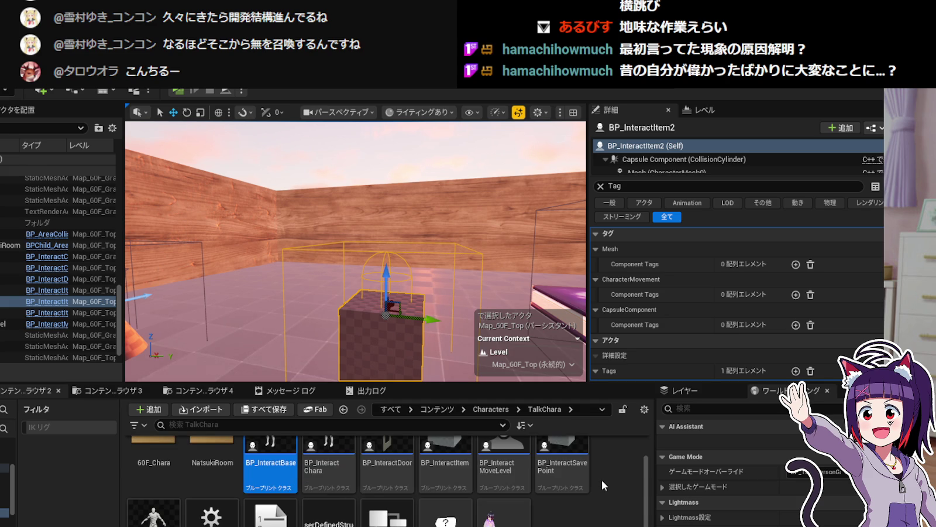
scroll(602, 479, "up", 2)
scroll(601, 479, "down", 3)
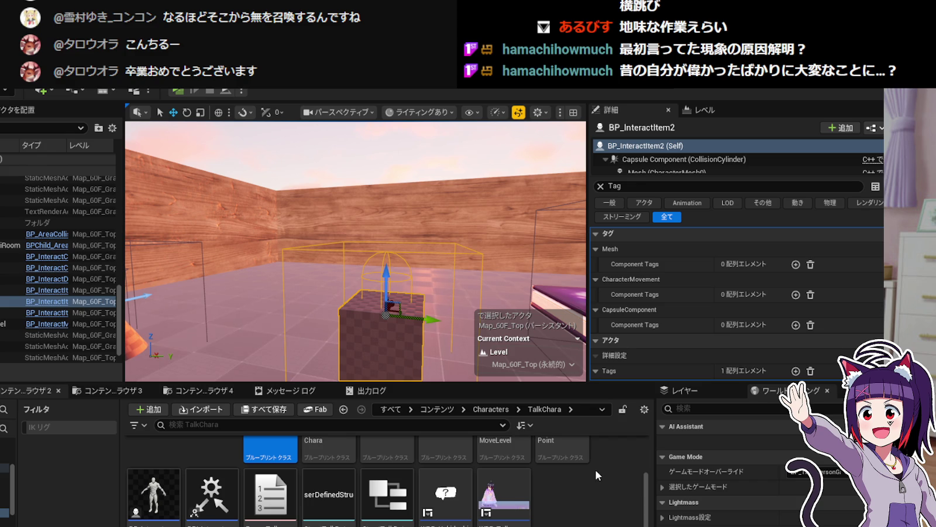
scroll(594, 467, "up", 2)
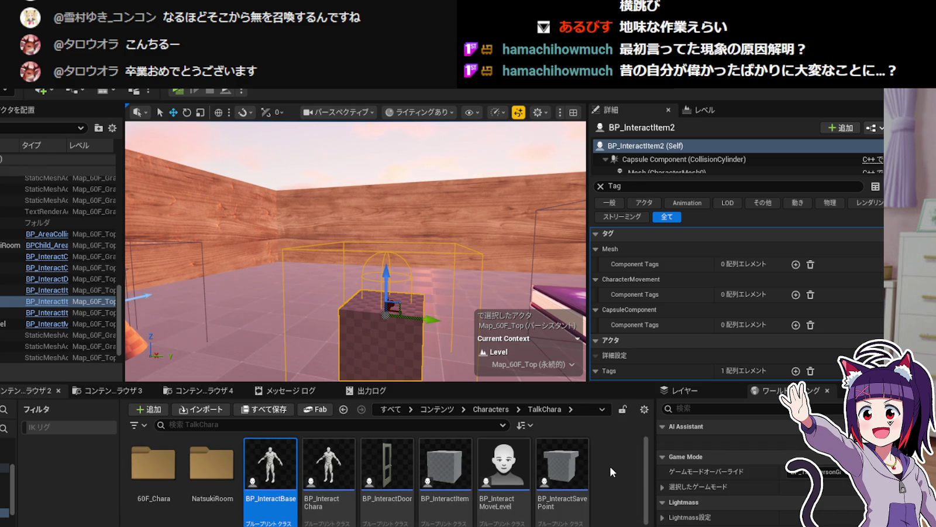
scroll(602, 465, "down", 2)
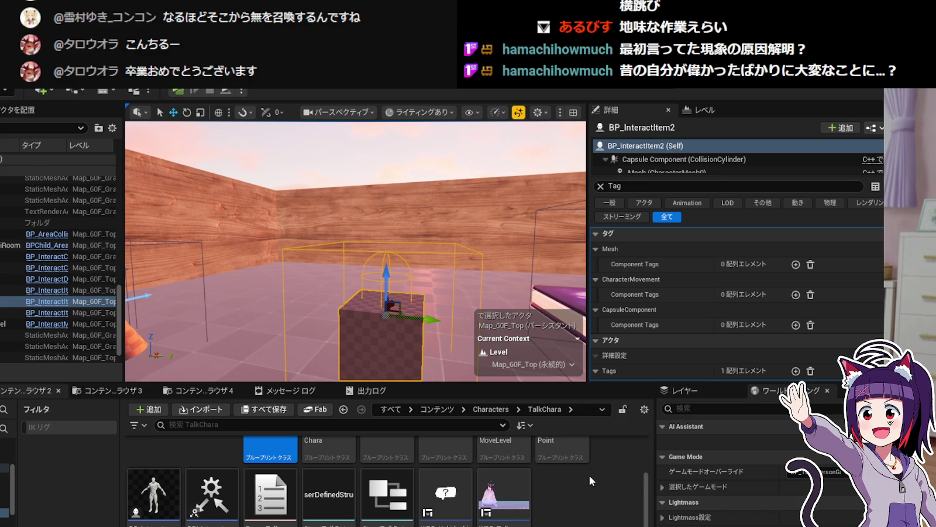
scroll(596, 491, "up", 2)
scroll(596, 491, "down", 2)
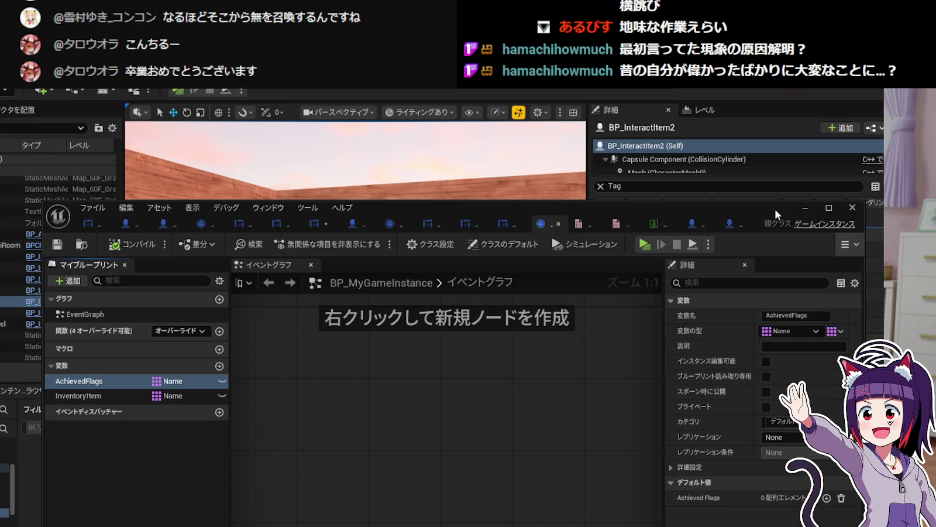
left_click(803, 211)
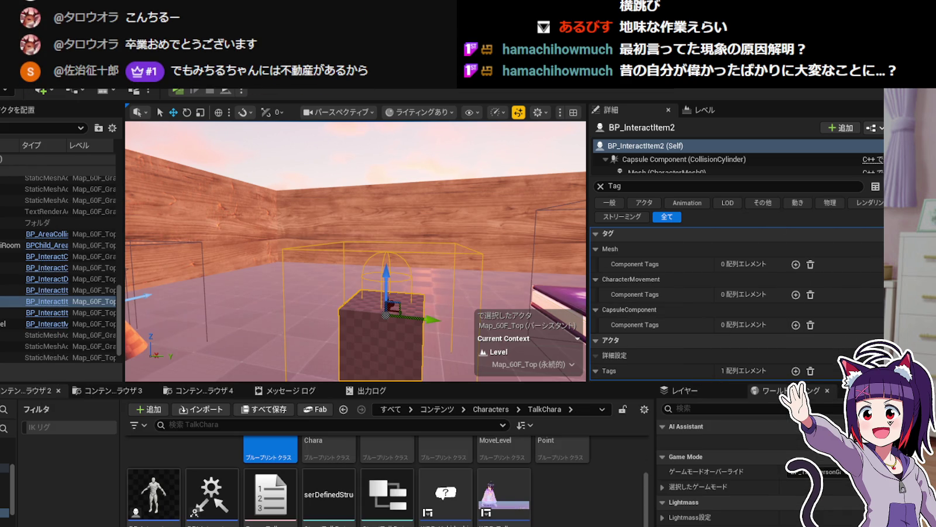
scroll(564, 521, "up", 2)
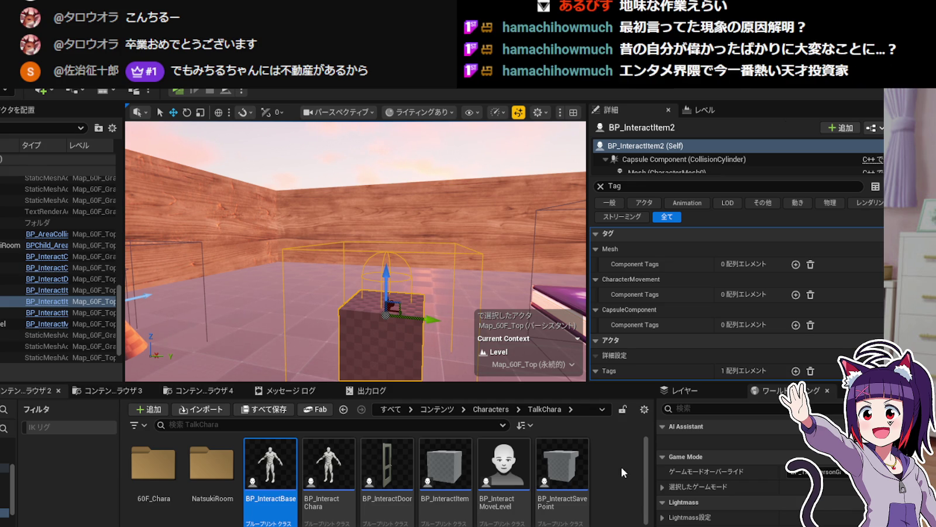
scroll(621, 466, "down", 1)
scroll(621, 466, "up", 1)
scroll(616, 479, "down", 3)
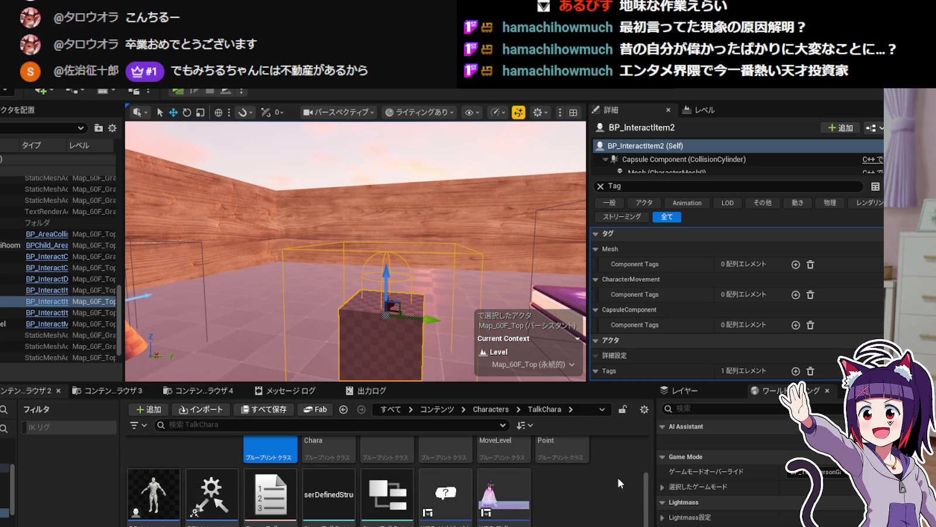
scroll(618, 480, "up", 4)
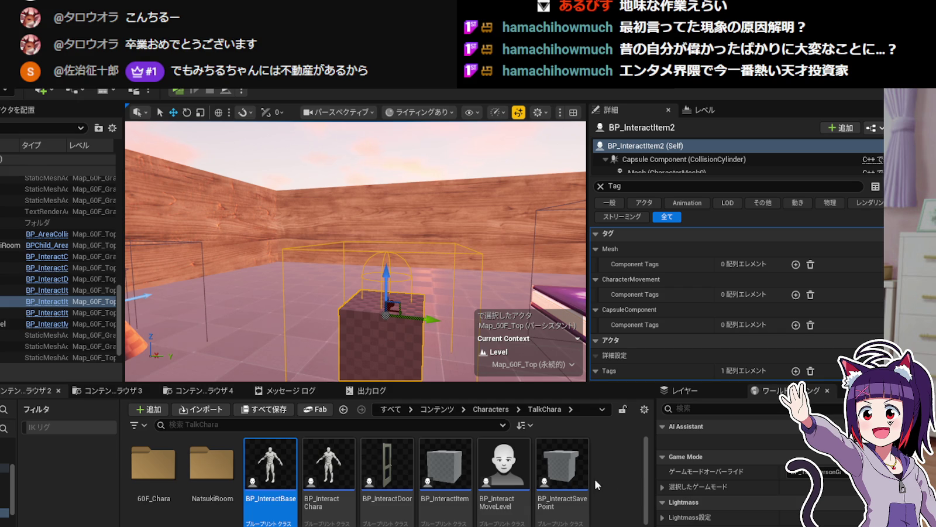
scroll(621, 492, "down", 4)
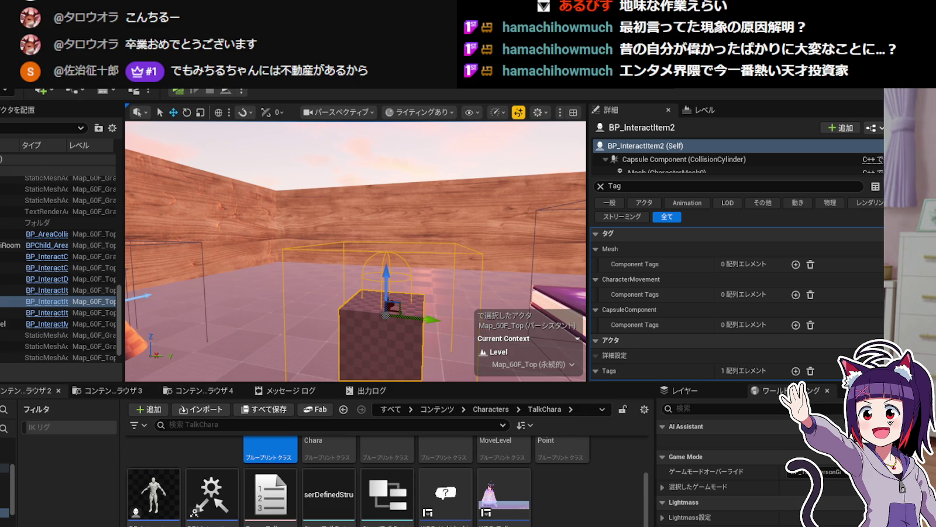
scroll(543, 493, "up", 4)
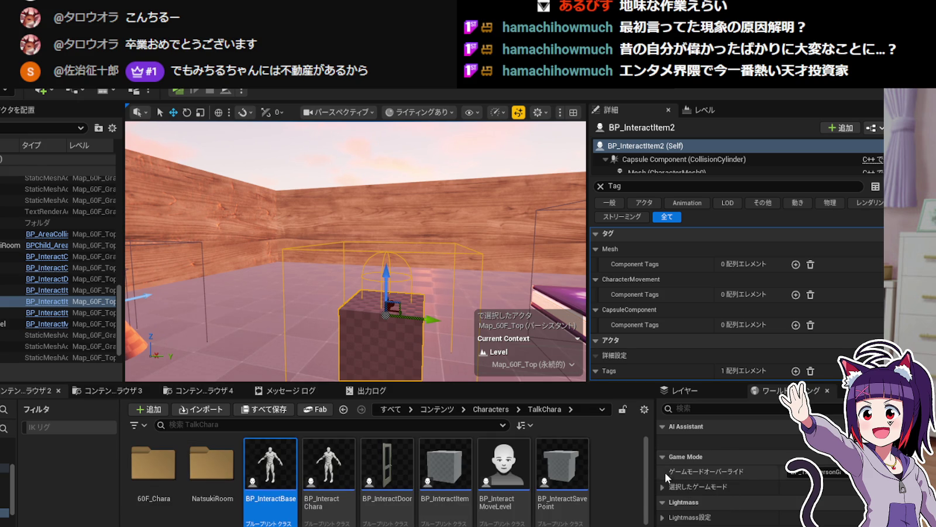
double_click(562, 468)
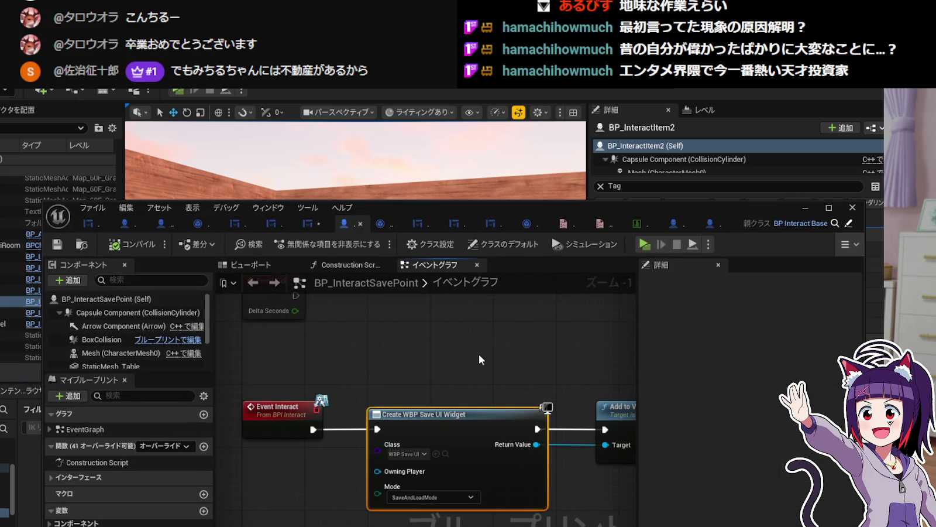
scroll(479, 354, "down", 2)
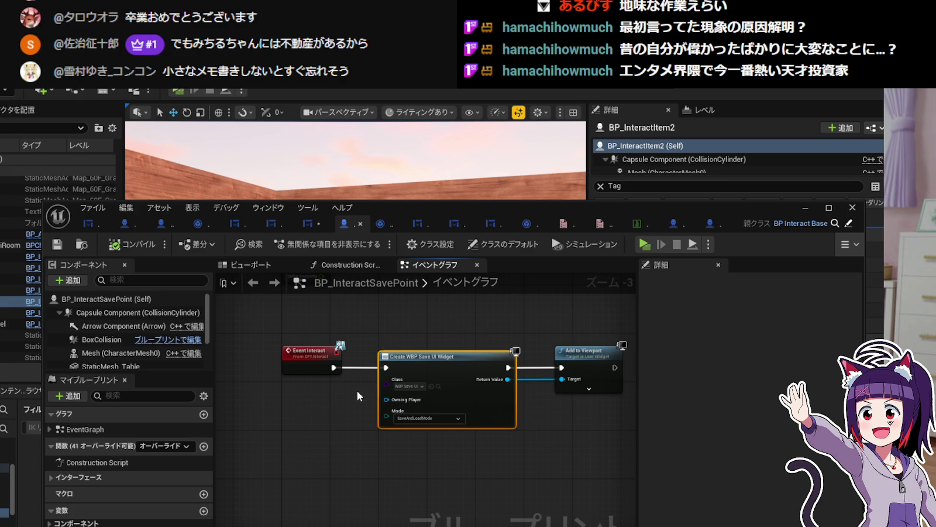
left_click_drag(363, 396, 323, 393)
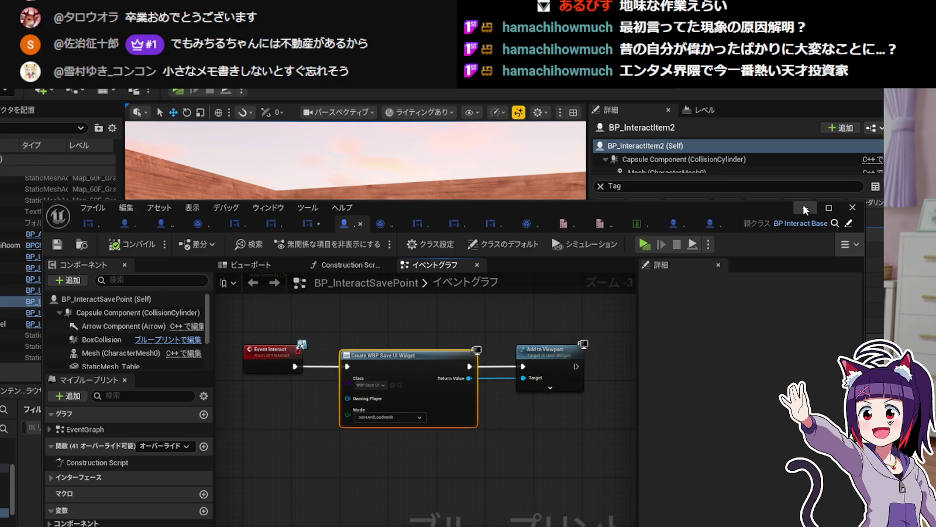
left_click(360, 224)
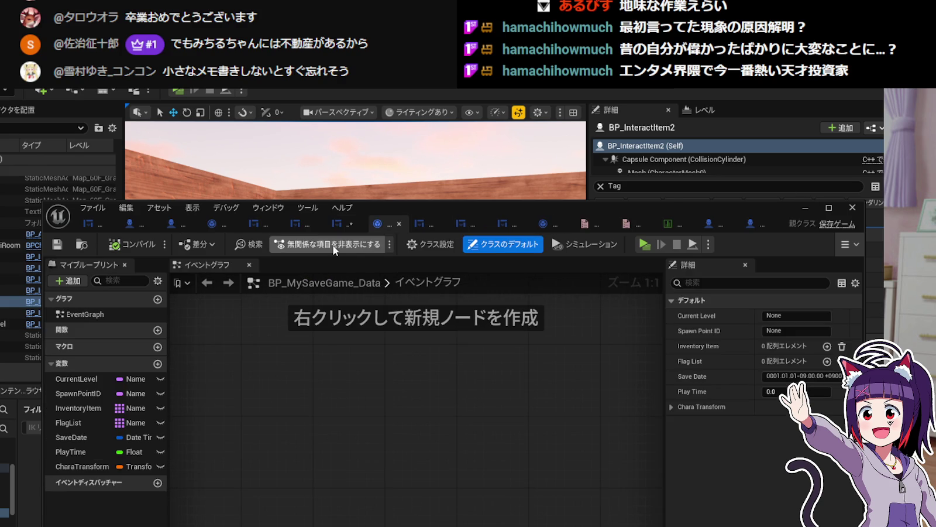
left_click(340, 228)
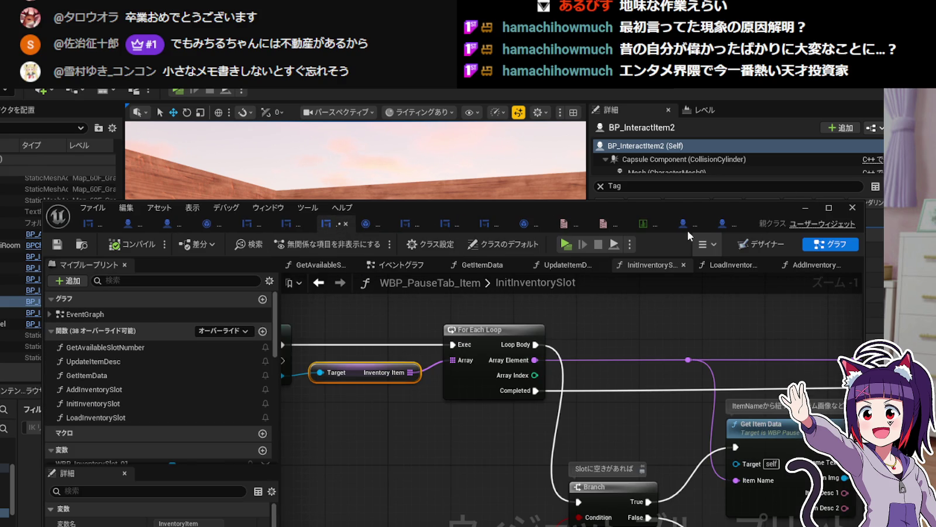
left_click(803, 210)
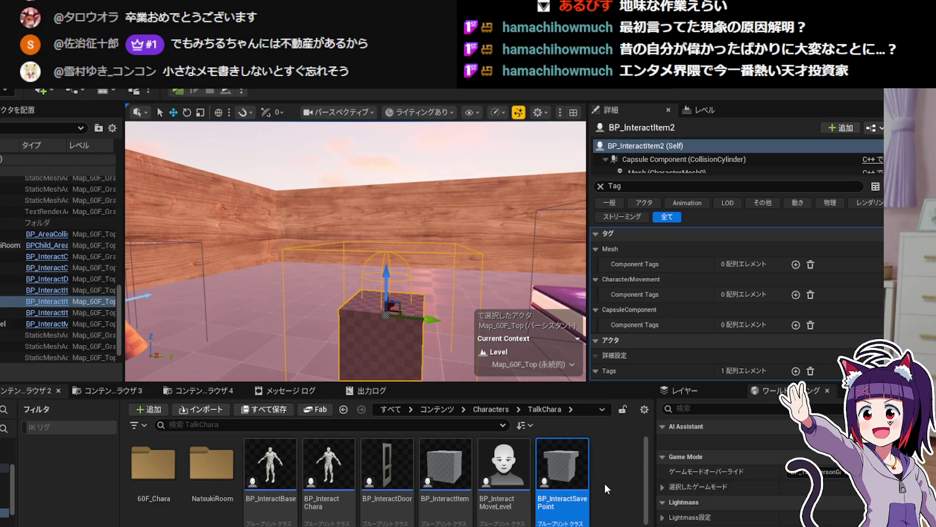
Open WBP_SaveUI from ThirdPerson/Blueprints/SaveLoadUI and move its editor tab to the end.
scroll(604, 482, "down", 2)
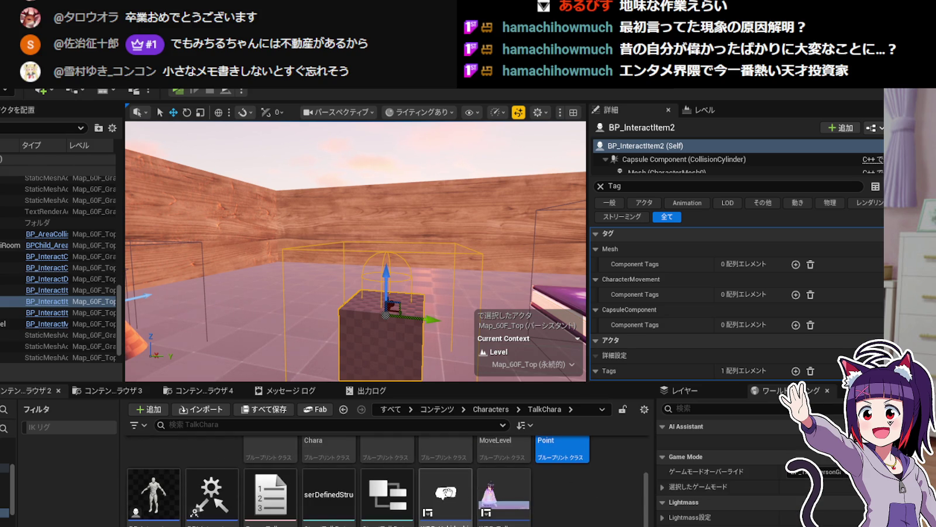
scroll(520, 483, "up", 2)
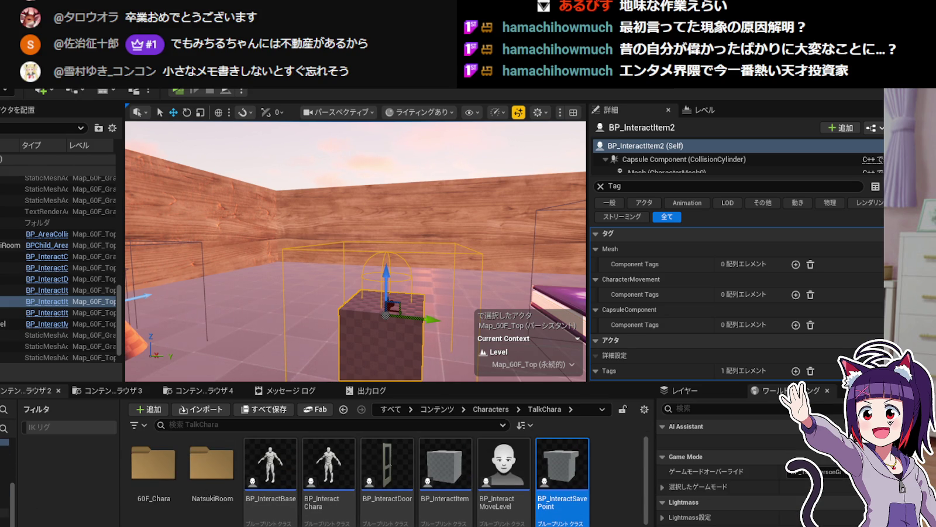
left_click(4, 503)
key("Up")
key("Up")
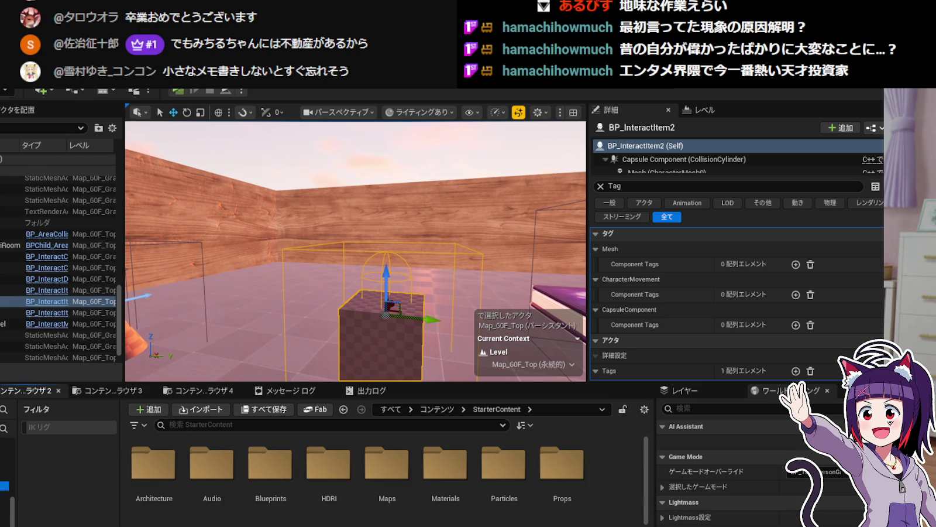
key("Down")
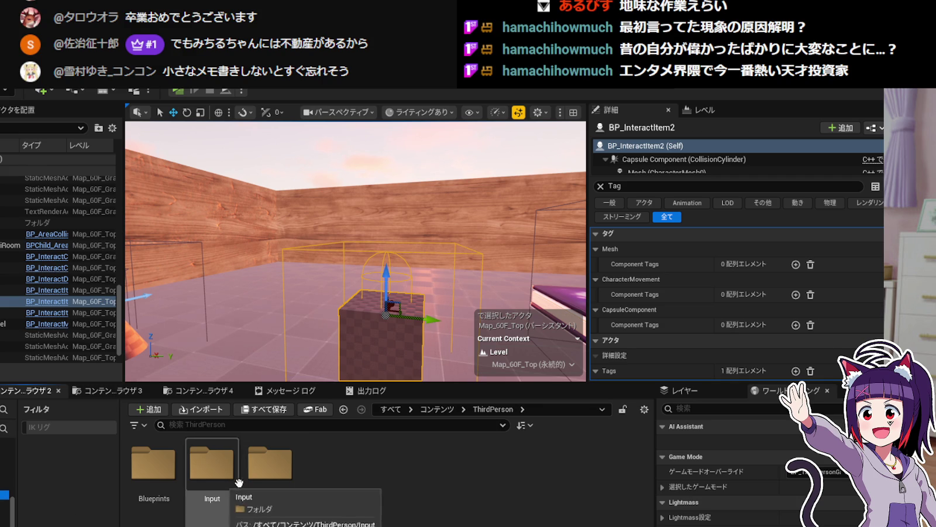
double_click(153, 464)
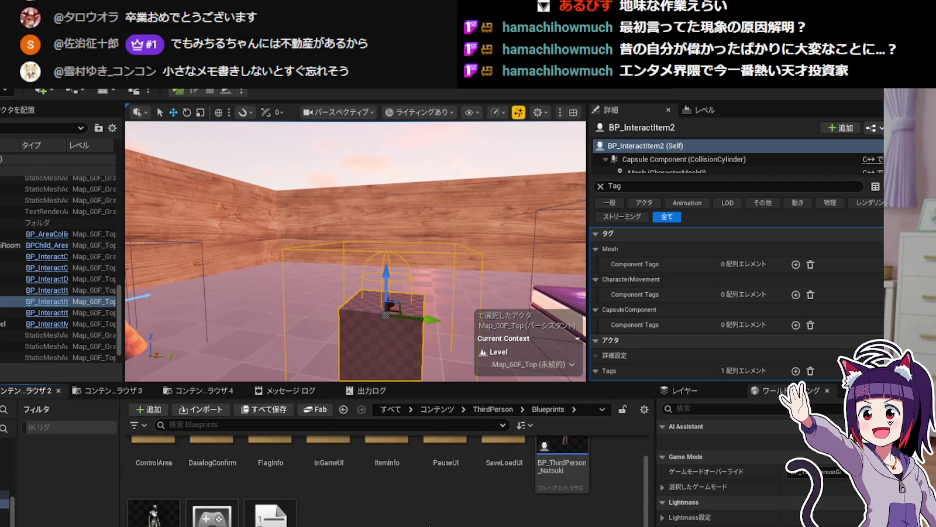
left_click(512, 489)
double_click(511, 489)
double_click(329, 468)
left_click_drag(486, 225, 786, 231)
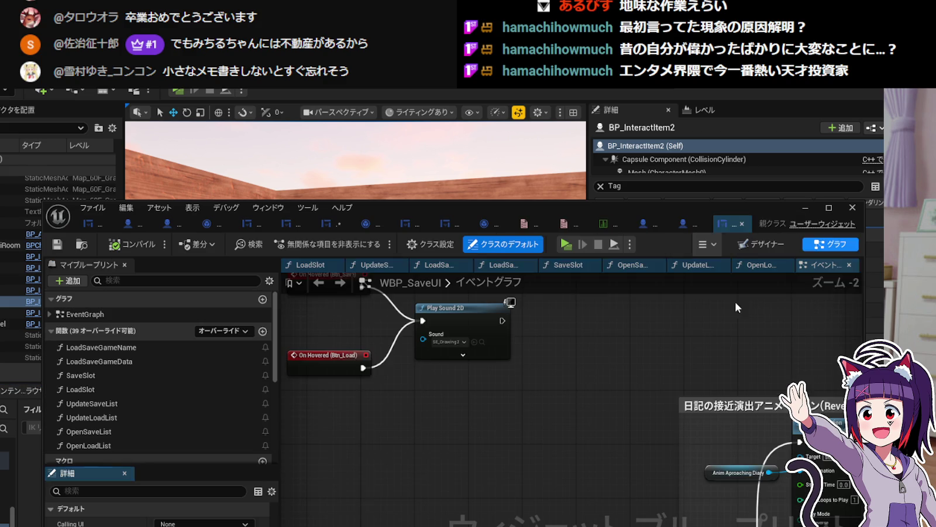
View WBP_SaveUI's graph and locate the On Clicked (Btn_Save) and load click events.
left_click(827, 244)
scroll(509, 399, "down", 3)
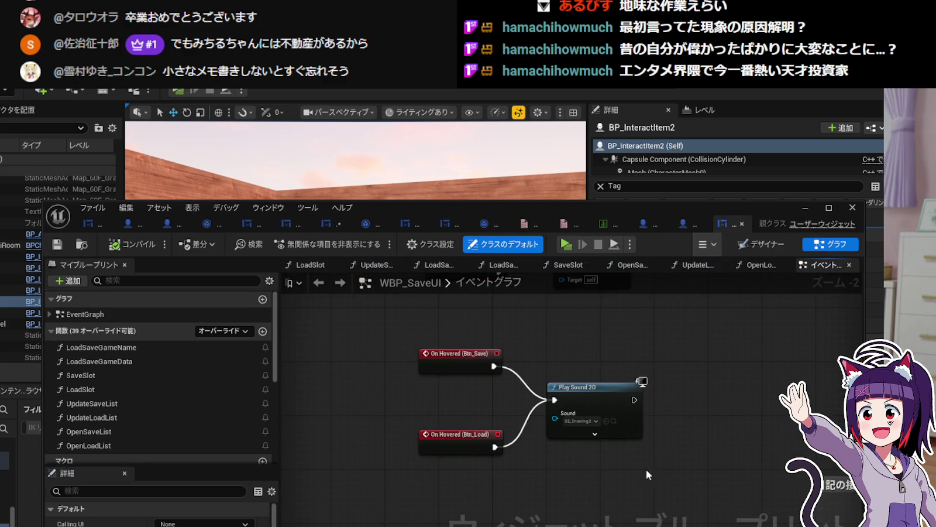
left_click_drag(619, 400, 557, 300)
left_click(52, 315)
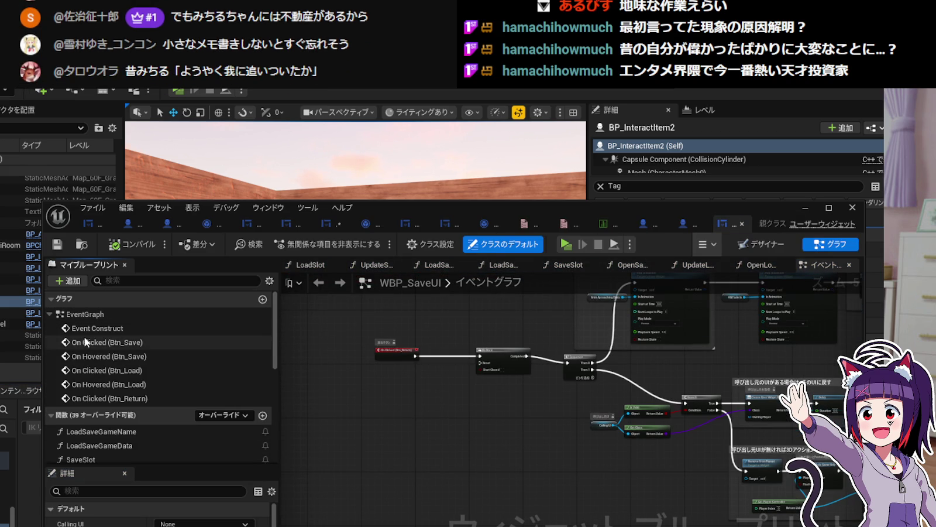
double_click(108, 342)
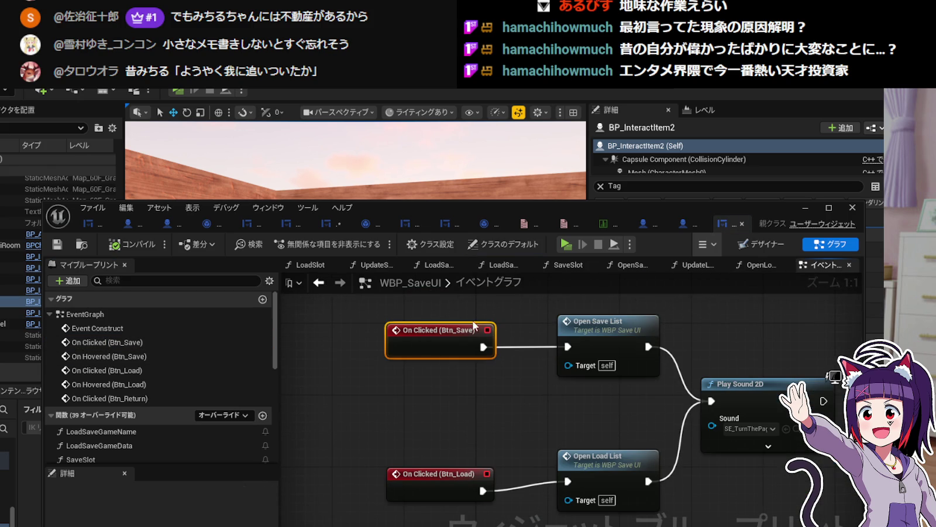
left_click_drag(486, 386, 406, 328)
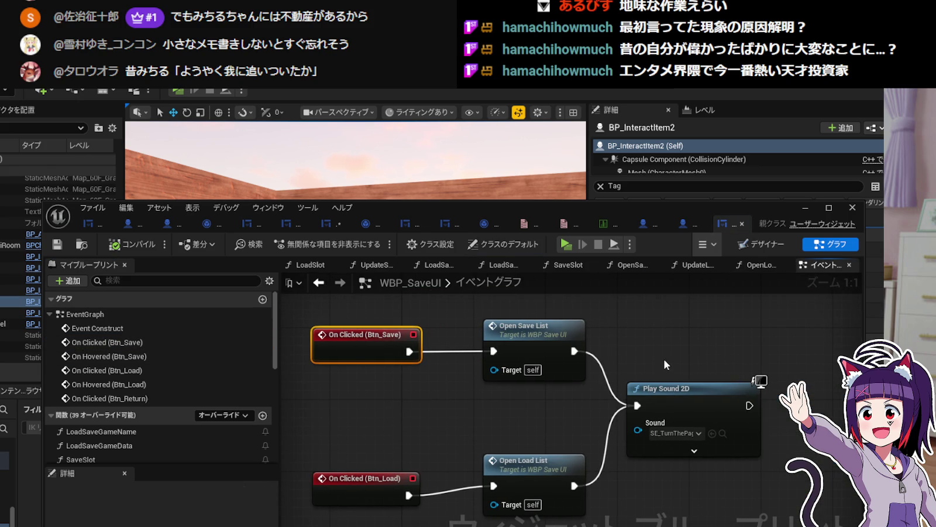
Close the WBP_SaveUI editor and open the WBP_SaveSlot widget blueprint.
scroll(663, 358, "down", 2)
scroll(664, 360, "up", 2)
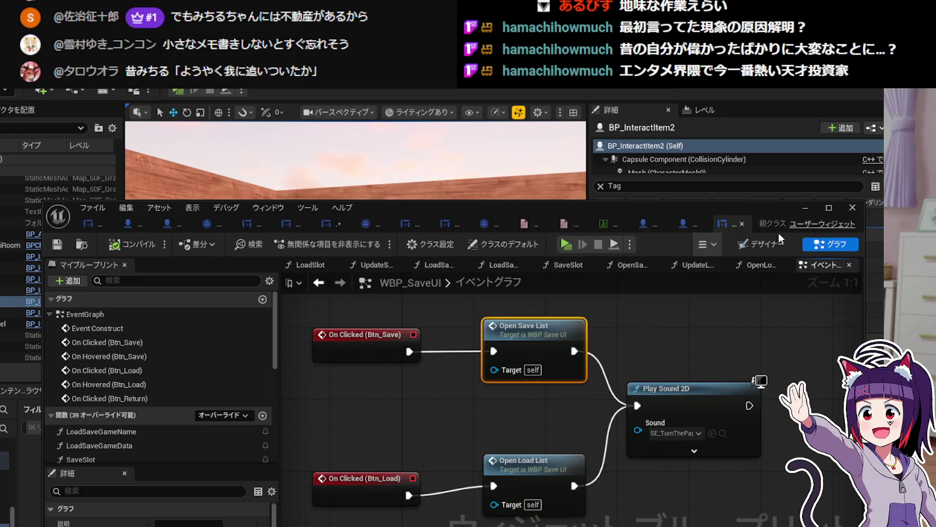
left_click(804, 208)
double_click(265, 477)
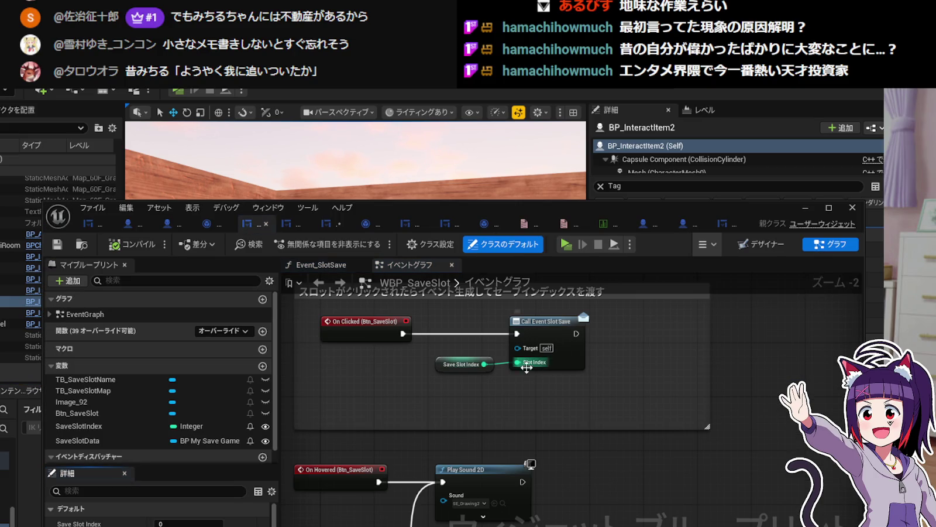
Inspect WBP_SaveSlot's Call Event Slot Save node and Event_SlotSave dispatcher, then go back to WBP_SaveUI.
scroll(518, 377, "up", 1)
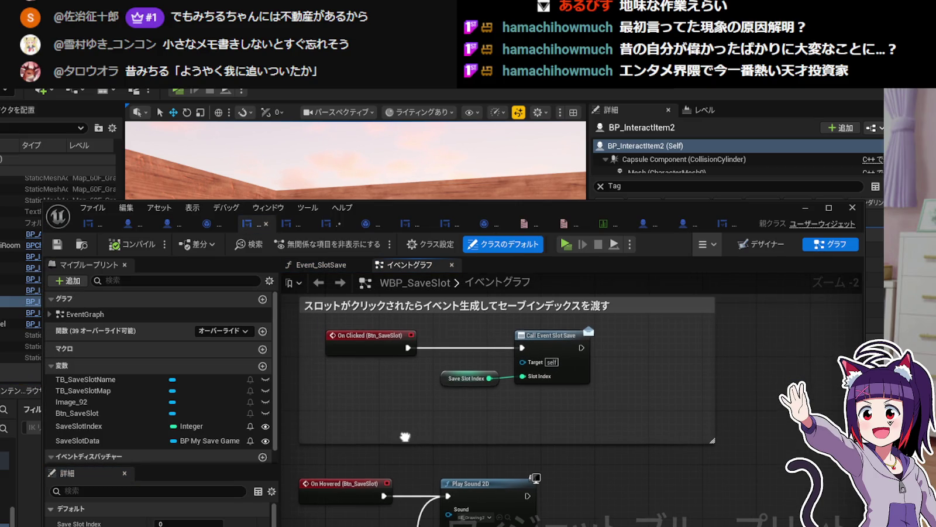
scroll(555, 375, "up", 1)
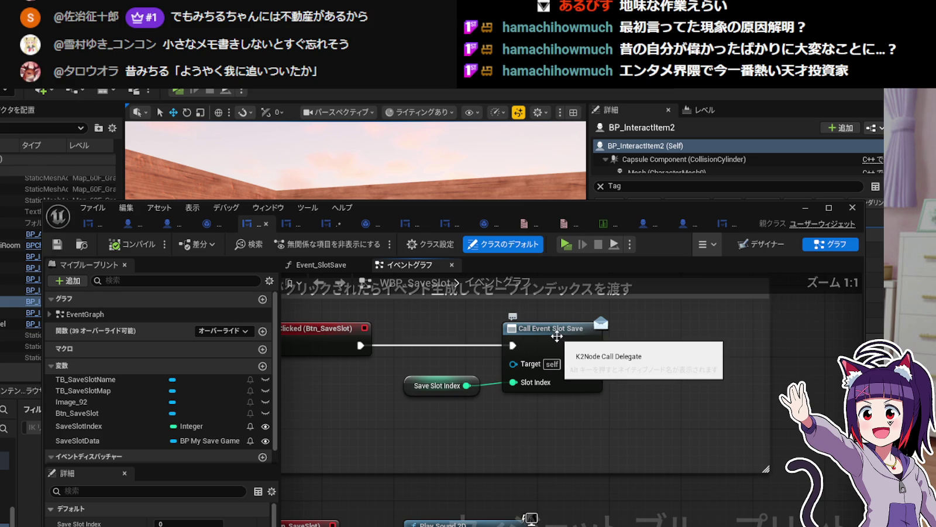
left_click(559, 331)
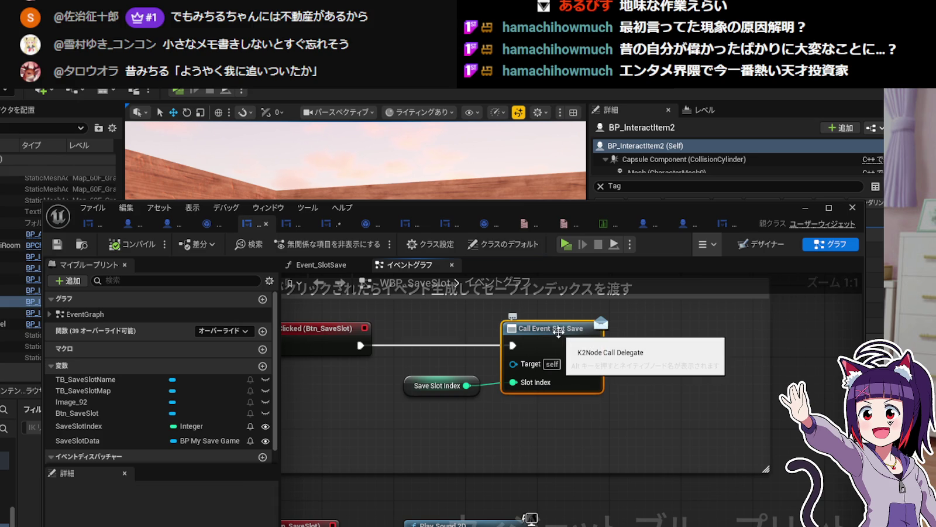
mouse_move(632, 343)
left_mouse_down()
mouse_move(629, 365)
mouse_move(705, 357)
mouse_move(745, 401)
left_mouse_up()
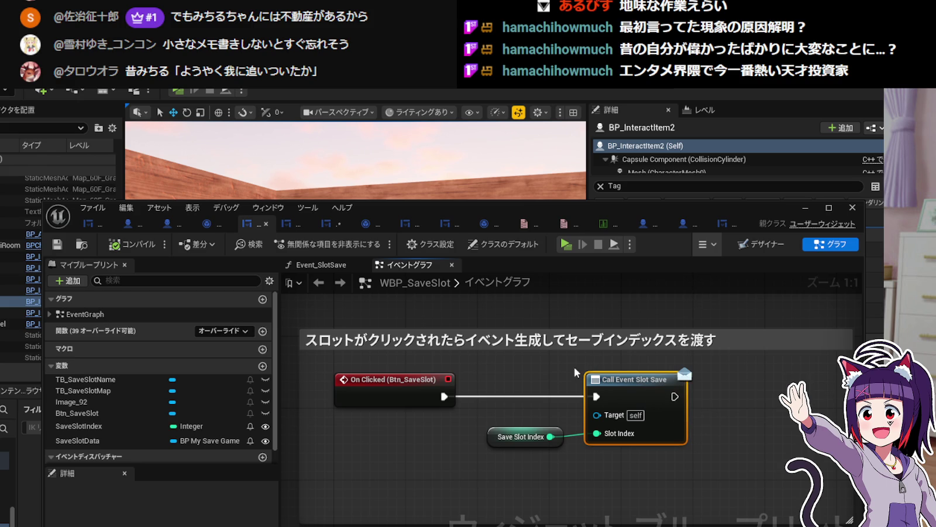
scroll(142, 424, "down", 1)
double_click(135, 459)
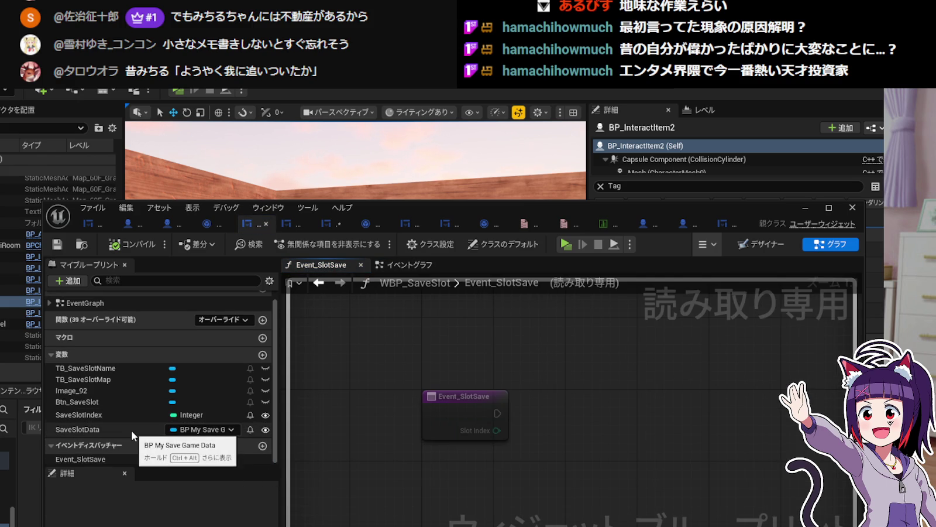
left_click(726, 224)
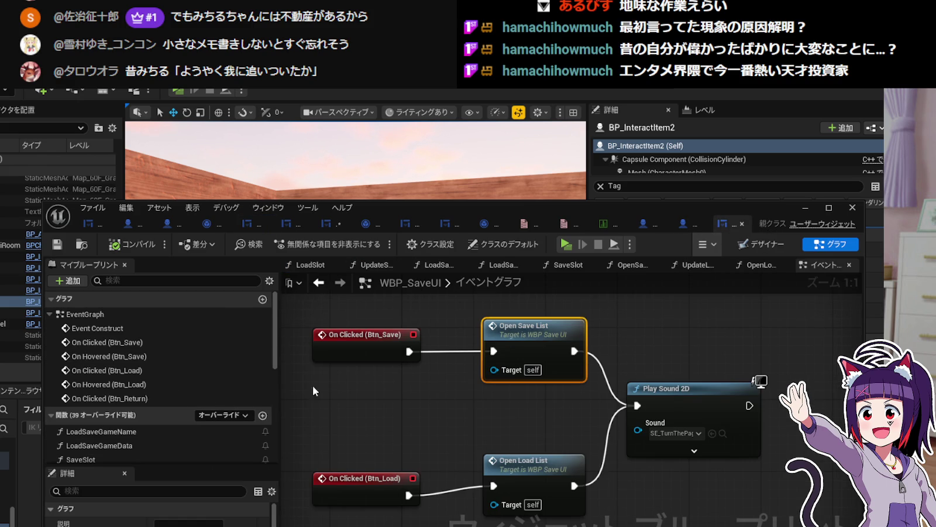
Open WBP_SaveUI's SaveSlot function graph and raise the blueprint editor window.
scroll(158, 432, "down", 2)
double_click(158, 425)
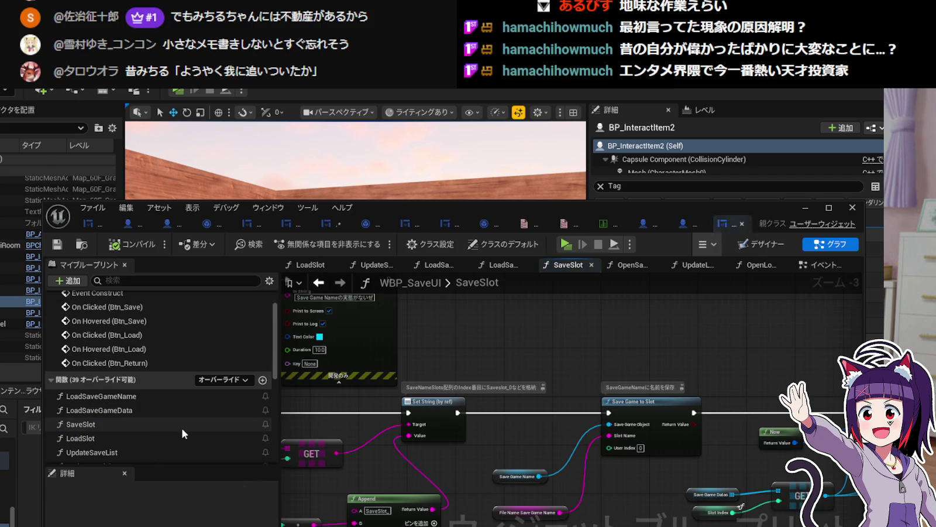
mouse_move(316, 462)
left_mouse_down()
mouse_move(375, 440)
mouse_move(583, 441)
mouse_move(443, 416)
mouse_move(381, 495)
mouse_move(390, 497)
left_mouse_up()
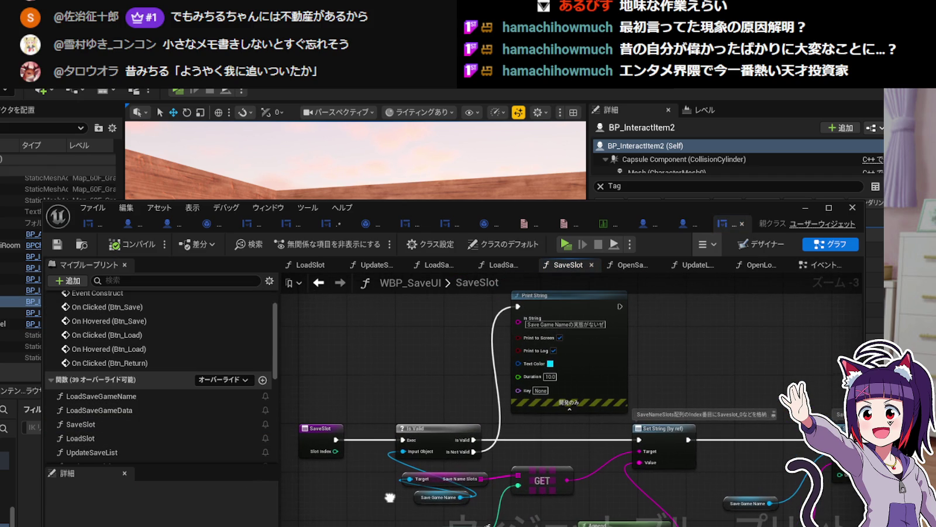
left_click_drag(601, 210, 596, 165)
mouse_move(424, 333)
left_mouse_down()
mouse_move(435, 315)
mouse_move(440, 328)
left_mouse_up()
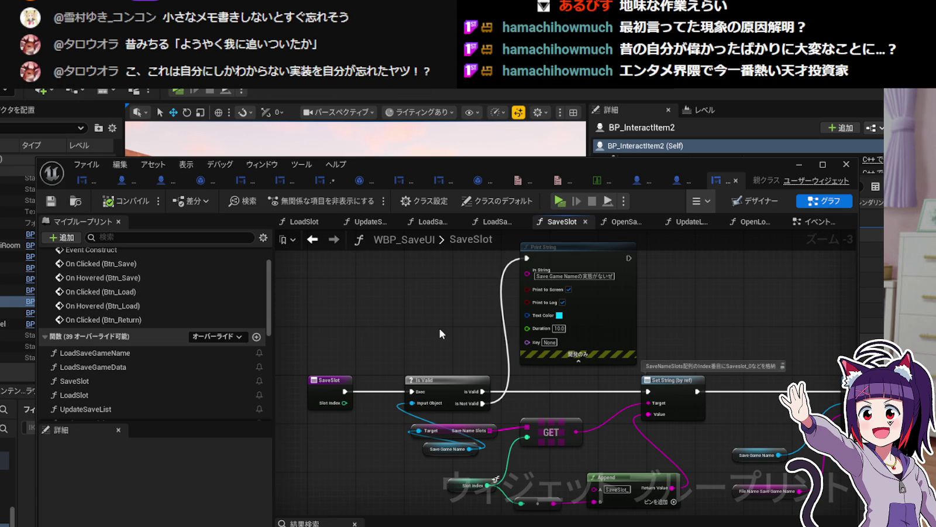
mouse_move(439, 328)
left_mouse_down()
mouse_move(428, 305)
mouse_move(450, 270)
left_mouse_up()
Pan past the Set String and Is Valid nodes to Save Game to Slot.
scroll(559, 310, "up", 3)
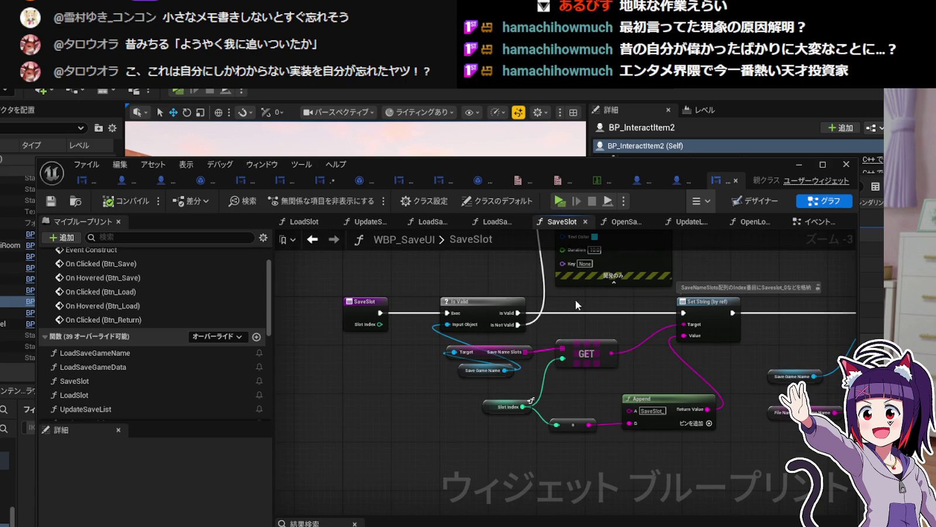
mouse_move(444, 361)
left_mouse_down()
mouse_move(544, 357)
mouse_move(557, 278)
left_mouse_up()
mouse_move(616, 289)
left_mouse_down()
mouse_move(536, 319)
mouse_move(517, 336)
left_mouse_up()
mouse_move(686, 352)
left_mouse_down()
mouse_move(679, 328)
mouse_move(825, 328)
mouse_move(818, 332)
mouse_move(742, 330)
mouse_move(845, 324)
left_mouse_up()
mouse_move(619, 331)
left_mouse_down()
mouse_move(749, 353)
mouse_move(467, 342)
left_mouse_up()
mouse_move(789, 332)
left_mouse_down()
mouse_move(533, 338)
mouse_move(255, 328)
left_mouse_up()
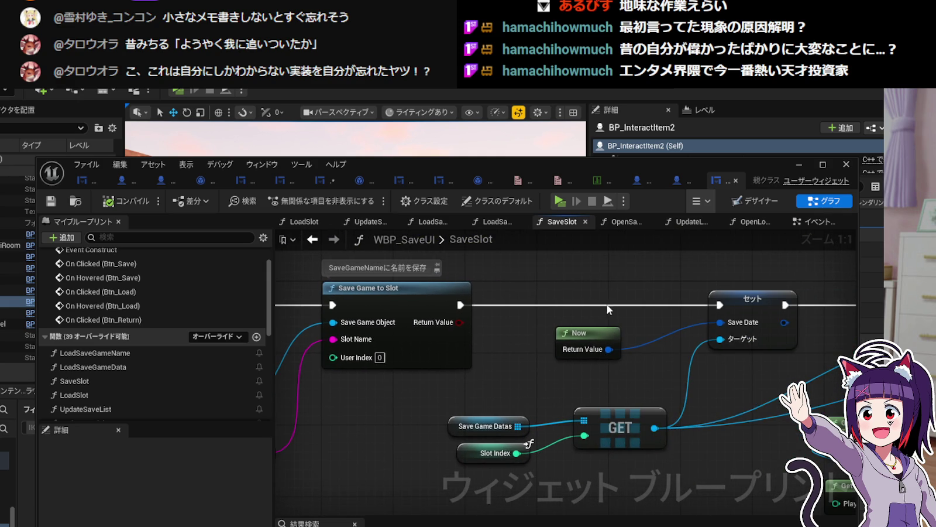
Box-select the SaveGameDatas, SlotIndex, GET and save chain nodes, then clear the selection.
left_click_drag(598, 306, 468, 304)
scroll(467, 303, "down", 4)
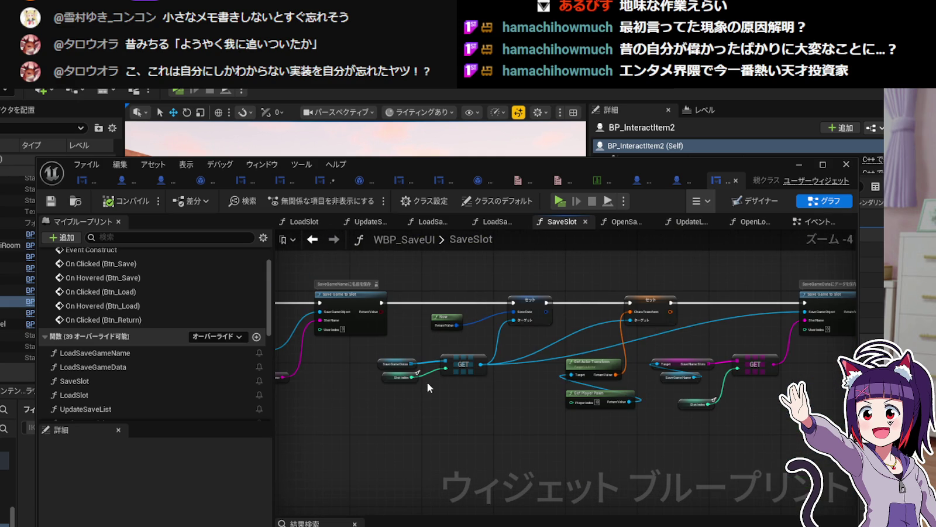
left_click_drag(410, 397, 495, 352)
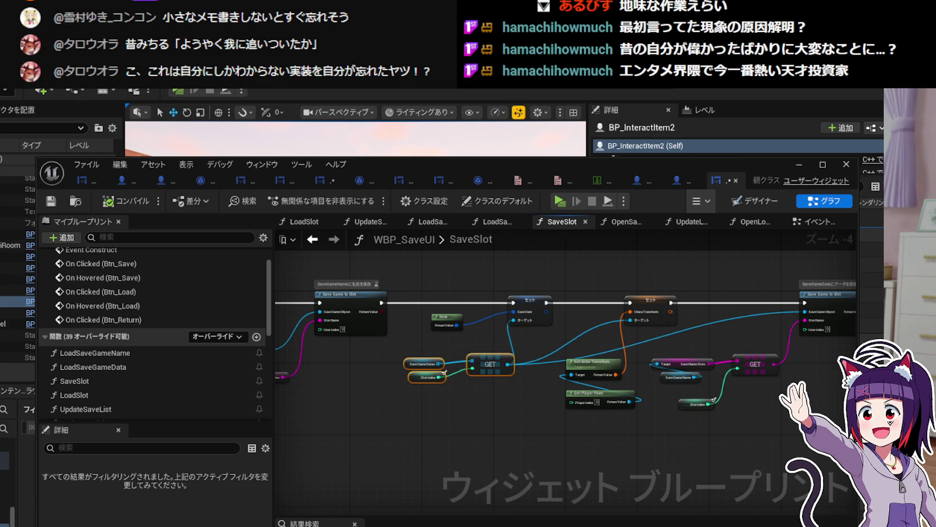
scroll(444, 426, "down", 1)
scroll(415, 422, "up", 2)
scroll(364, 442, "down", 2)
mouse_move(357, 444)
left_mouse_down()
mouse_move(364, 420)
mouse_move(585, 294)
mouse_move(630, 295)
mouse_move(667, 247)
mouse_move(697, 240)
mouse_move(663, 265)
left_mouse_up()
scroll(619, 292, "up", 3)
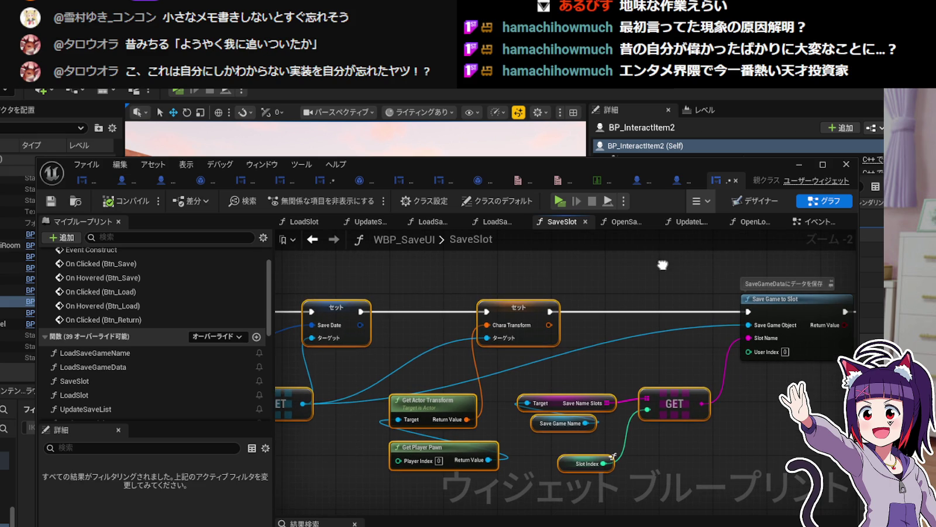
mouse_move(805, 303)
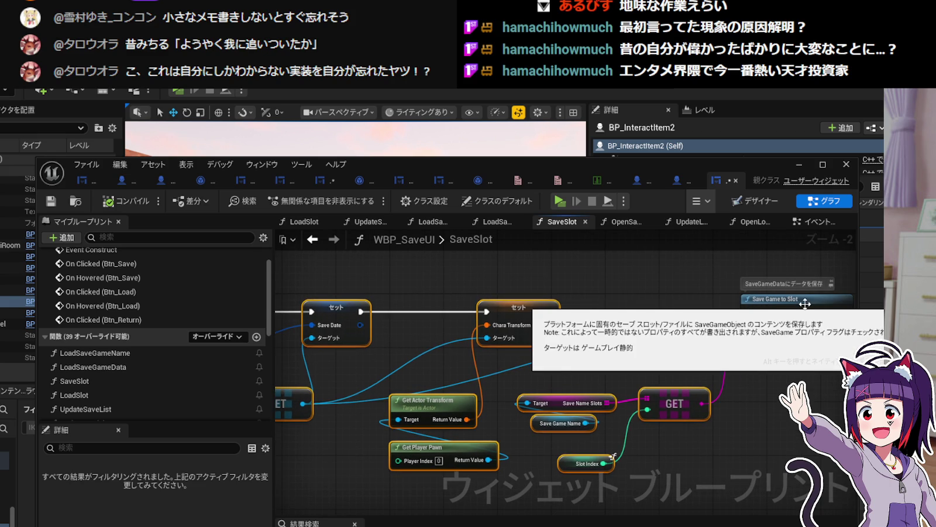
left_click(688, 280)
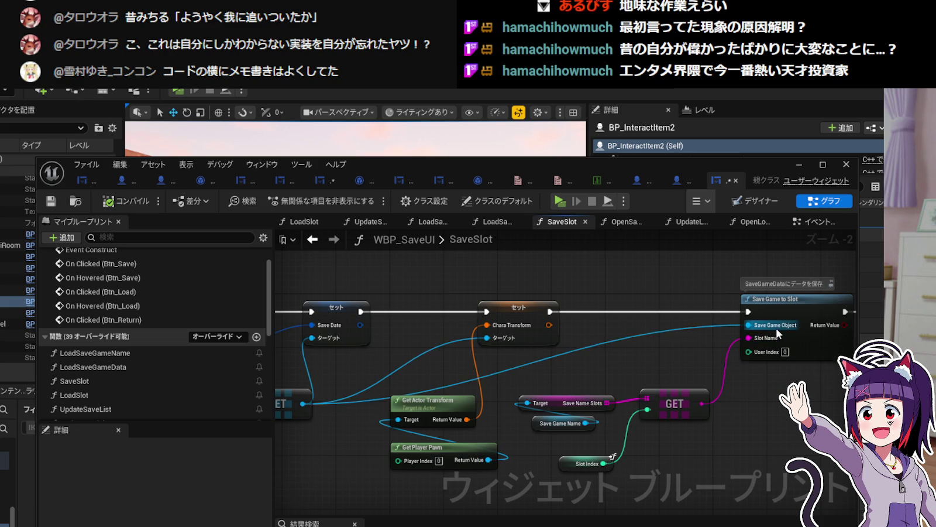
mouse_move(777, 330)
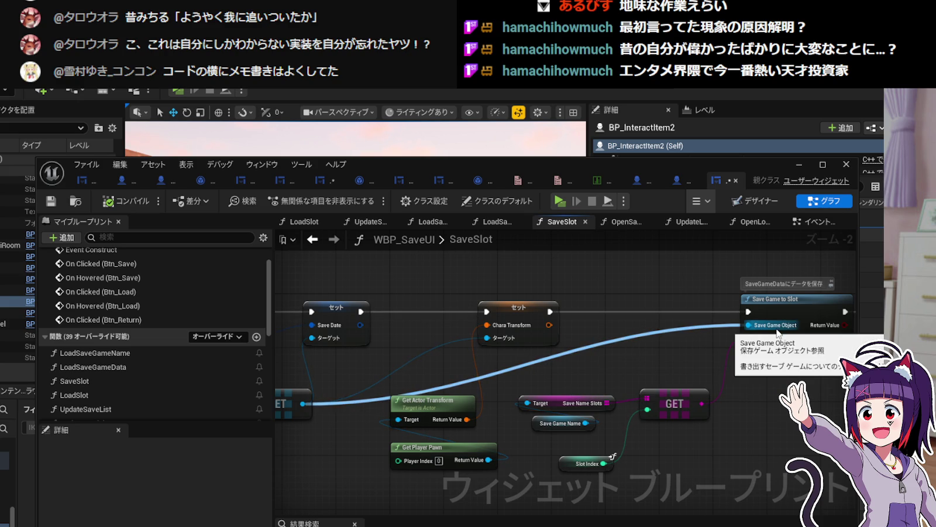
Inspect the CharaTransform set node and the Save Game Datas, Slot Index and GET getters.
left_click_drag(365, 362, 521, 358)
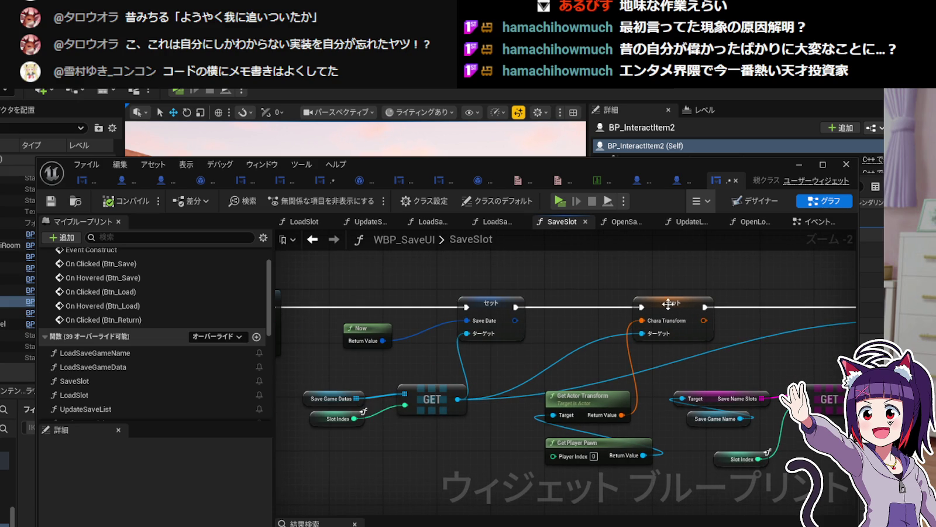
left_click_drag(686, 300, 564, 295)
left_click(565, 296)
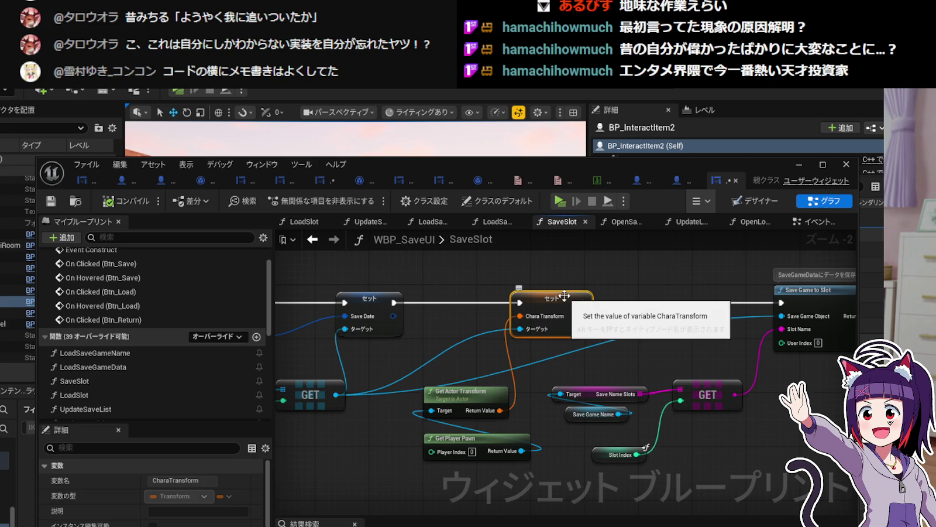
left_click_drag(459, 276, 480, 278)
mouse_move(688, 293)
left_mouse_down()
mouse_move(617, 292)
mouse_move(670, 295)
left_mouse_up()
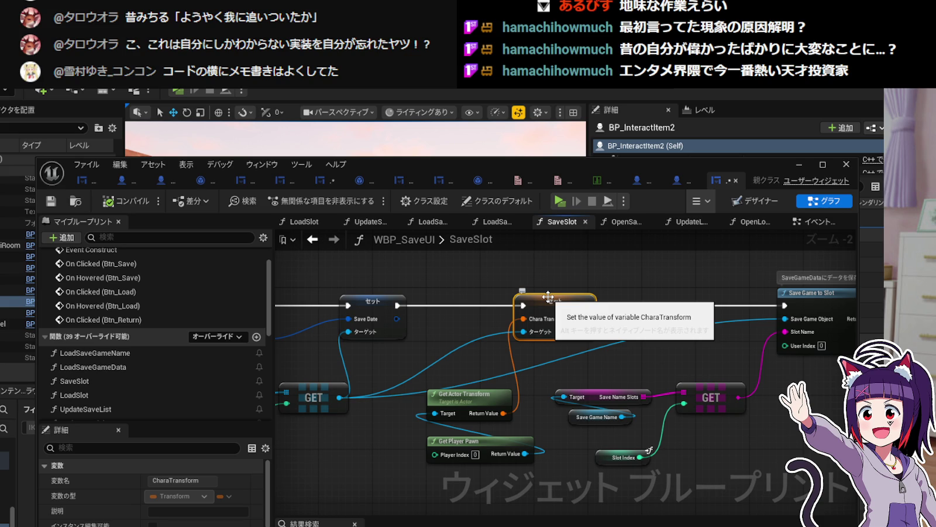
left_click_drag(548, 297, 740, 266)
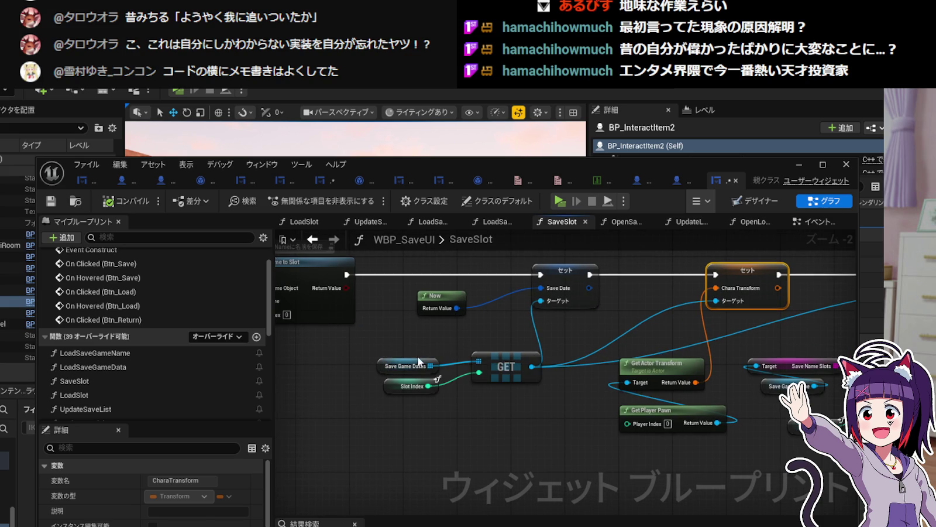
left_click_drag(418, 365, 419, 358)
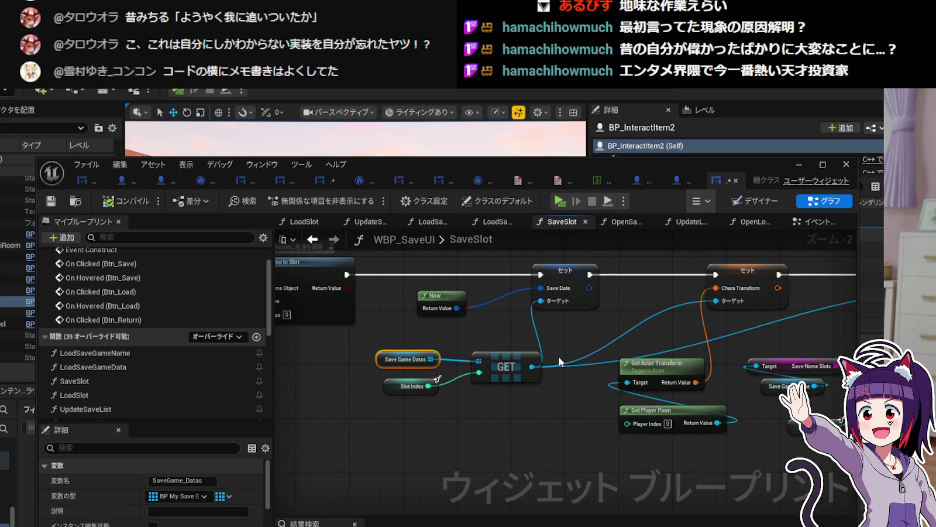
left_click_drag(562, 344, 519, 360)
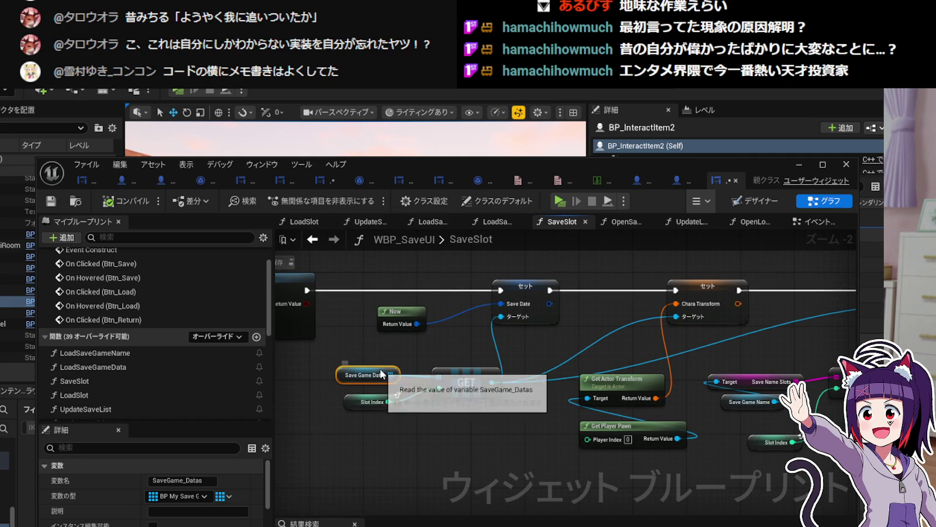
left_click(350, 404)
left_click_drag(350, 404, 328, 401)
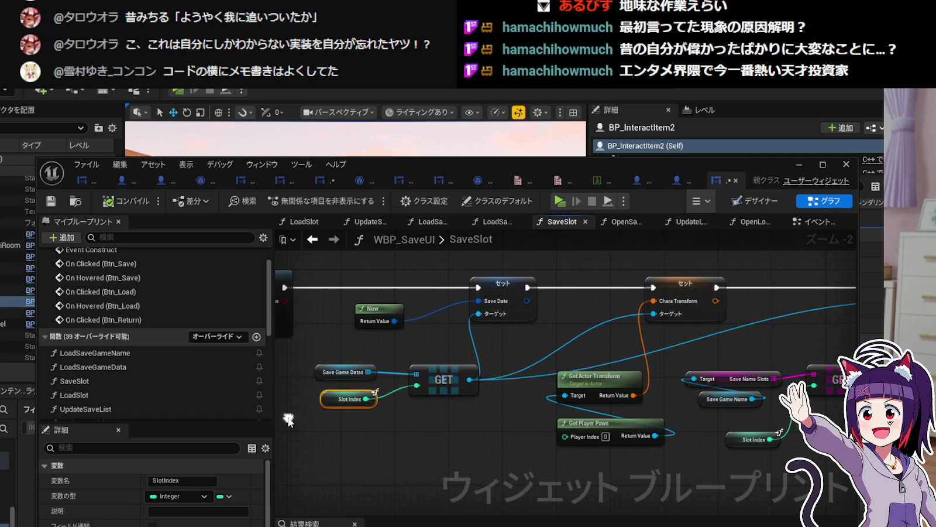
left_click(452, 388)
Check the Save Date and Chara Transform set nodes, then minimize the blueprint editor.
left_click(502, 284)
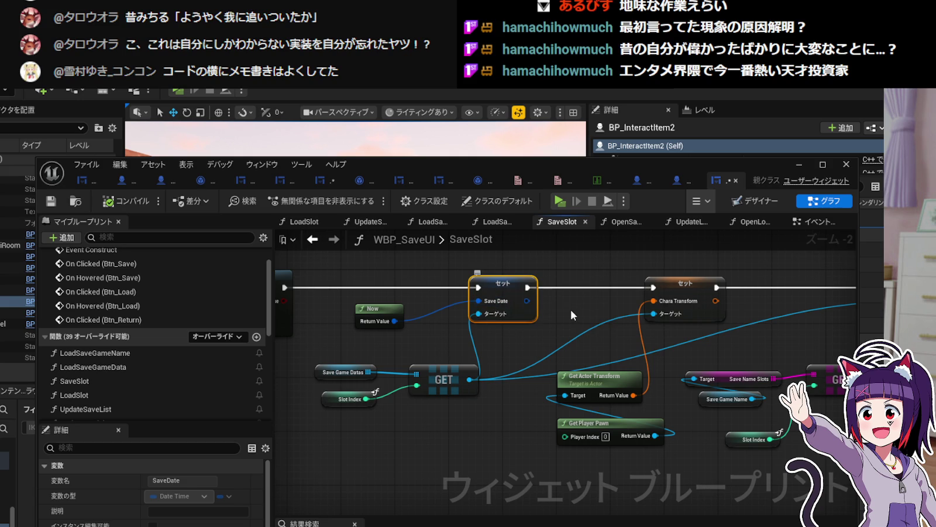
mouse_move(571, 309)
left_mouse_down()
mouse_move(444, 322)
mouse_move(703, 324)
left_mouse_up()
left_click(687, 308)
right_click(690, 317)
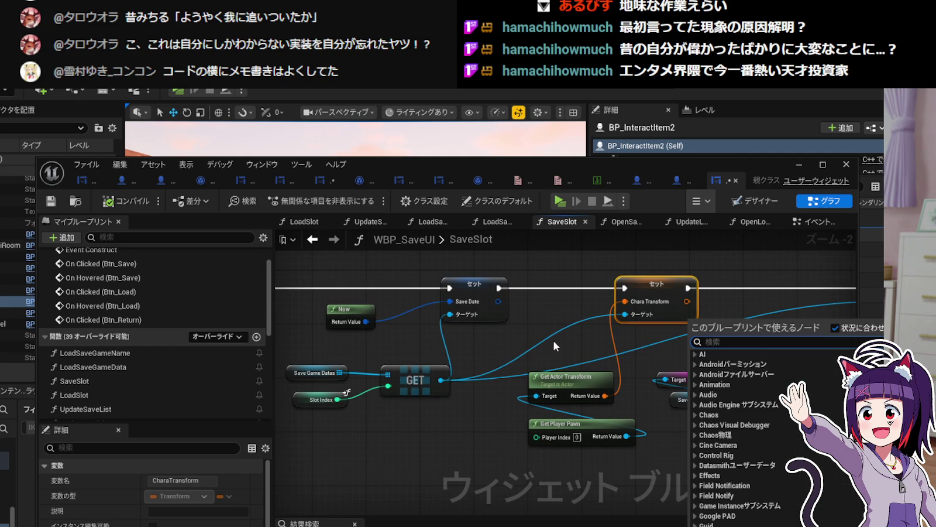
left_click(527, 345)
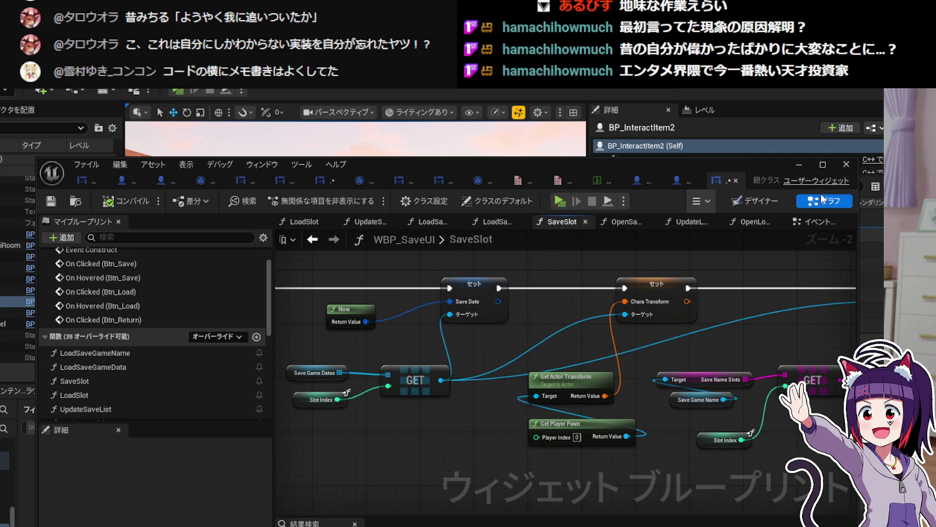
left_click(799, 164)
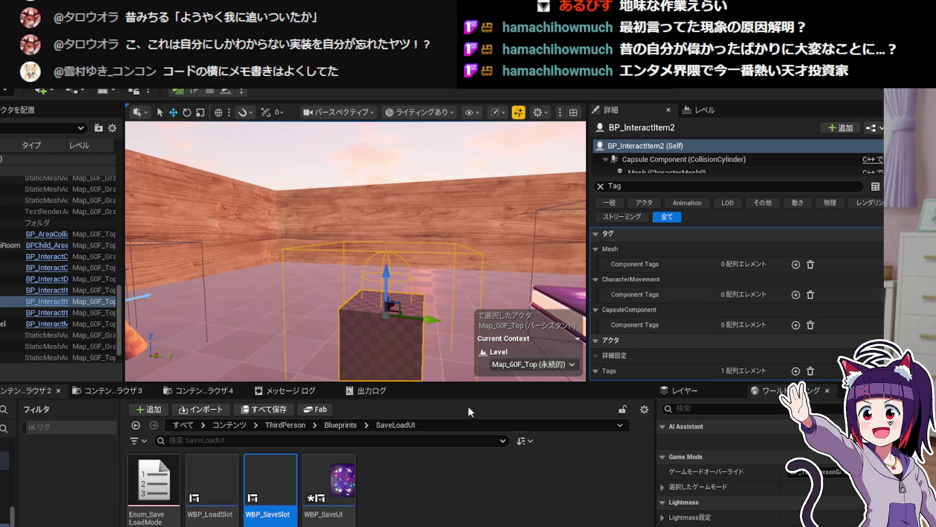
Open BP_MySaveGame_Data from 80_SaveLoad, review InventoryItem and FlagList, and begin renaming InventoryItem.
left_click(216, 391)
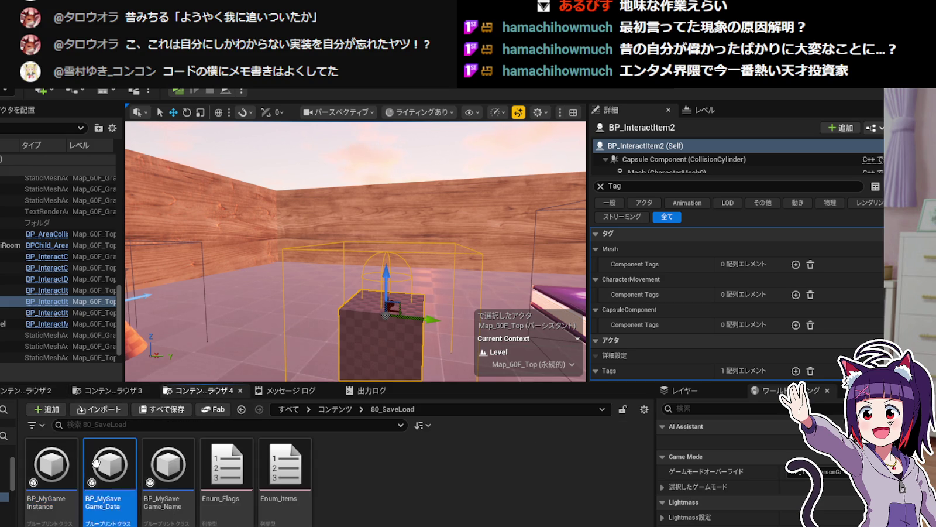
double_click(110, 466)
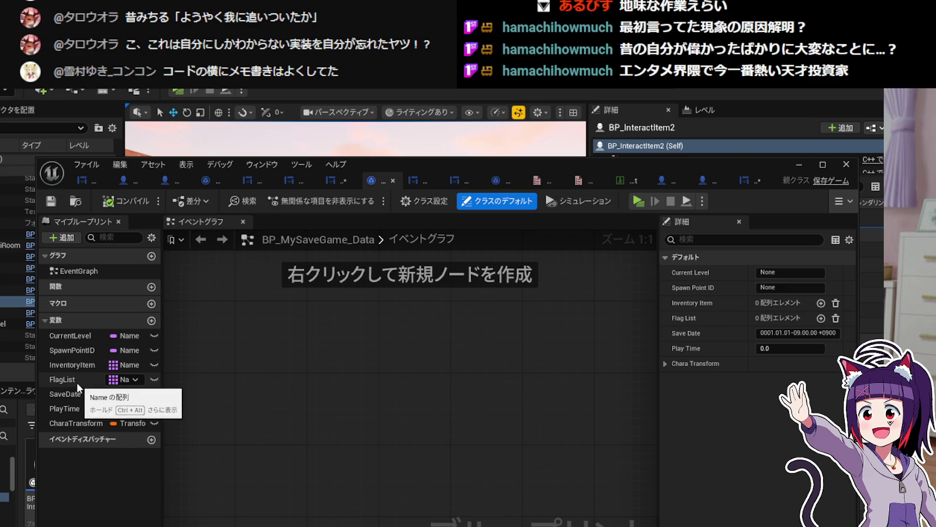
left_click(81, 365)
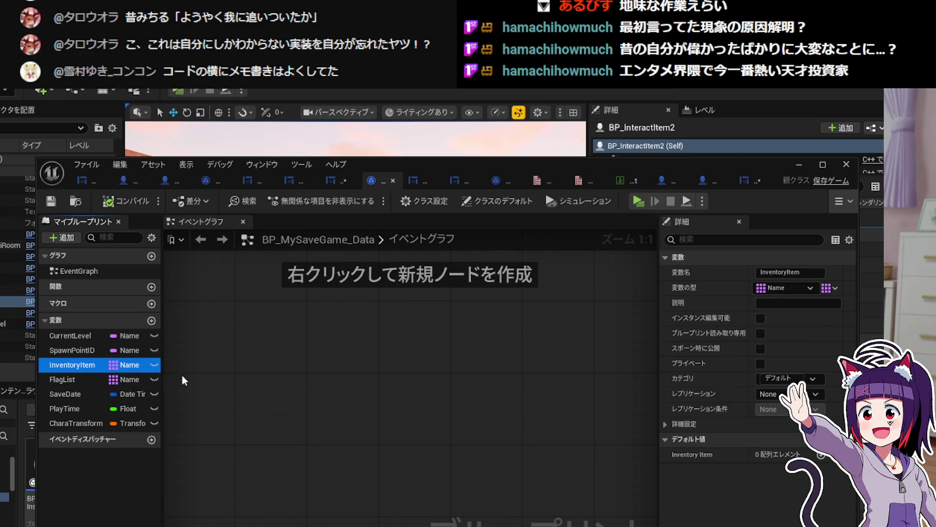
left_click(96, 380)
left_click(92, 369)
key("F2")
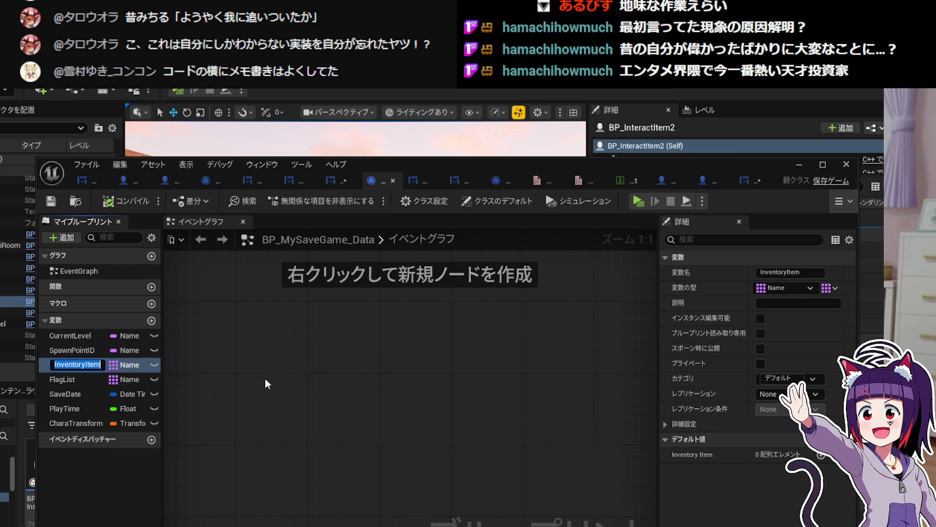
Rename InventoryItem to SG_InventoryItem.
key("Home")
type("SG")
type("_")
key("ctrl+a")
left_click(69, 379)
Rename FlagList to SG_ArchivedFlags.
left_click(68, 379)
key("Home")
type("SG_")
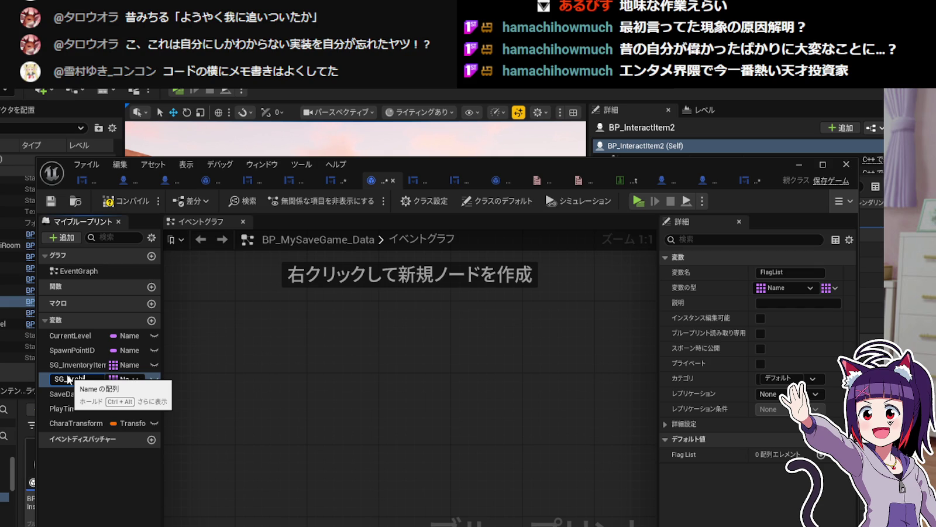
type("Flags")
key("Return")
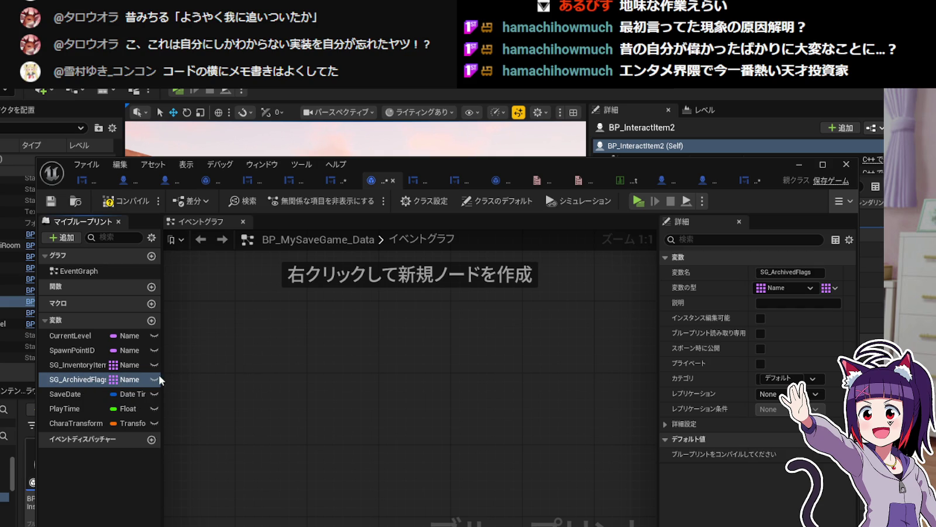
Widen the My Blueprint variable list and move BP_MySaveGame_Data's tab to the end.
mouse_move(164, 377)
left_mouse_down()
mouse_move(202, 368)
mouse_move(187, 369)
left_mouse_up()
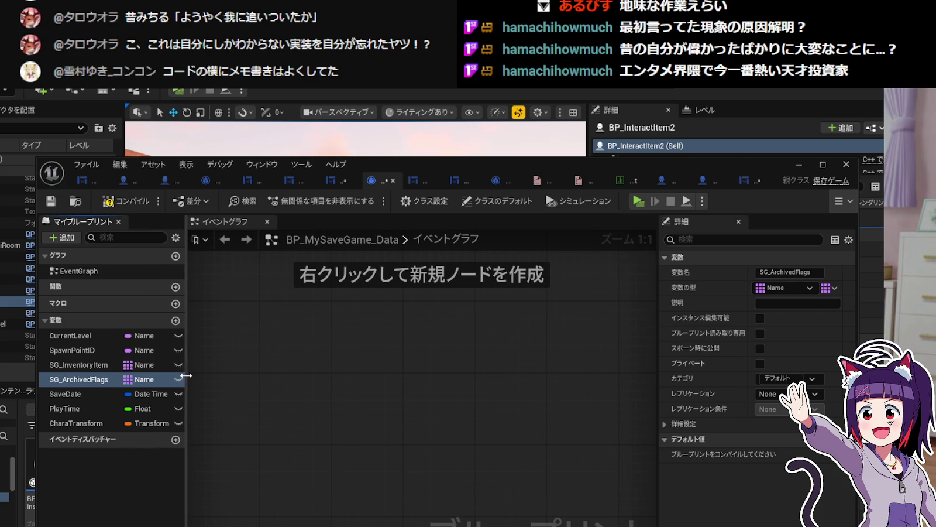
left_click(98, 365)
mouse_move(388, 185)
left_mouse_down()
mouse_move(784, 185)
mouse_move(742, 187)
left_mouse_up()
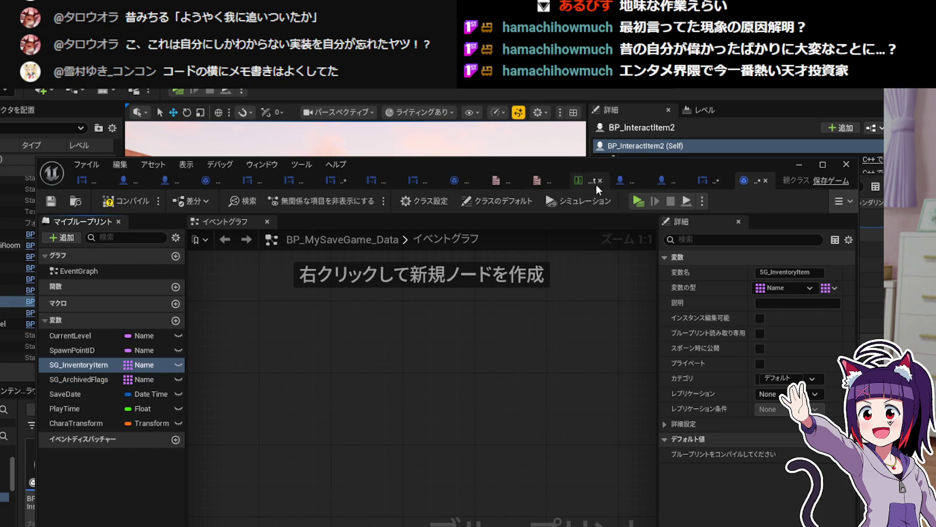
Compare with BP_MyGameInstance's AchievedFlags and InventoryItem, then compile BP_MySaveGame_Data and save all.
left_click(459, 181)
left_click(93, 352)
left_click(93, 338)
left_click(132, 353)
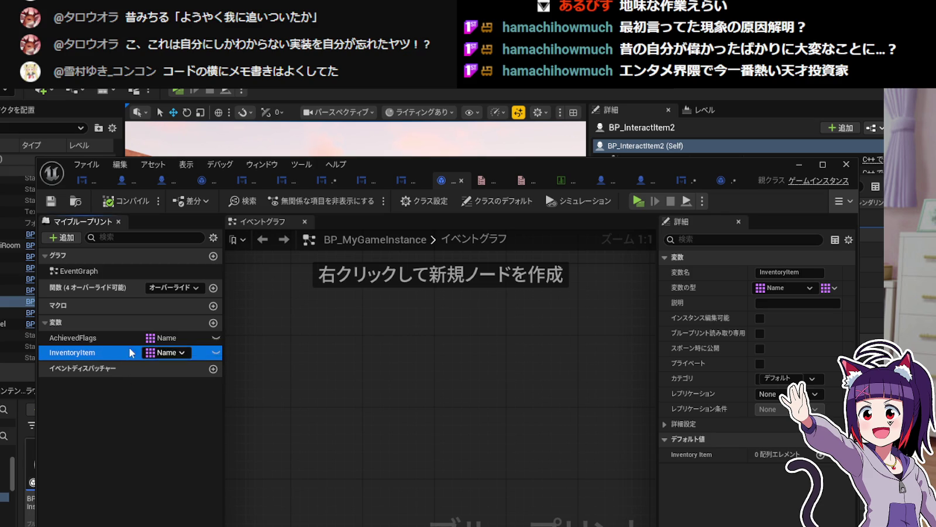
left_click(729, 181)
left_click(124, 201)
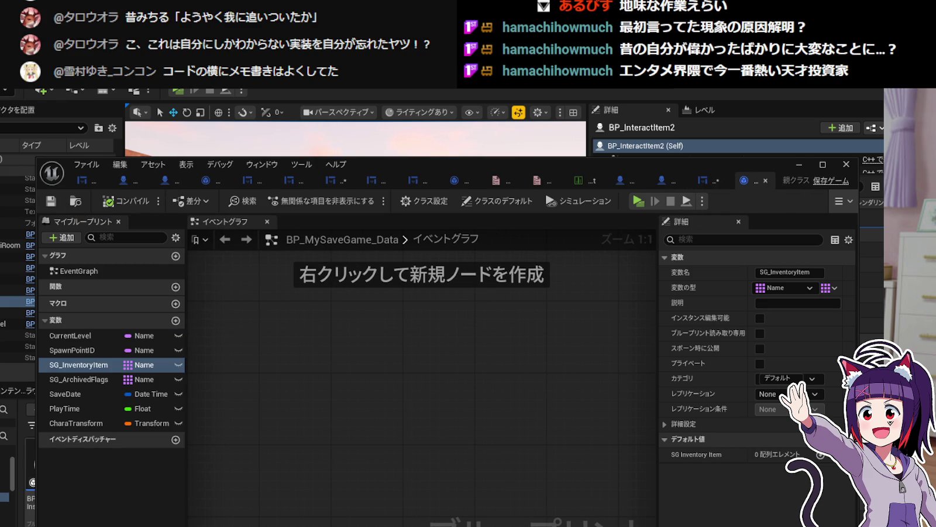
key("alt+f")
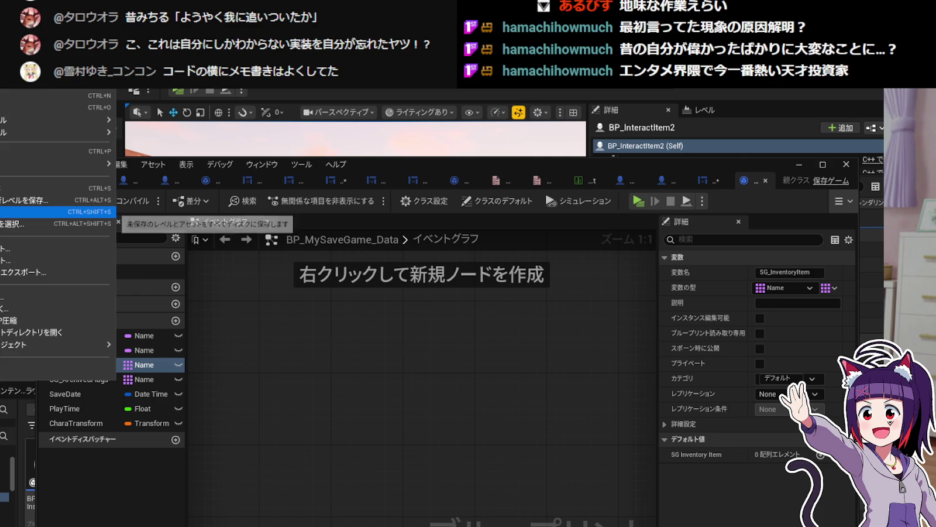
key("Return")
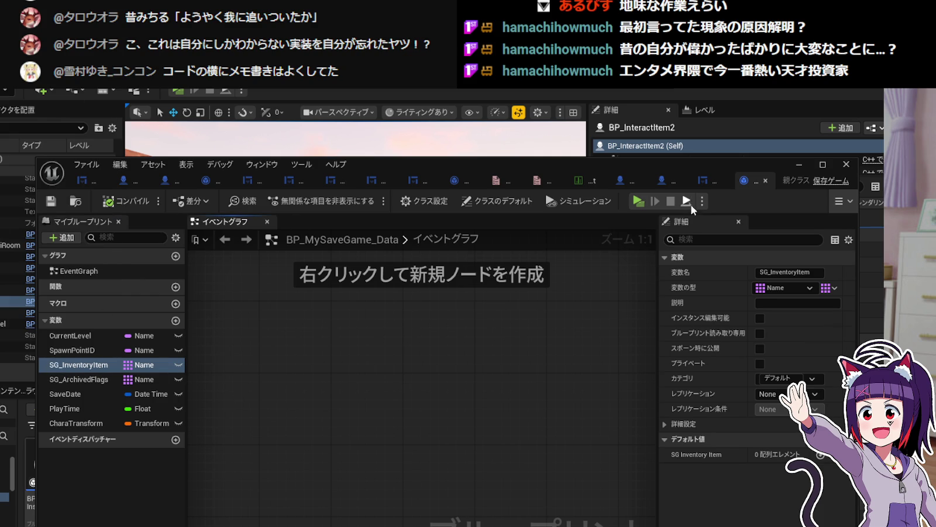
Match the game instance's AchievedFlags and InventoryItem against SG_ArchivedFlags and SG_InventoryItem, then return to WBP_SaveUI.
left_click(458, 182)
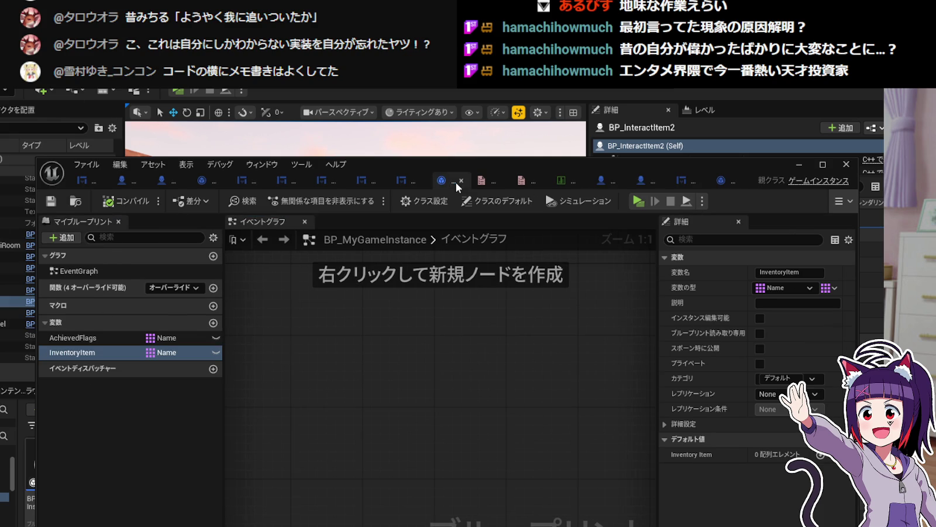
left_click(88, 338)
left_click(88, 353)
left_click(88, 338)
left_click_drag(451, 180, 777, 182)
left_click(726, 181)
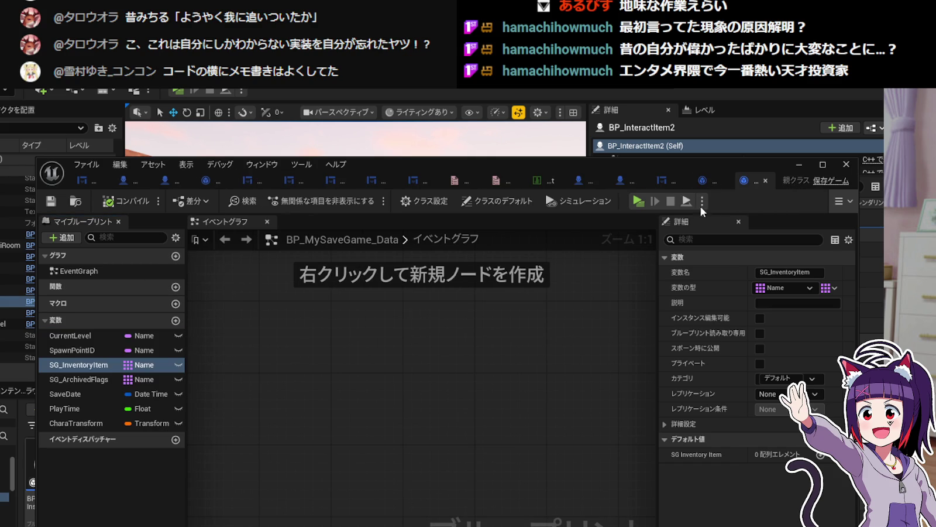
left_click(82, 380)
left_click(76, 368)
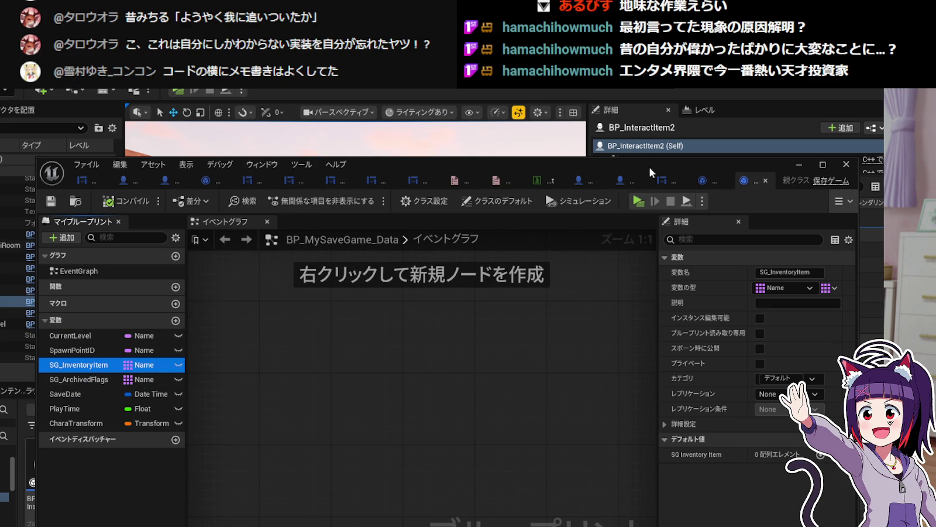
left_click(88, 380)
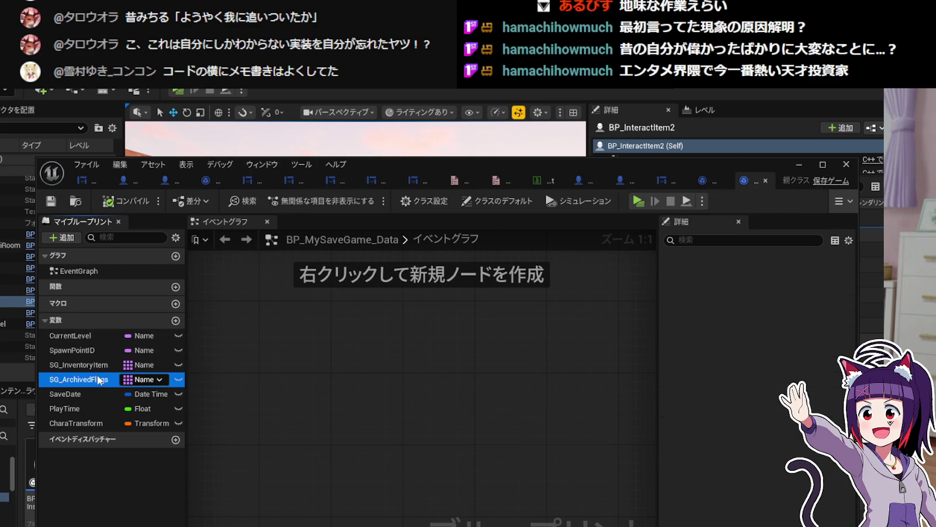
left_click(617, 180)
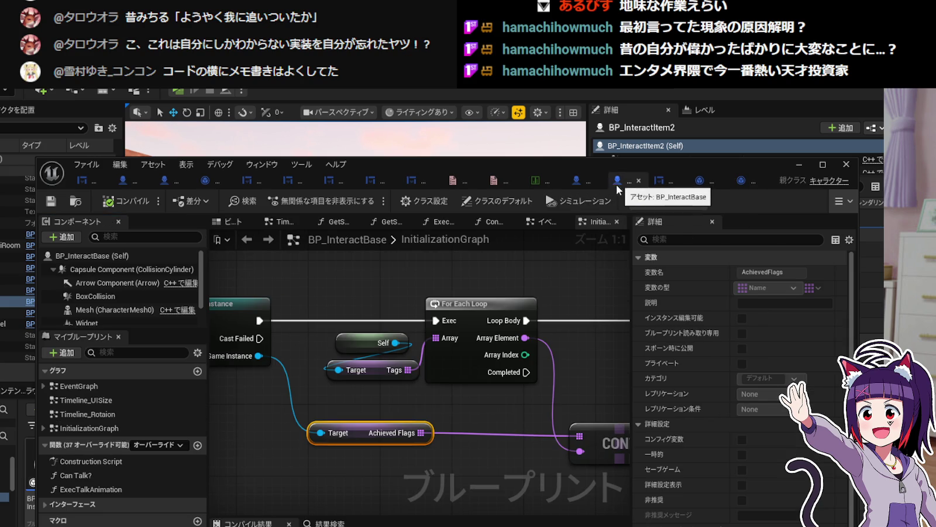
left_click(661, 183)
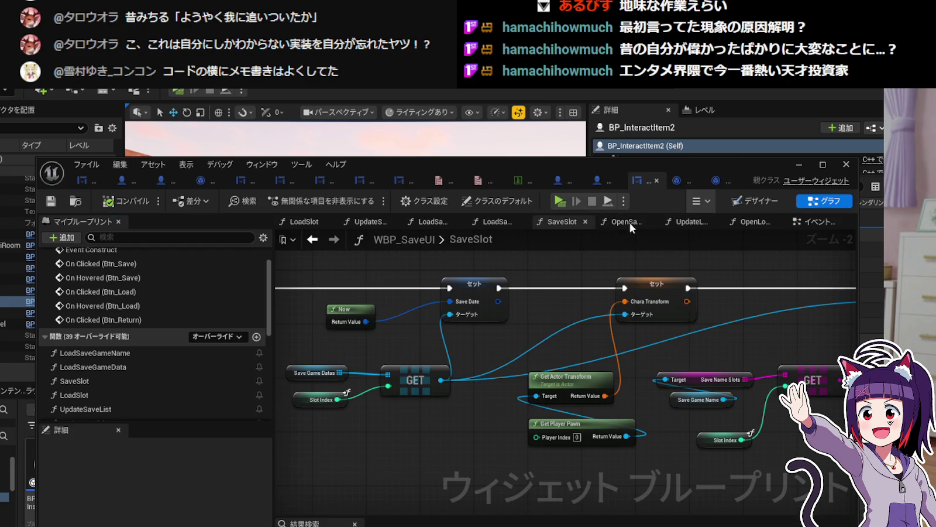
Zoom and pan the SaveSlot graph to frame the Save Game to Slot node.
scroll(615, 330, "down", 3)
scroll(517, 385, "up", 2)
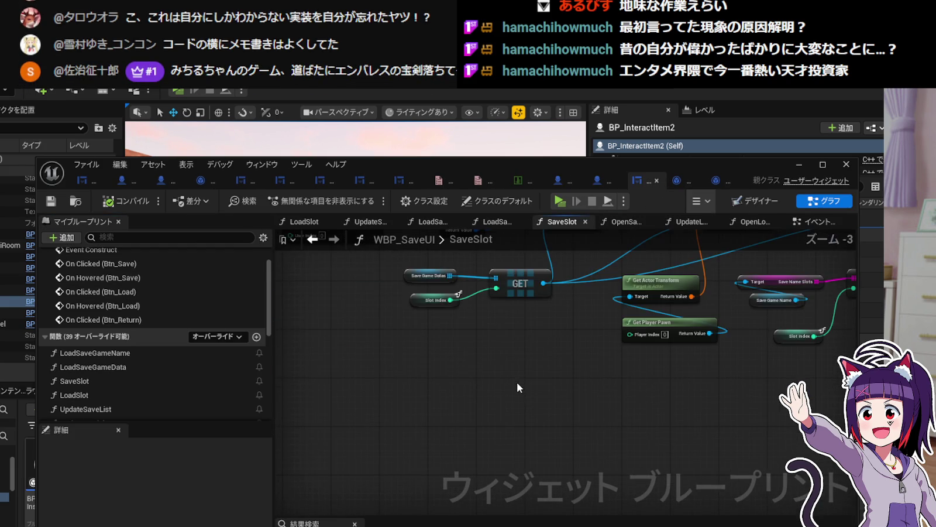
scroll(511, 430, "up", 1)
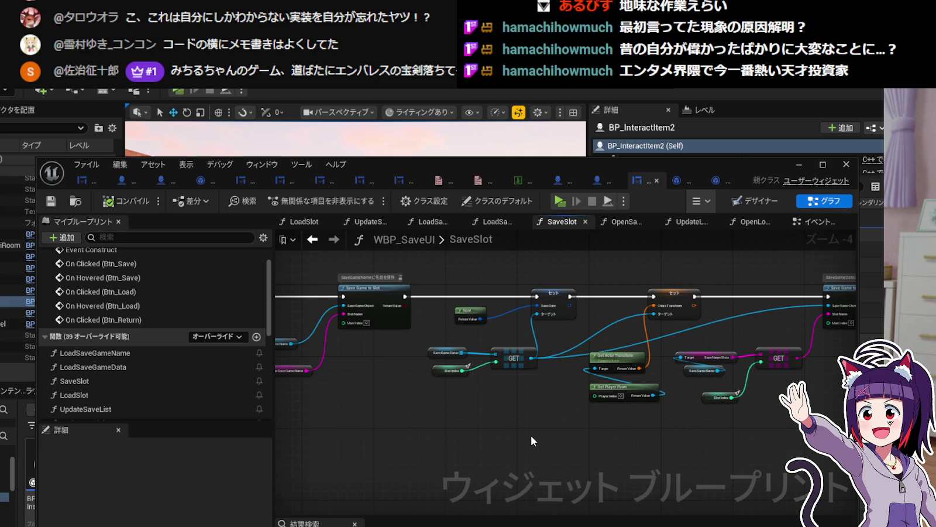
scroll(584, 432, "down", 1)
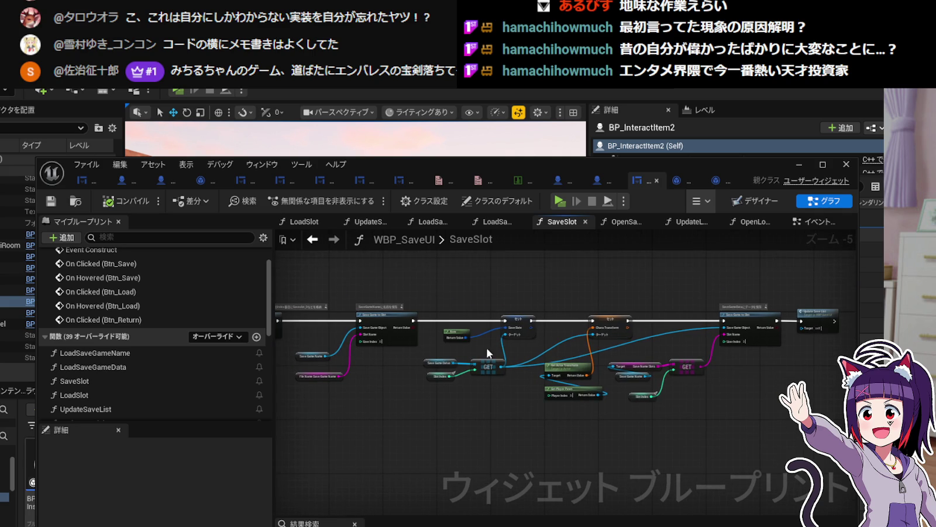
scroll(473, 309, "up", 3)
right_click(472, 320)
left_click(422, 331)
scroll(423, 330, "down", 1)
left_click_drag(561, 300, 417, 265)
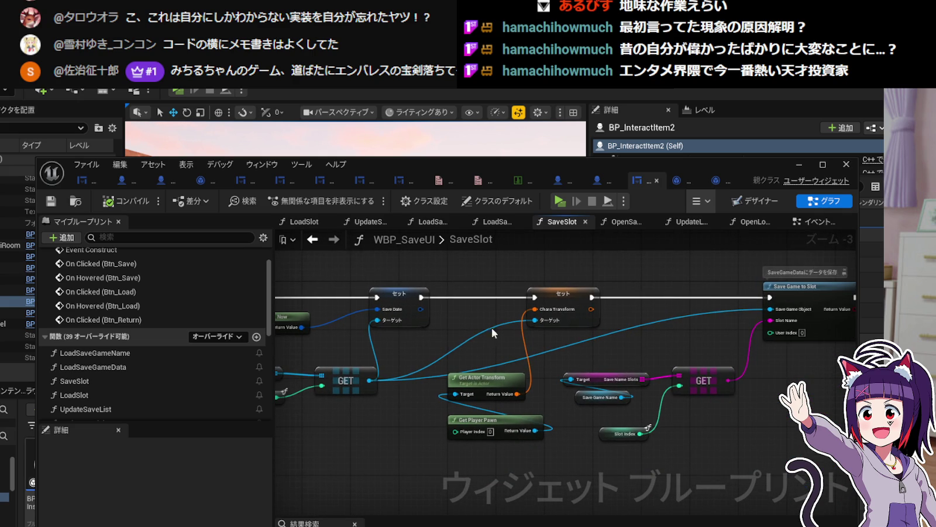
mouse_move(397, 449)
left_mouse_down()
mouse_move(626, 439)
mouse_move(546, 410)
left_mouse_up()
Box-select the Save Date, Chara Transform and GET nodes and open their context menu.
scroll(562, 408, "down", 1)
left_click_drag(385, 455, 691, 290)
mouse_move(368, 443)
left_mouse_down()
mouse_move(707, 307)
mouse_move(685, 305)
mouse_move(826, 312)
mouse_move(826, 294)
left_mouse_up()
right_click(677, 310)
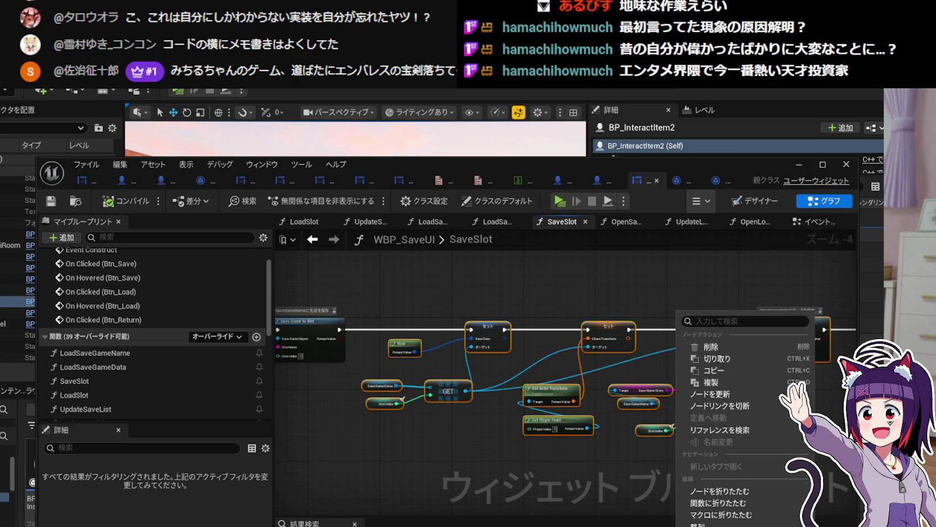
Wrap the selected save-data nodes in a comment titled 'SaveGameへデータの格納処理'.
key("c")
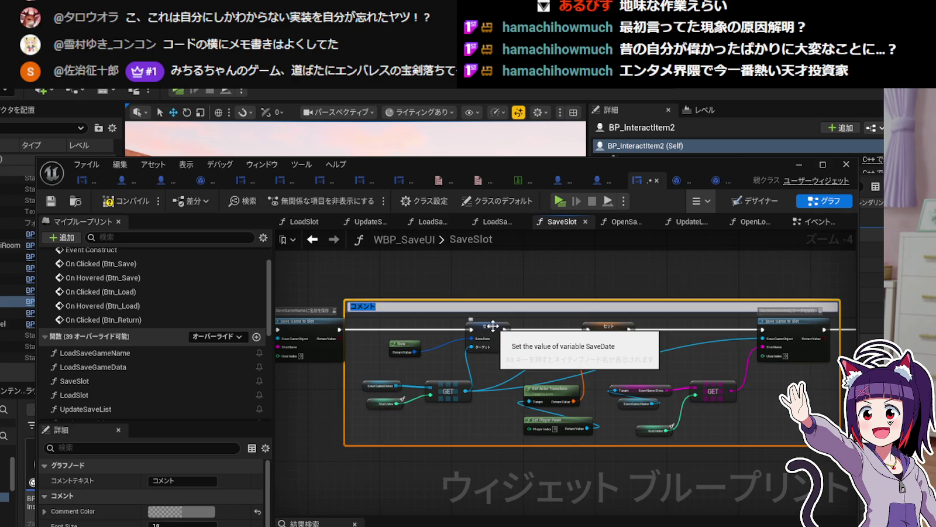
type("s")
type("ave")
type("G")
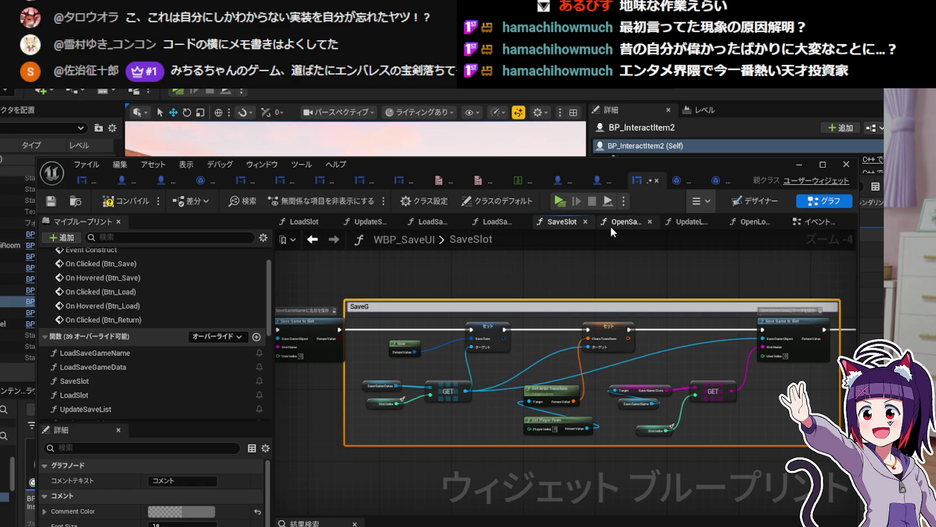
type("ameへでーt")
type("aのてんしゃ")
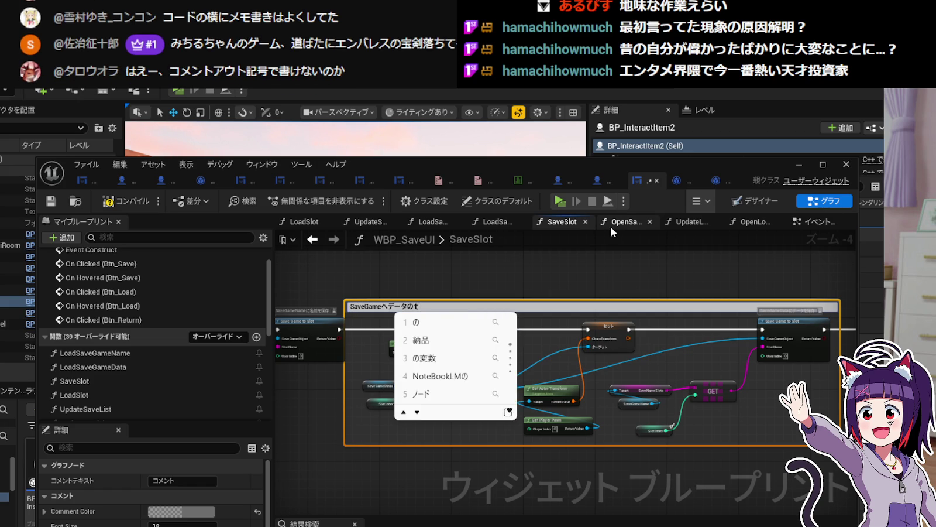
key("BackSpace")
key("BackSpace")
key("BackSpace")
type("かくのう")
key("space")
key("Return")
type("しょり")
key("space")
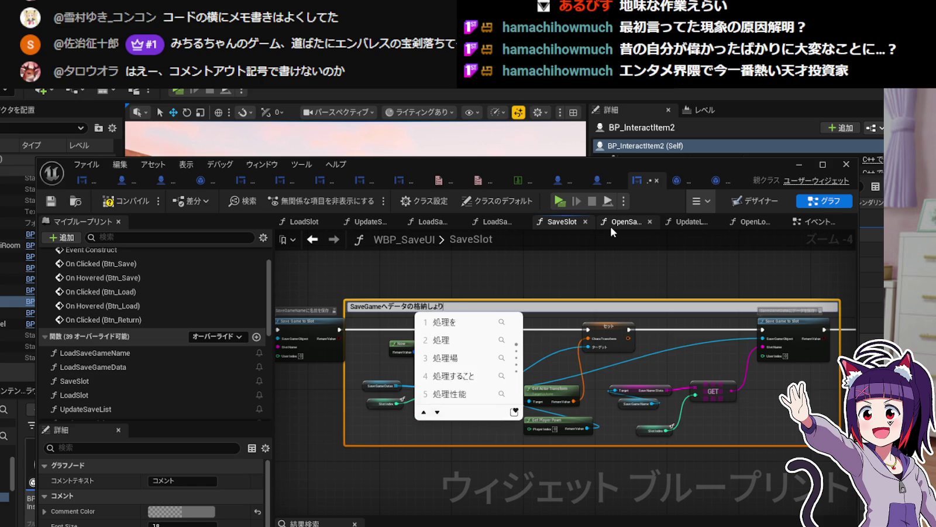
key("Return")
key("Return")
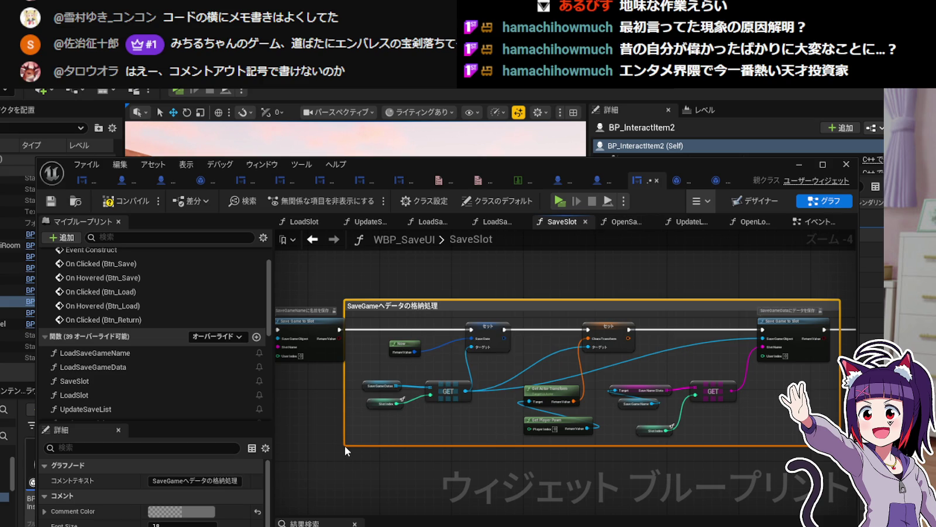
Resize the comment box edges so it fits around the Save Date and Chara Transform nodes.
left_click_drag(345, 446, 355, 442)
mouse_move(502, 300)
left_mouse_down()
mouse_move(514, 282)
mouse_move(534, 285)
mouse_move(508, 253)
left_mouse_up()
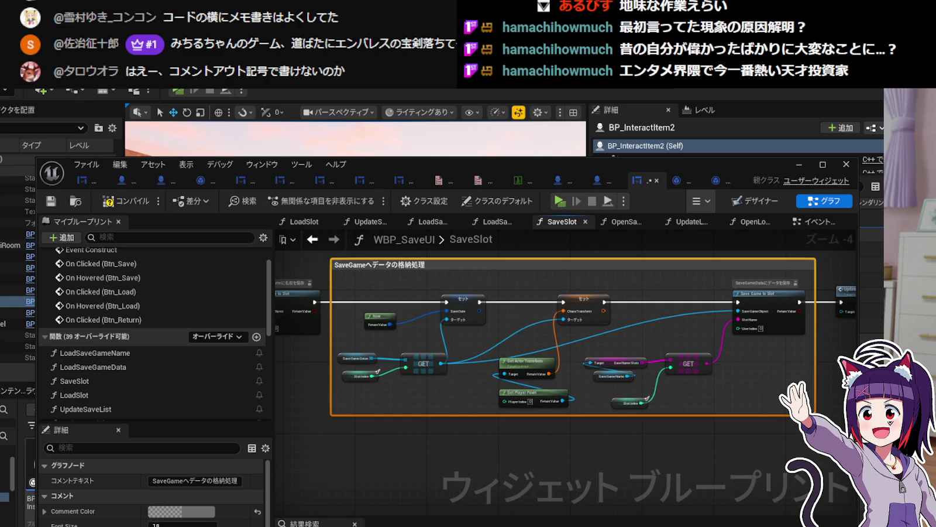
left_click_drag(816, 416, 824, 515)
left_click_drag(773, 465, 760, 389)
mouse_move(811, 442)
left_mouse_down()
mouse_move(807, 504)
mouse_move(798, 510)
left_mouse_up()
left_click_drag(386, 247, 398, 301)
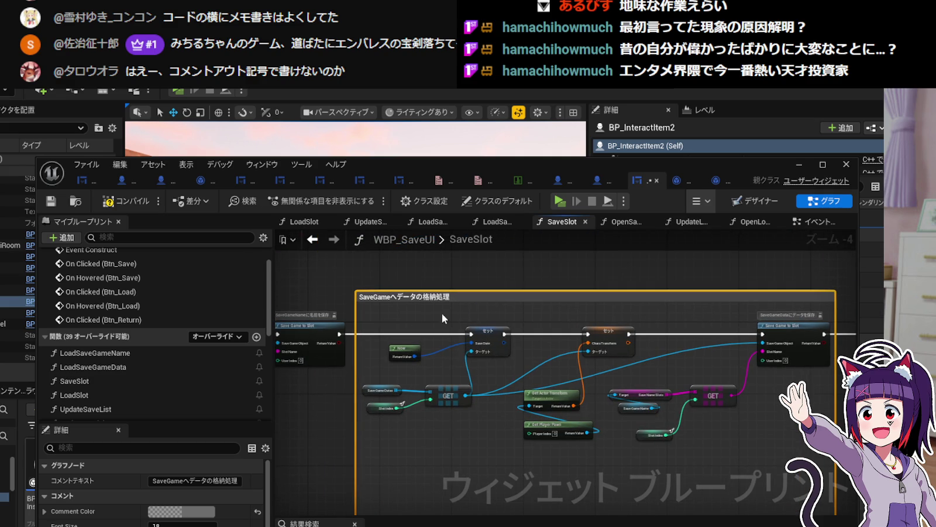
mouse_move(339, 341)
left_mouse_down()
mouse_move(339, 369)
mouse_move(352, 373)
left_mouse_up()
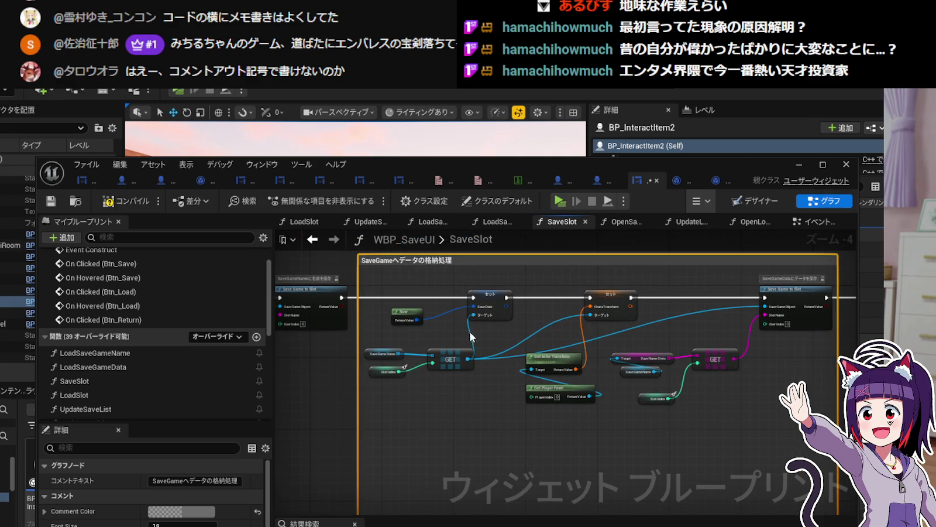
Pan the graph to review Save Game to Slot, Update Save List and the earlier Now and Set nodes.
scroll(499, 309, "up", 1)
left_click_drag(499, 308, 504, 349)
left_click_drag(672, 323, 475, 319)
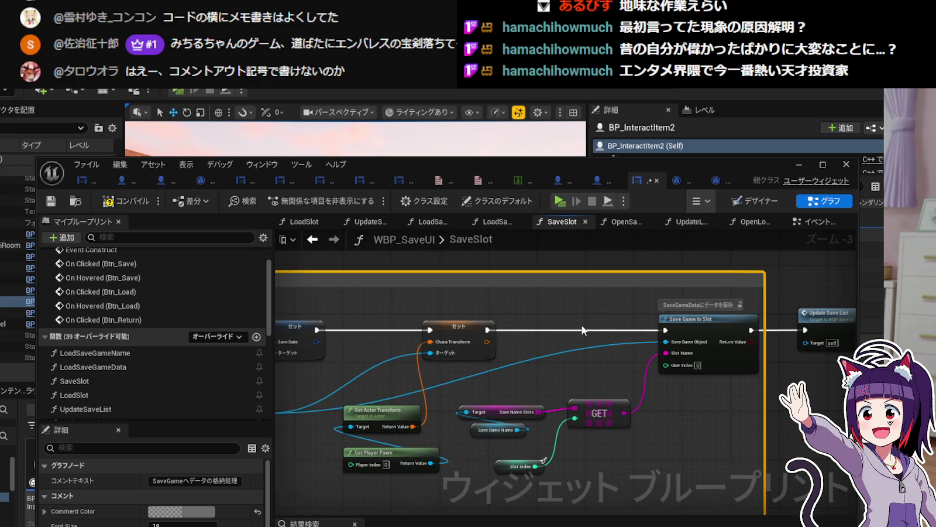
left_click_drag(585, 331, 647, 316)
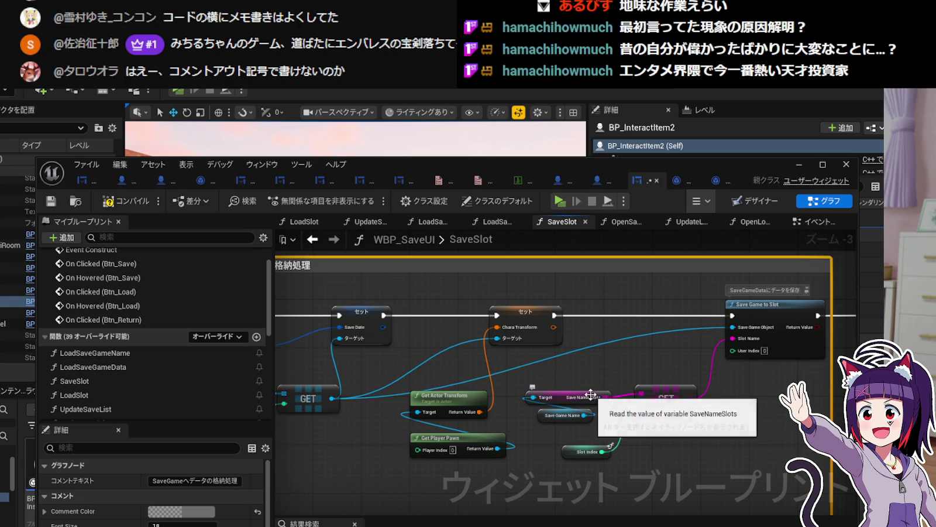
mouse_move(457, 358)
left_mouse_down()
mouse_move(494, 351)
mouse_move(464, 356)
left_mouse_up()
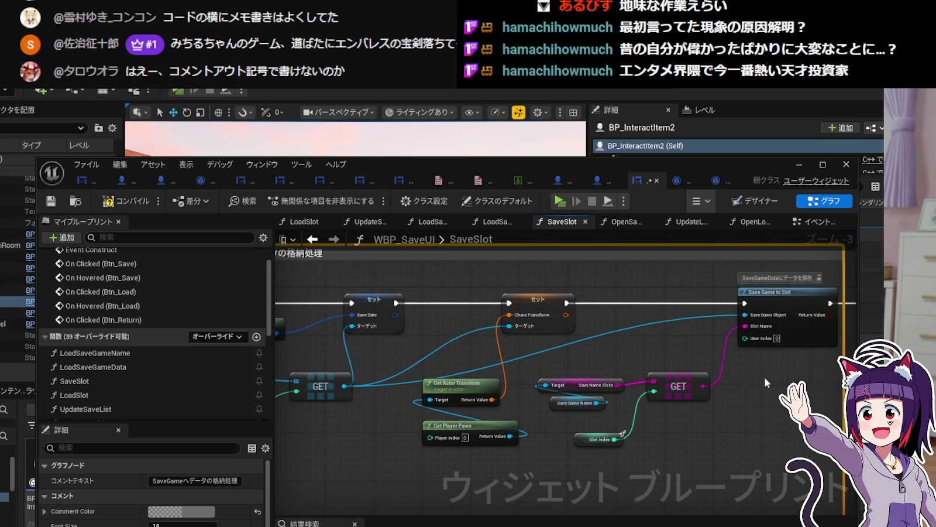
mouse_move(843, 395)
left_mouse_down()
mouse_move(769, 413)
mouse_move(784, 418)
left_mouse_up()
left_click_drag(699, 416, 795, 412)
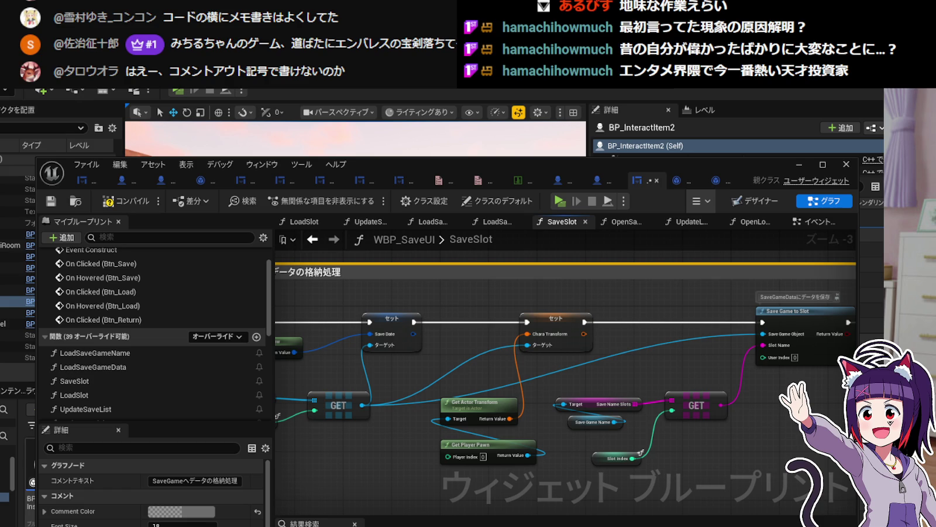
mouse_move(399, 459)
left_mouse_down()
mouse_move(564, 407)
mouse_move(598, 416)
mouse_move(586, 432)
left_mouse_up()
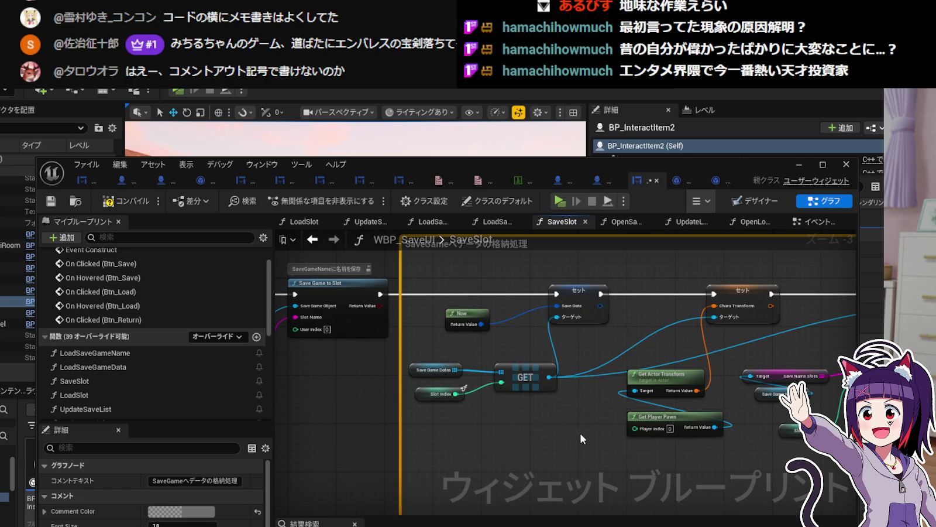
left_click_drag(555, 423, 479, 382)
mouse_move(555, 426)
left_mouse_down()
mouse_move(540, 445)
mouse_move(584, 463)
mouse_move(575, 446)
mouse_move(528, 476)
left_mouse_up()
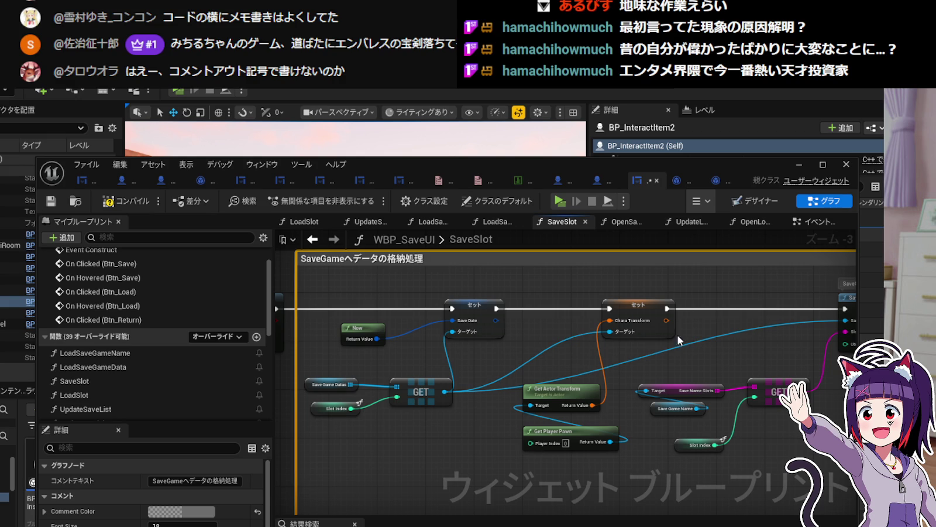
left_click_drag(525, 463, 540, 440)
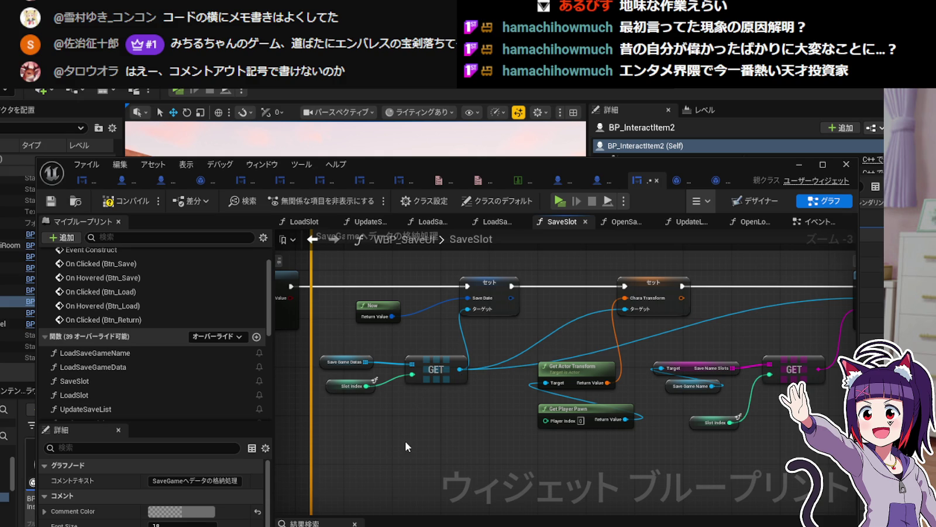
left_click_drag(405, 442, 413, 390)
Add a Get Game Instance node in empty space of the SaveSlot graph.
right_click(410, 415)
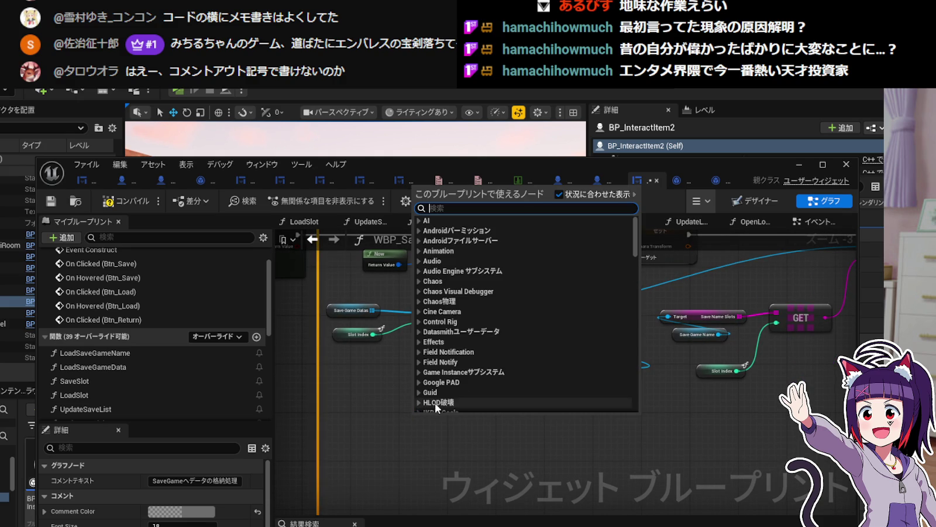
left_click(366, 434)
right_click(367, 434)
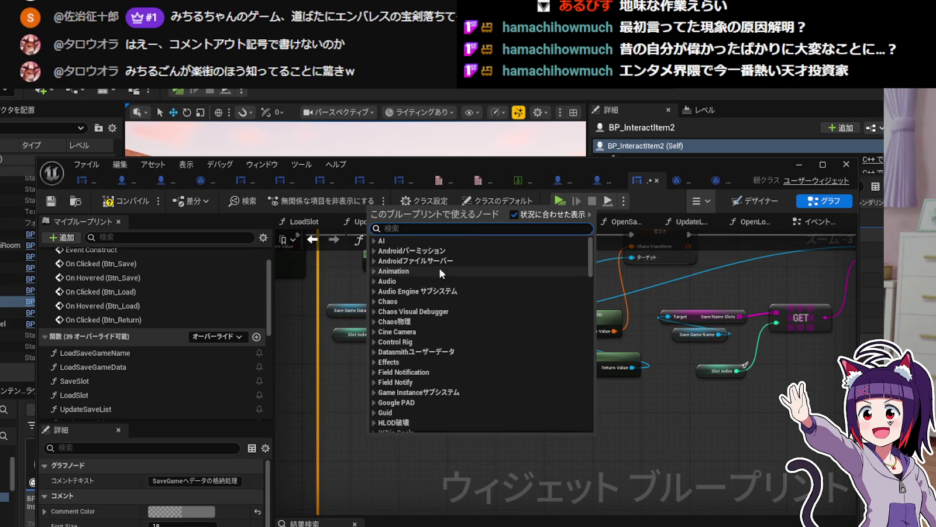
left_click(315, 456)
left_click_drag(386, 459, 373, 412)
right_click(374, 412)
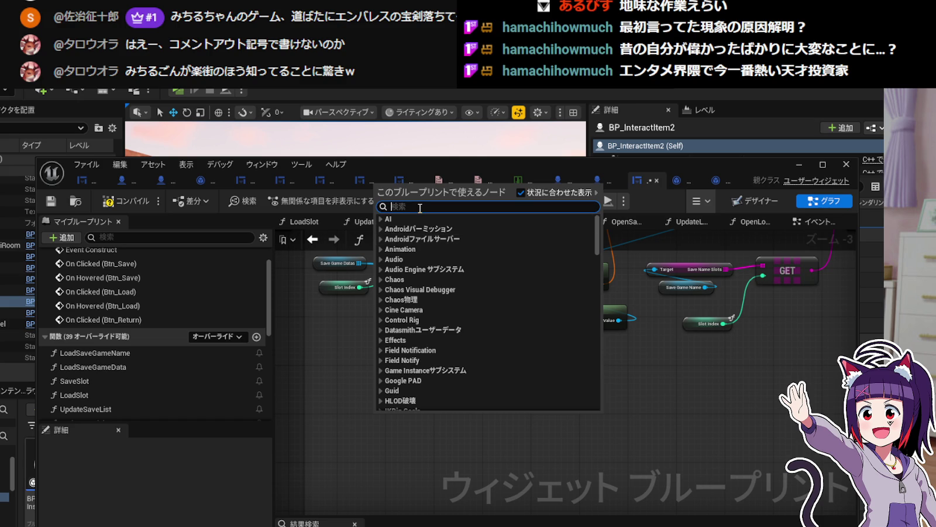
key("Escape")
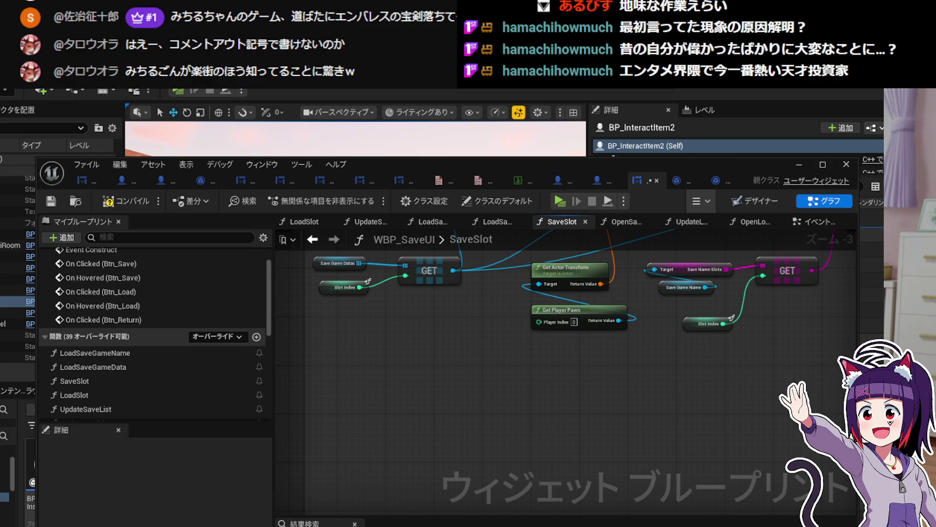
right_click(353, 389)
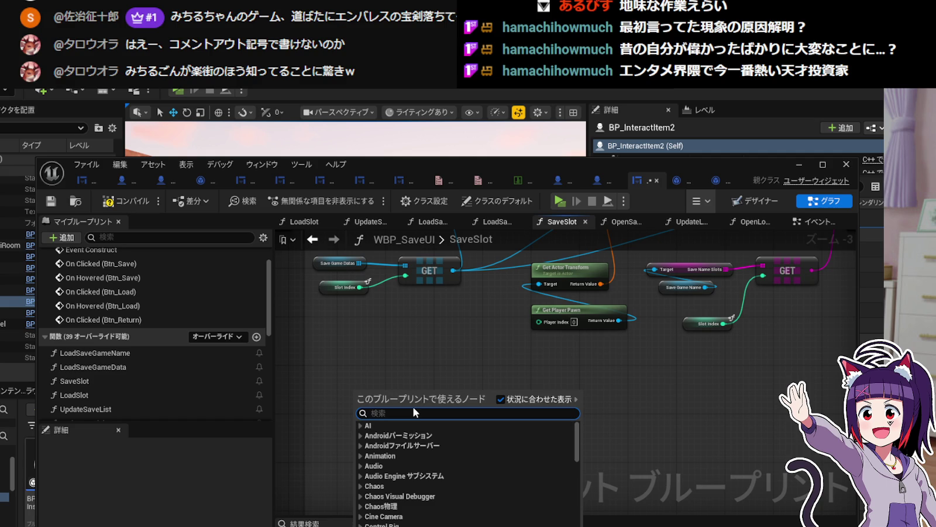
type("Game")
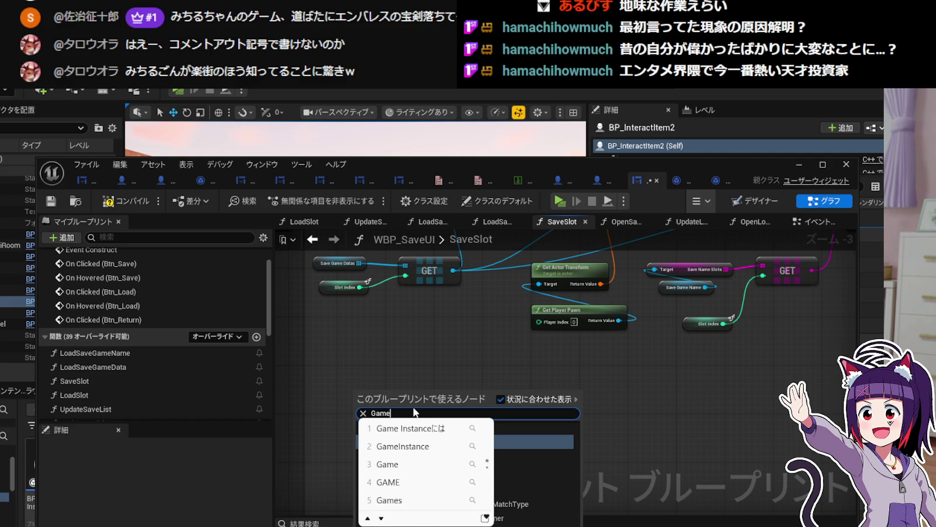
type("Instance")
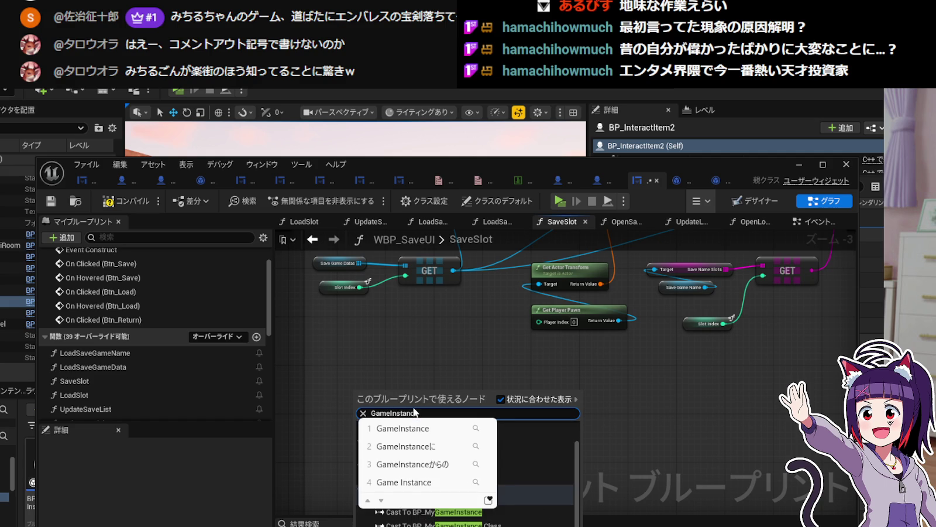
key("Return")
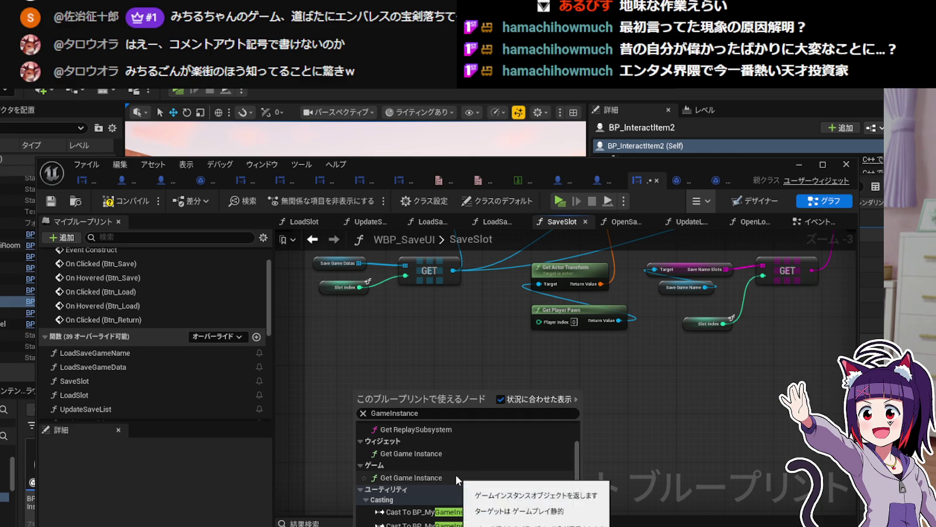
left_click(455, 474)
mouse_move(368, 393)
left_mouse_down()
mouse_move(348, 420)
mouse_move(405, 395)
left_mouse_up()
Feed its Return Value into a new Cast To BP_MyGameInstance node.
type("c")
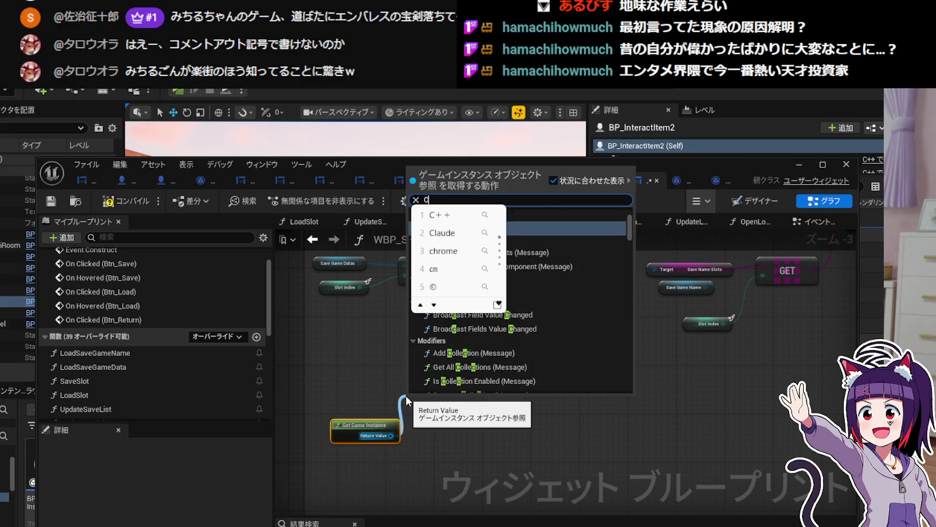
type("ast B")
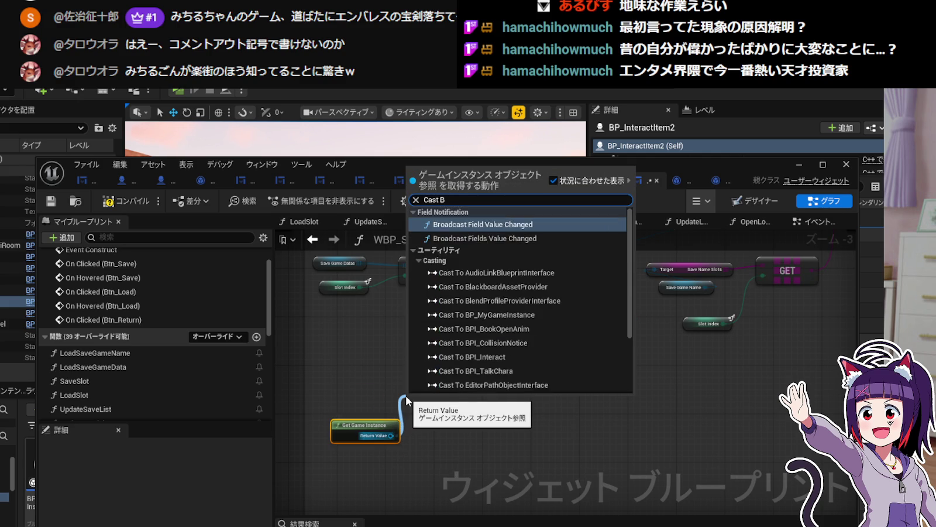
type("P")
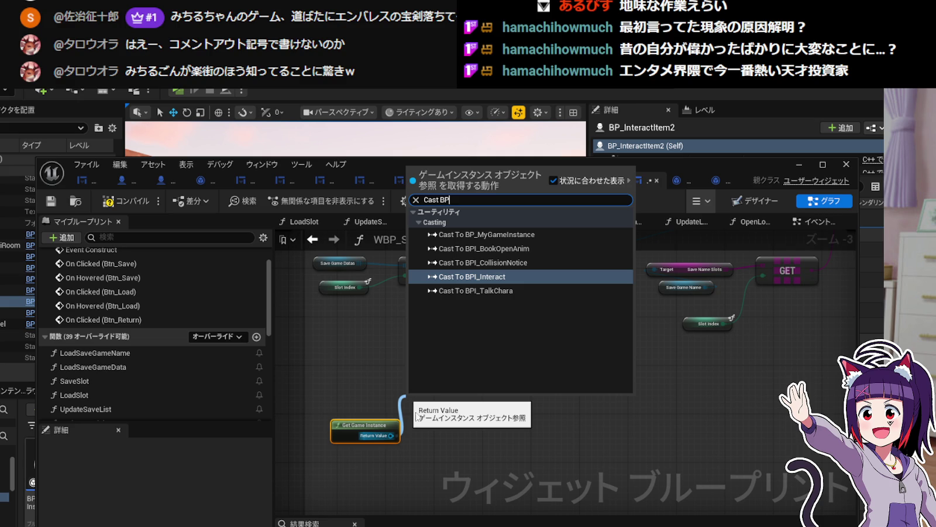
left_click(499, 235)
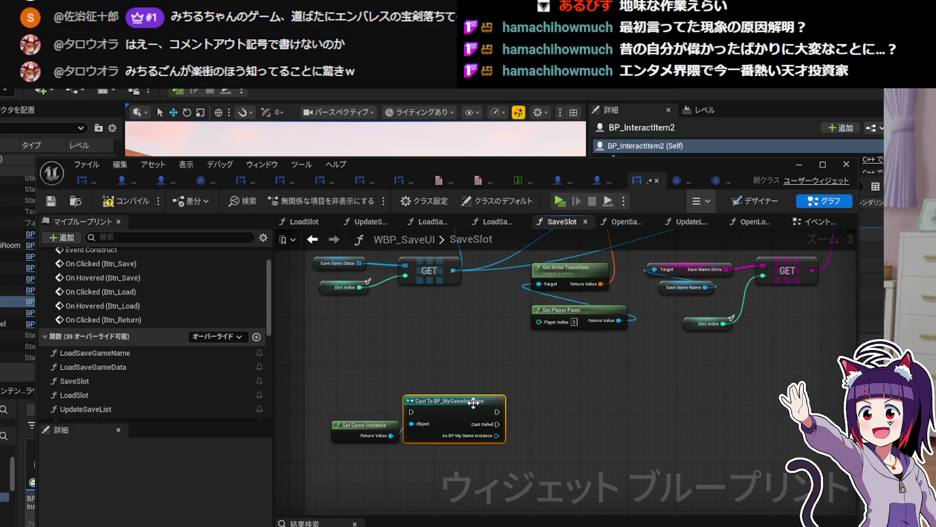
left_click_drag(473, 404, 484, 415)
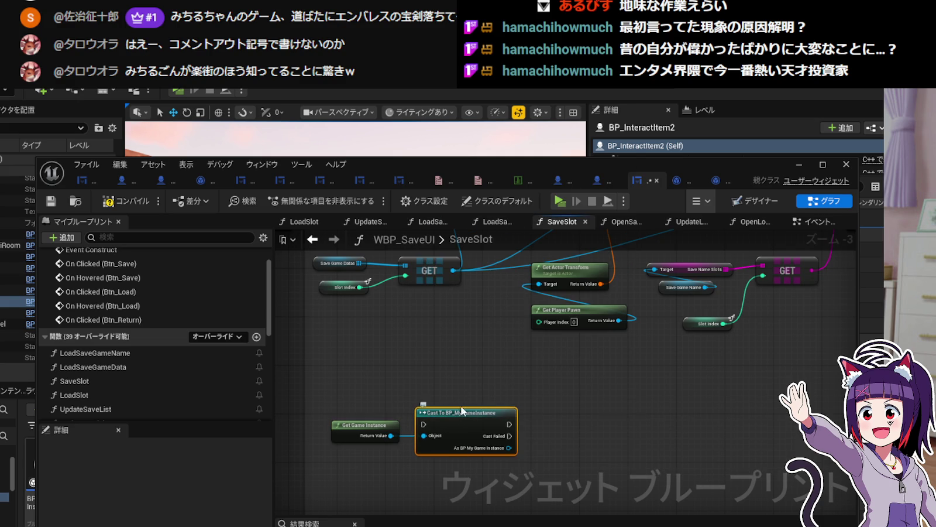
mouse_move(541, 389)
left_mouse_down()
mouse_move(514, 434)
mouse_move(474, 461)
mouse_move(450, 401)
left_mouse_up()
scroll(462, 416, "up", 2)
left_click_drag(434, 465, 482, 433)
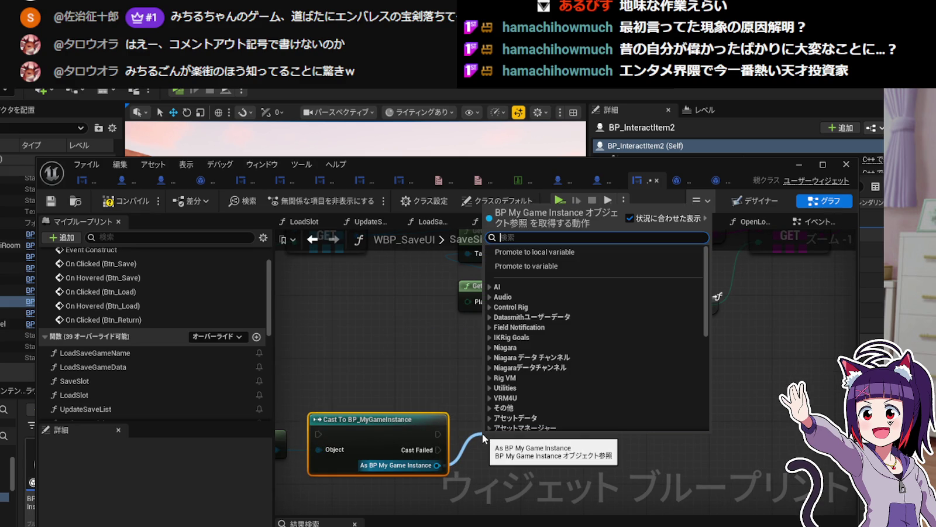
Add a Get Achieved Flags node wired from the cast's As BP My Game Instance output.
type("Get")
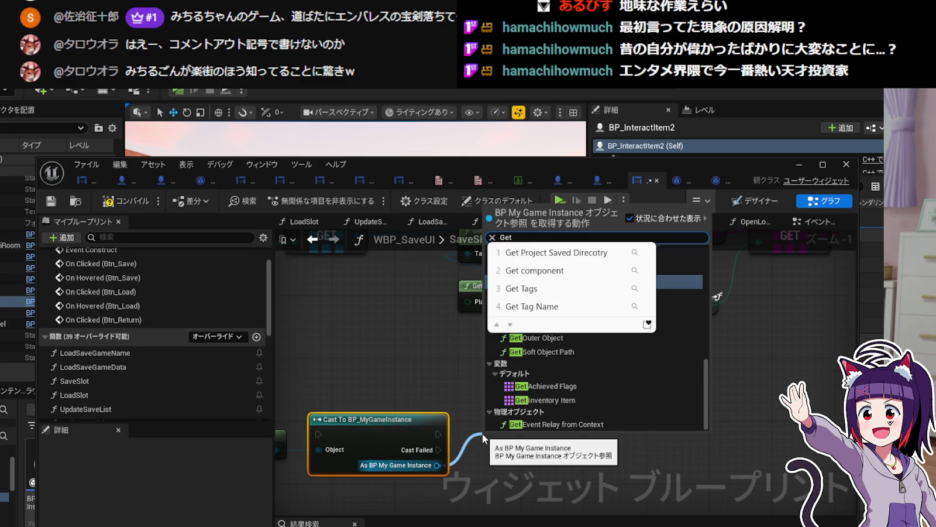
left_click(556, 386)
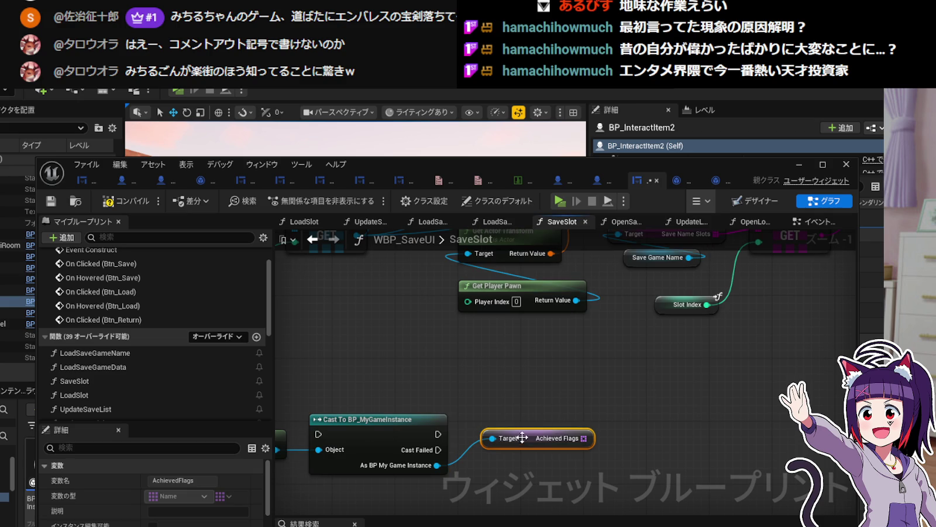
left_click_drag(524, 443, 524, 463)
mouse_move(584, 431)
left_mouse_down()
mouse_move(667, 433)
mouse_move(654, 429)
left_mouse_up()
Add a Get Inventory Item node from the same output, routing its wire through a reroute point.
type("Get")
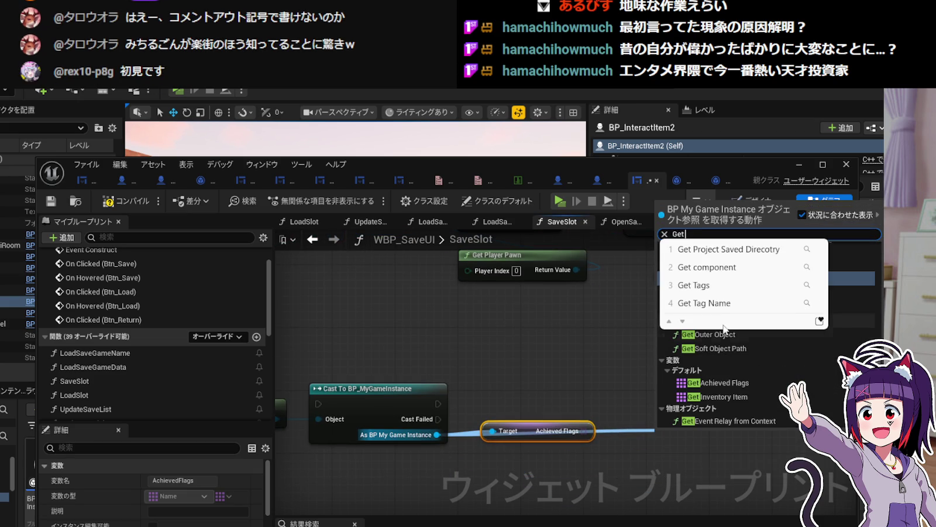
left_click(720, 397)
mouse_move(704, 438)
left_mouse_down()
mouse_move(697, 421)
mouse_move(697, 431)
left_mouse_up()
left_click_drag(648, 399, 642, 438)
double_click(568, 433)
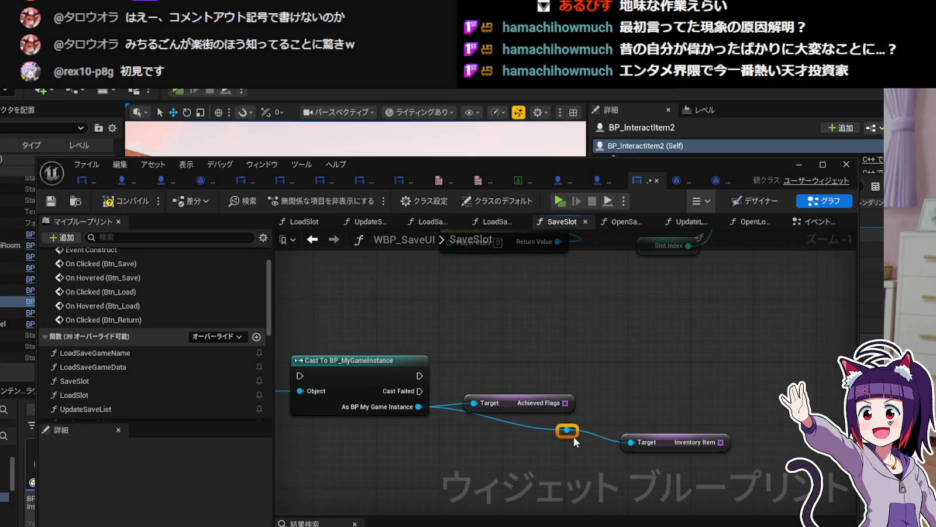
mouse_move(574, 433)
left_mouse_down()
mouse_move(452, 444)
mouse_move(474, 446)
left_mouse_up()
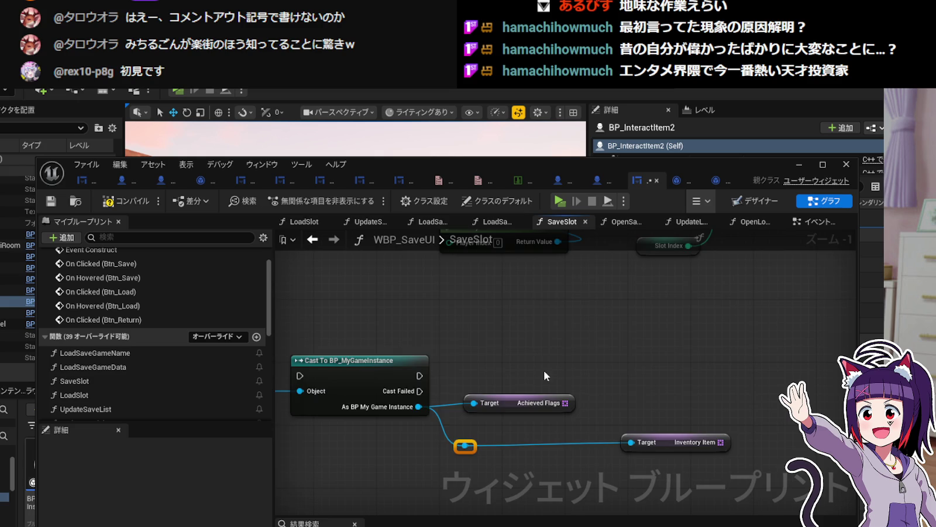
scroll(544, 370, "down", 3)
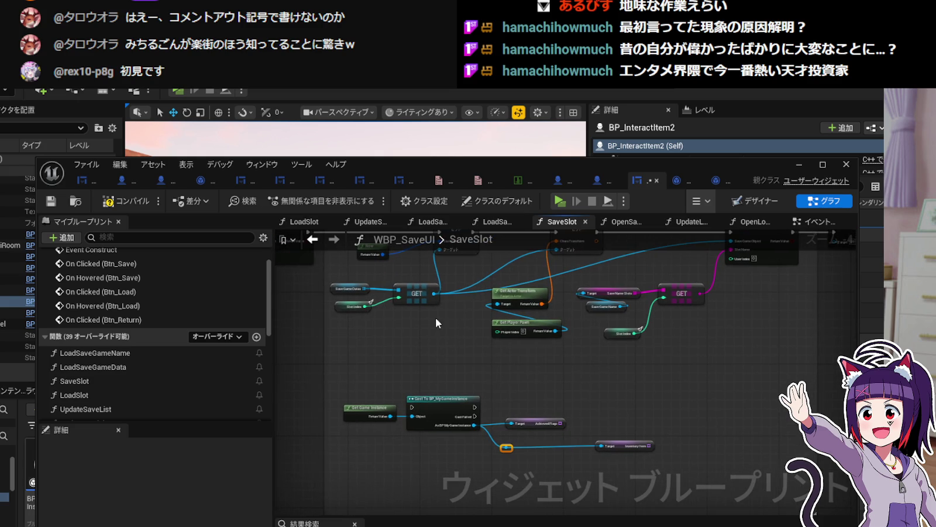
Nudge the GET node left and the Now node up to tidy the layout.
scroll(435, 317, "up", 3)
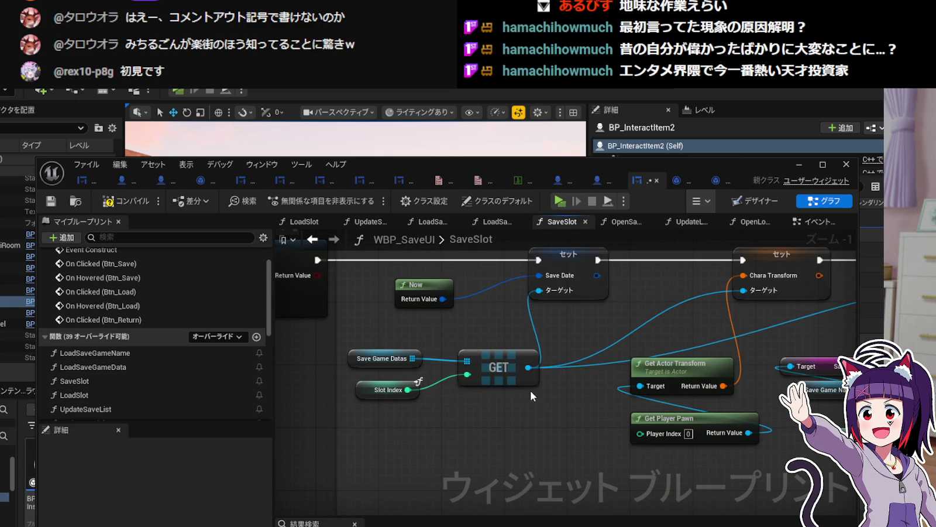
left_click_drag(524, 380, 500, 381)
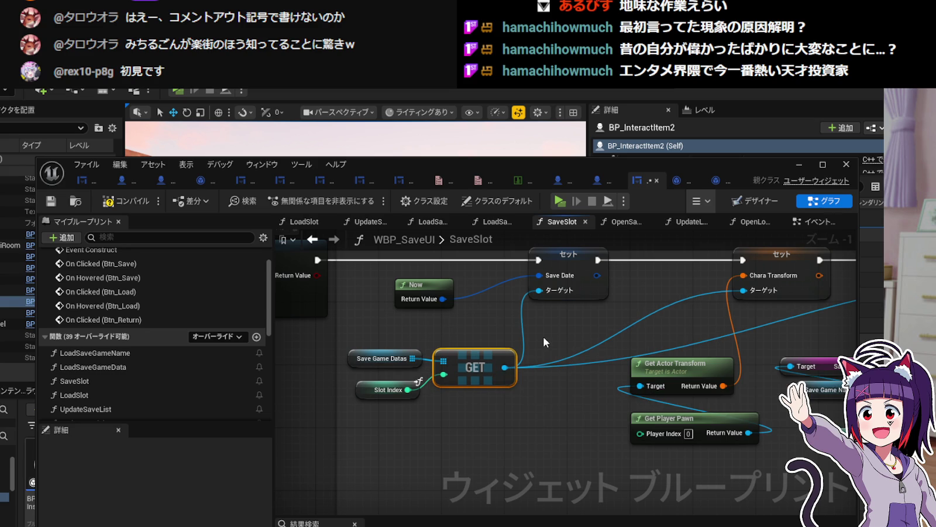
left_click_drag(424, 285, 424, 277)
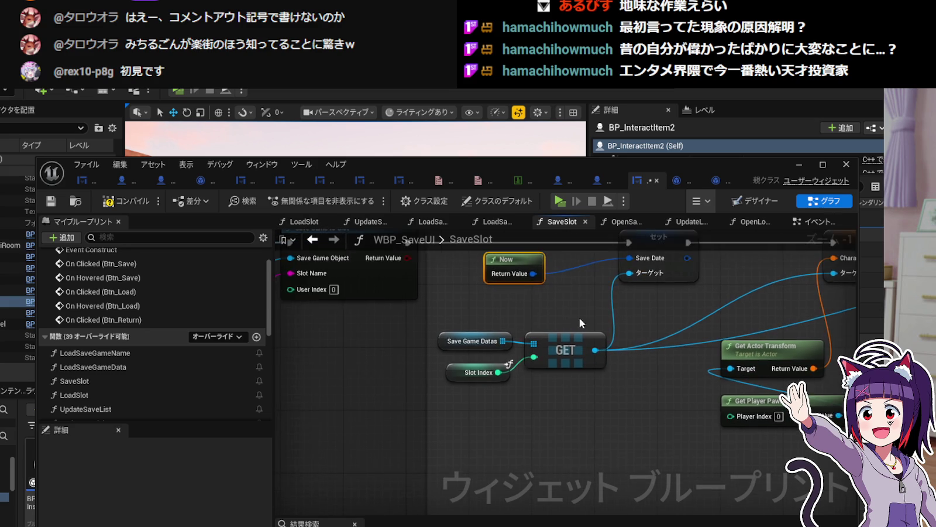
scroll(684, 370, "down", 2)
mouse_move(440, 331)
left_mouse_down()
mouse_move(561, 467)
mouse_move(540, 416)
left_mouse_up()
left_click(436, 378)
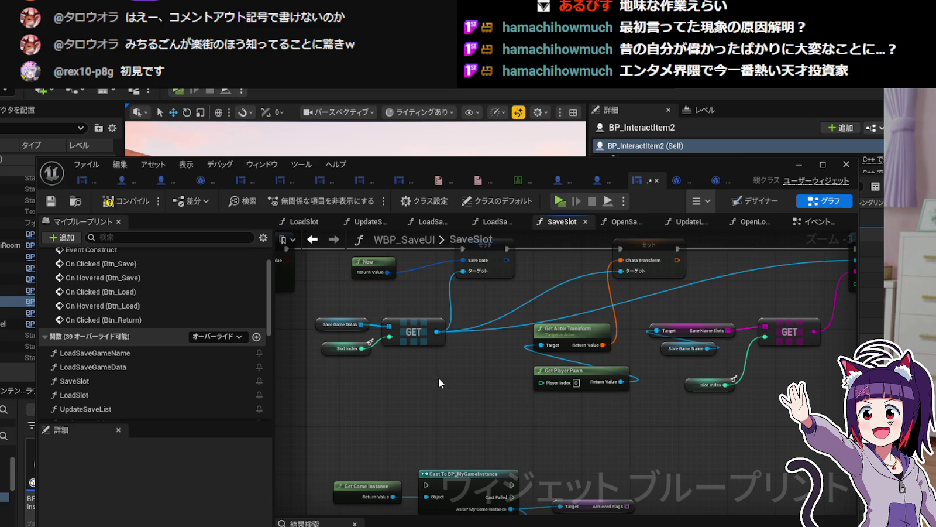
mouse_move(497, 378)
left_mouse_down()
mouse_move(491, 435)
mouse_move(572, 443)
mouse_move(692, 433)
mouse_move(637, 393)
left_mouse_up()
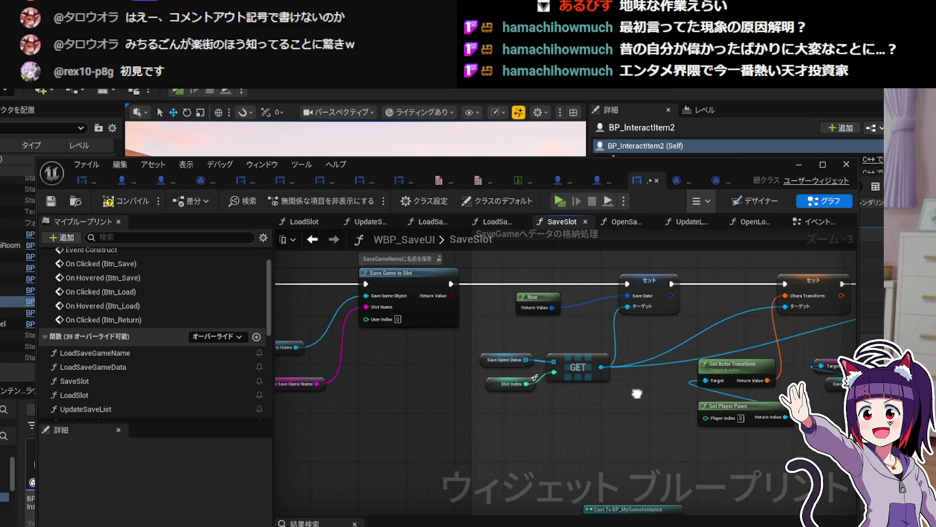
Reposition the GET, Save Game Datas and Slot Index group and open the GET result's pin options.
right_click(599, 366)
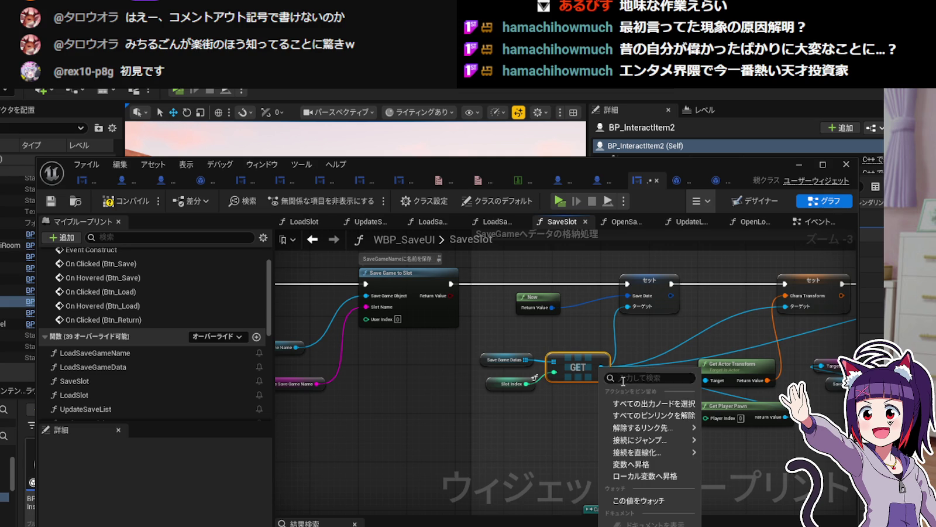
left_click(625, 464)
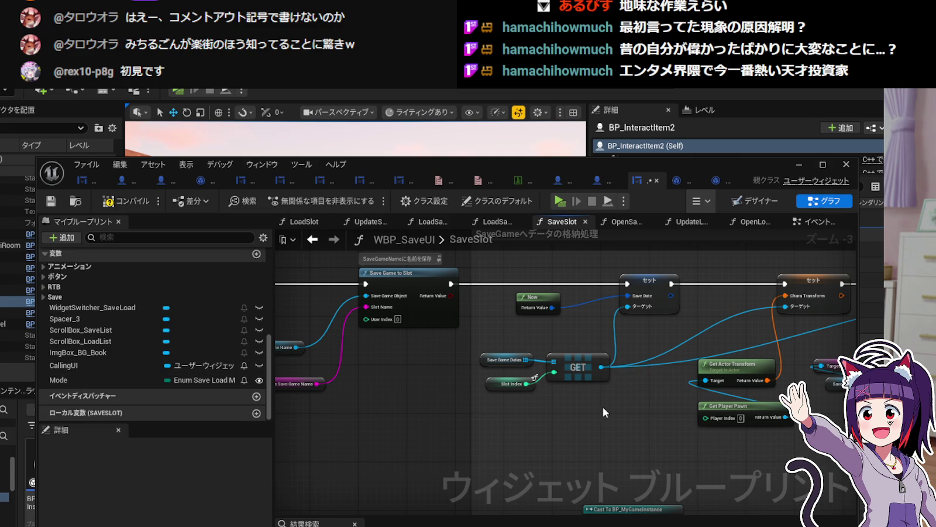
left_click_drag(612, 389, 477, 349)
left_click_drag(577, 368, 575, 359)
left_click_drag(661, 429, 436, 434)
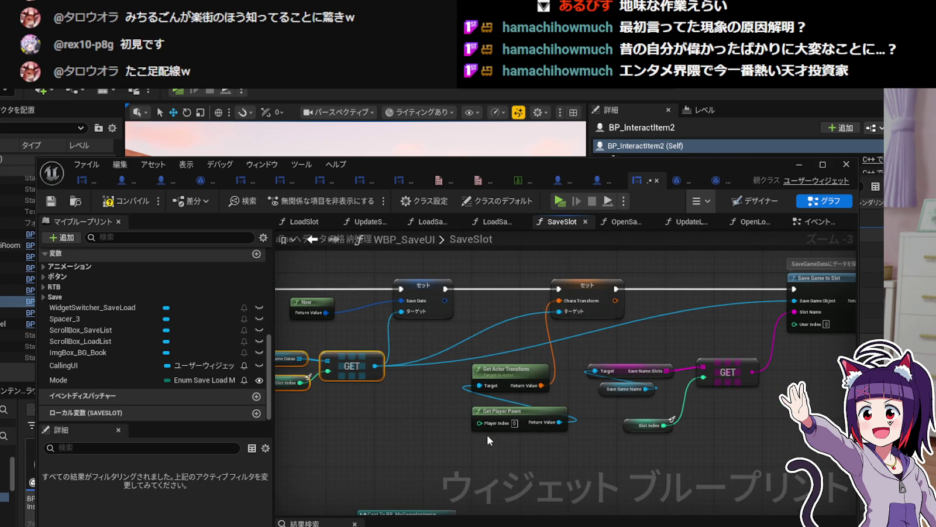
scroll(498, 422, "up", 2)
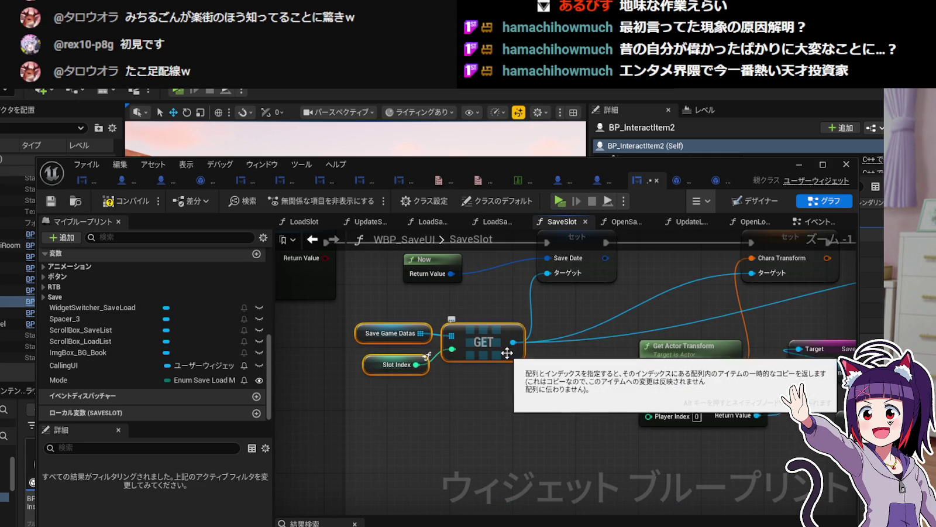
right_click(514, 343)
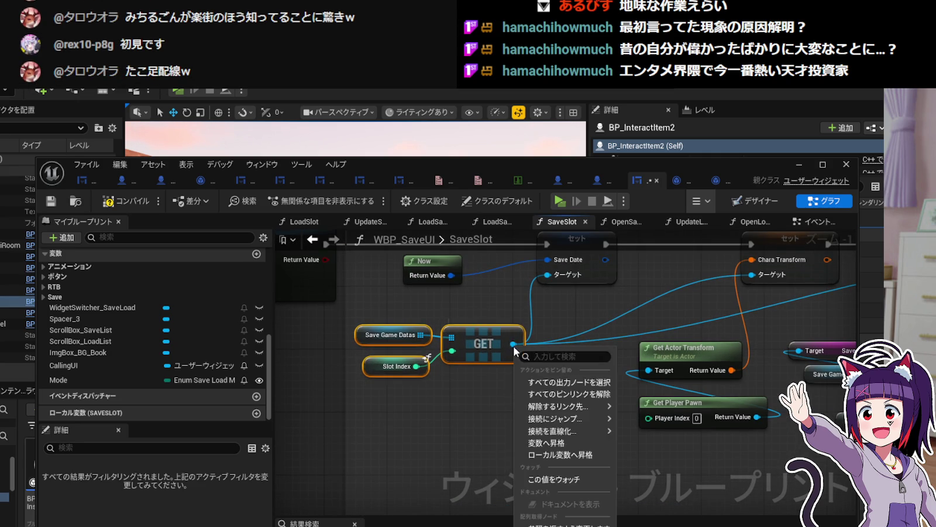
Promote the GET result to a local variable CurrentSaveGameData and place its Set node.
left_click(556, 456)
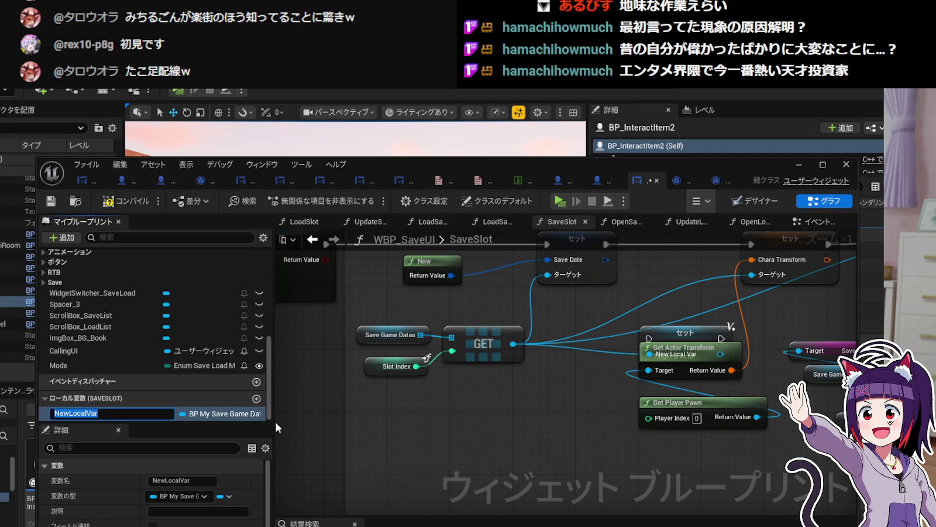
type("CurrentSave")
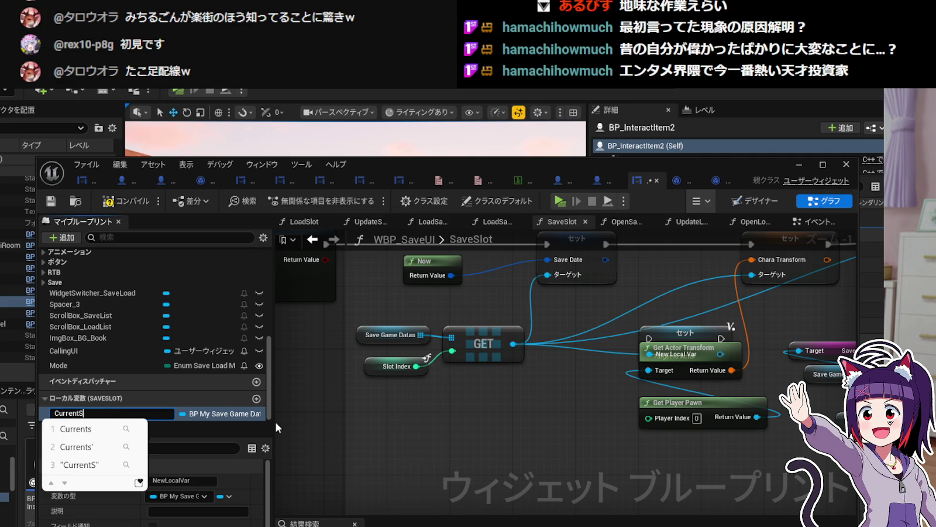
type("G")
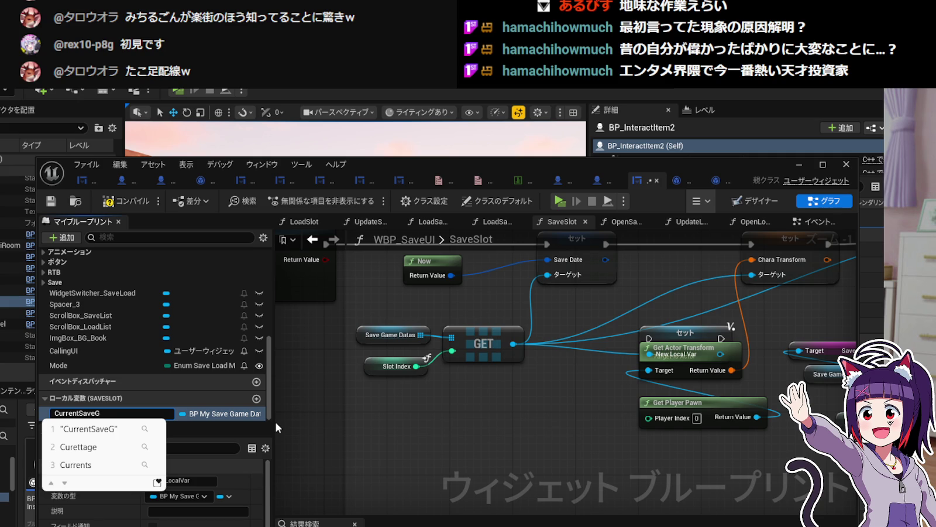
type("ameData")
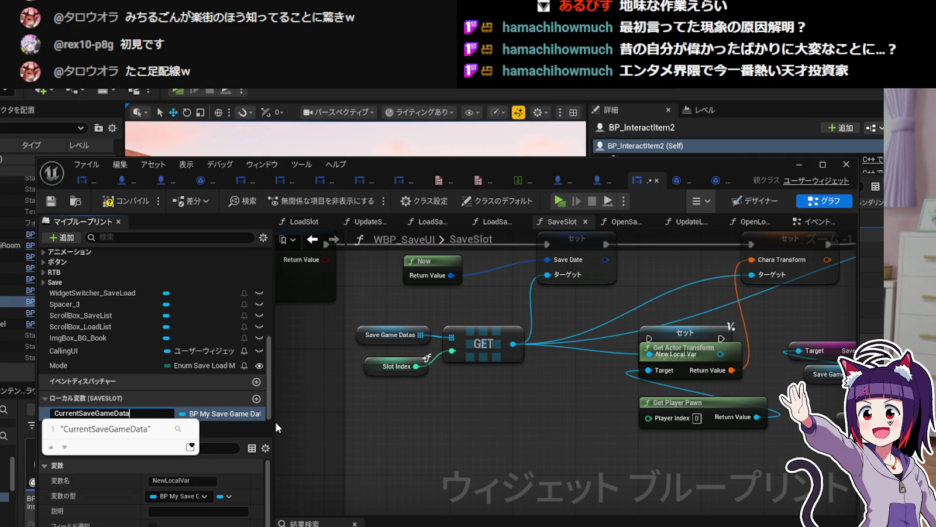
key("Return")
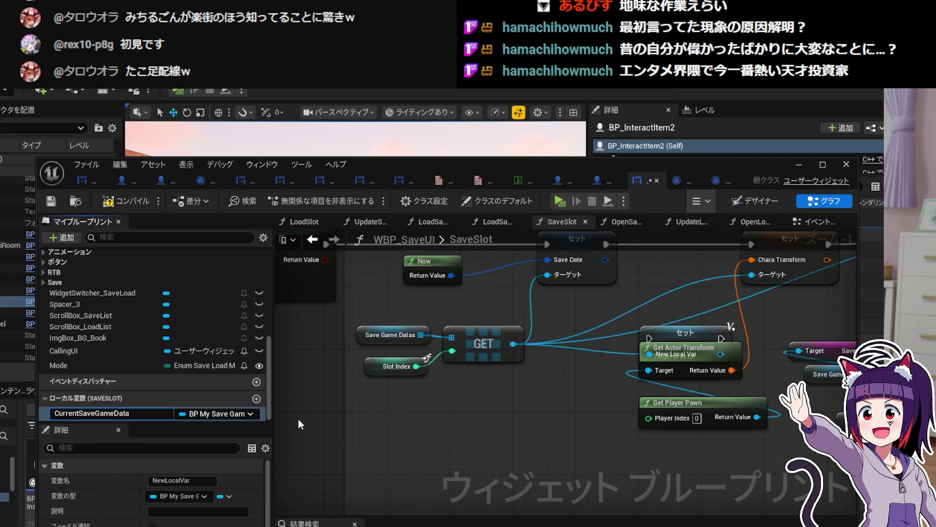
key("Return")
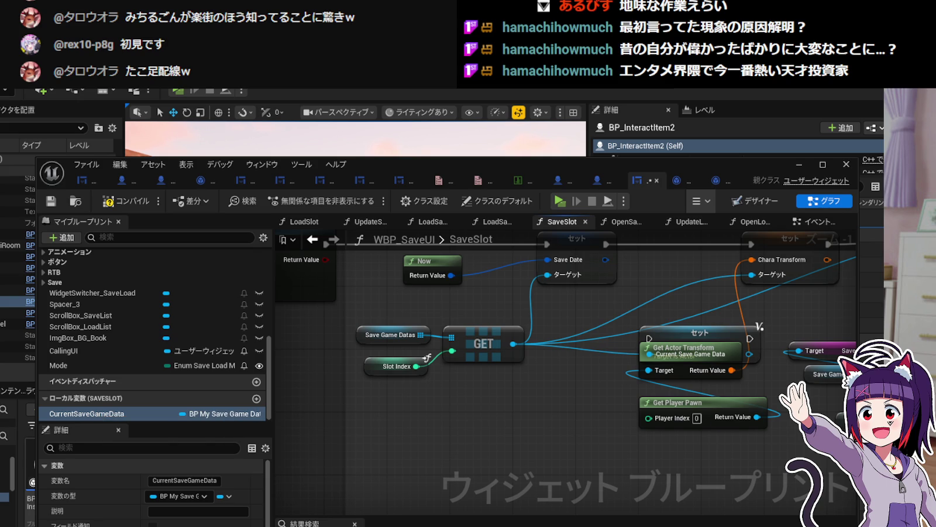
left_click_drag(303, 417, 521, 395)
left_click(545, 409)
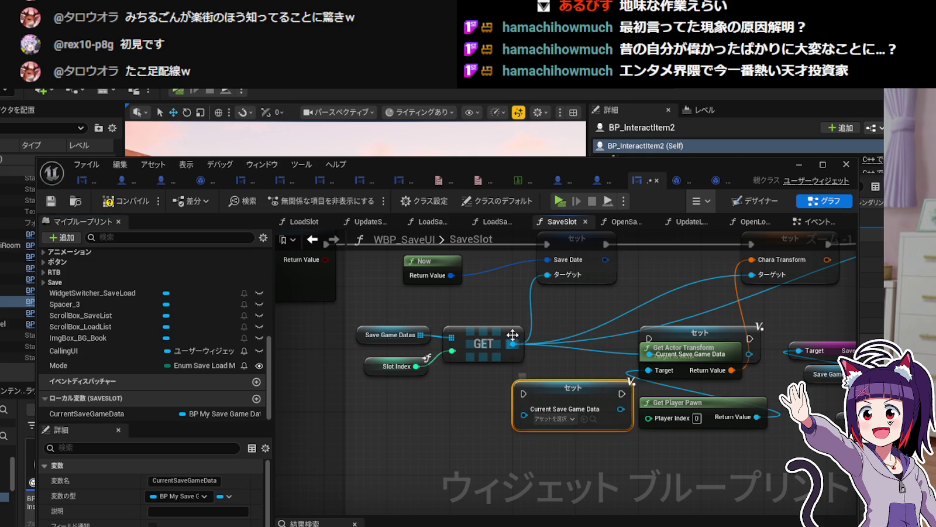
left_click_drag(520, 345, 602, 374)
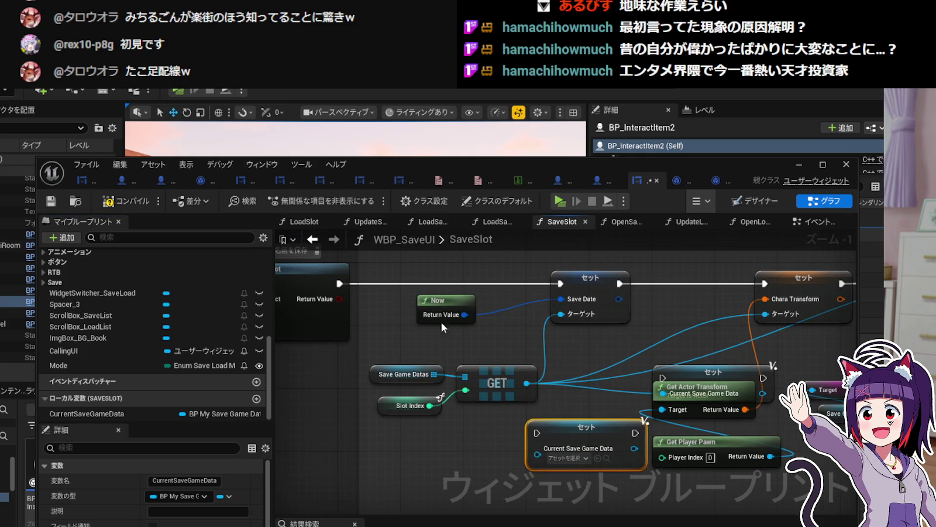
Insert the Set Current Save Game Data node on the exec line before Save Date, fed by GET.
left_click_drag(440, 294, 503, 287)
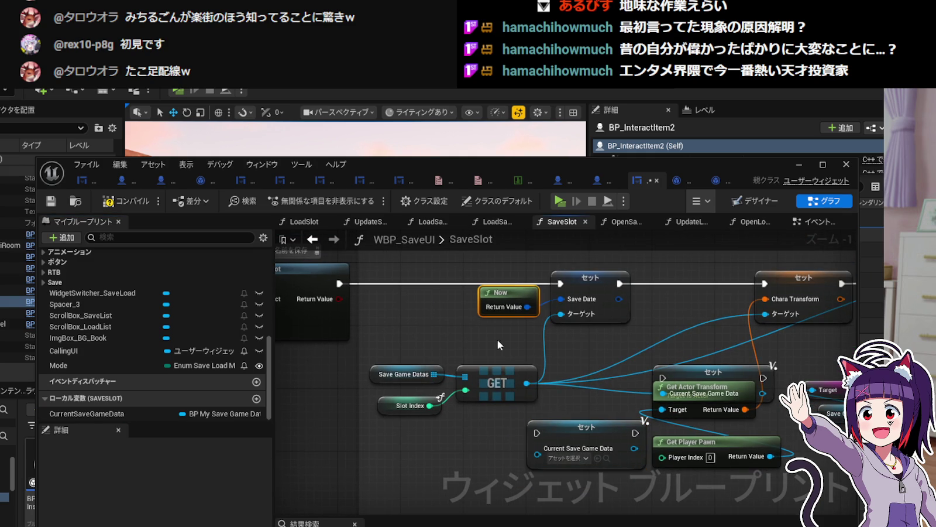
left_click(585, 283, "shift")
left_click_drag(585, 283, 696, 281)
mouse_move(571, 425)
left_mouse_down()
mouse_move(454, 287)
mouse_move(472, 280)
mouse_move(462, 279)
left_mouse_up()
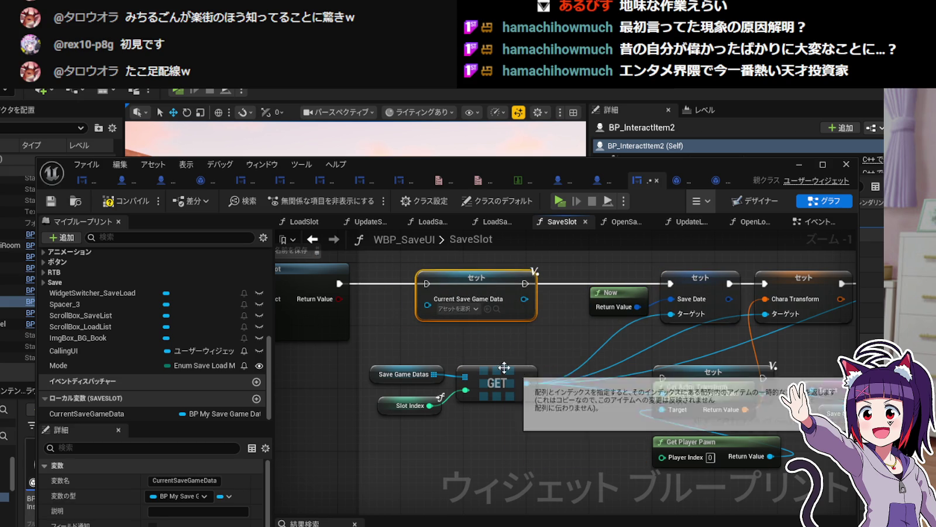
left_click_drag(527, 384, 427, 299)
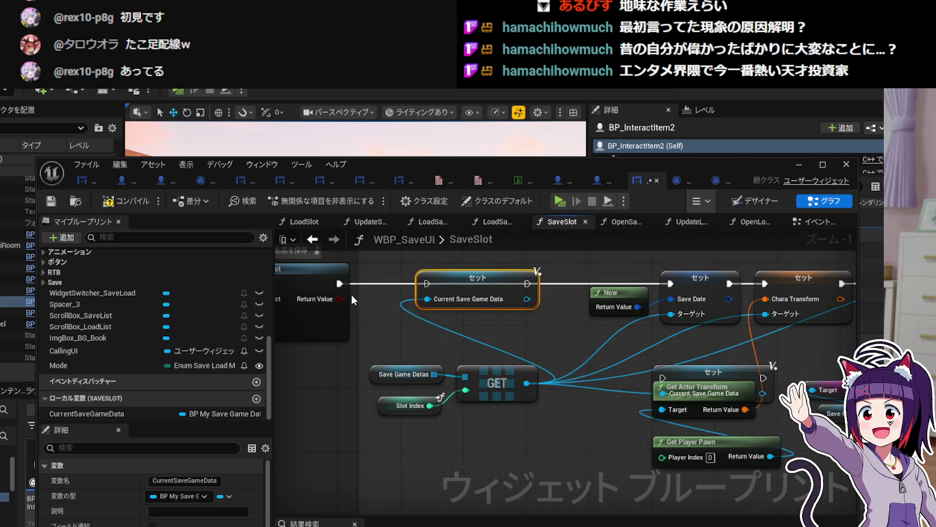
left_click_drag(340, 284, 427, 284)
left_click_drag(530, 283, 671, 284)
Break GET's other links and use Current Save Game Data as the Chara Transform target.
mouse_move(528, 398)
left_mouse_down()
mouse_move(512, 405)
mouse_move(536, 409)
left_mouse_up()
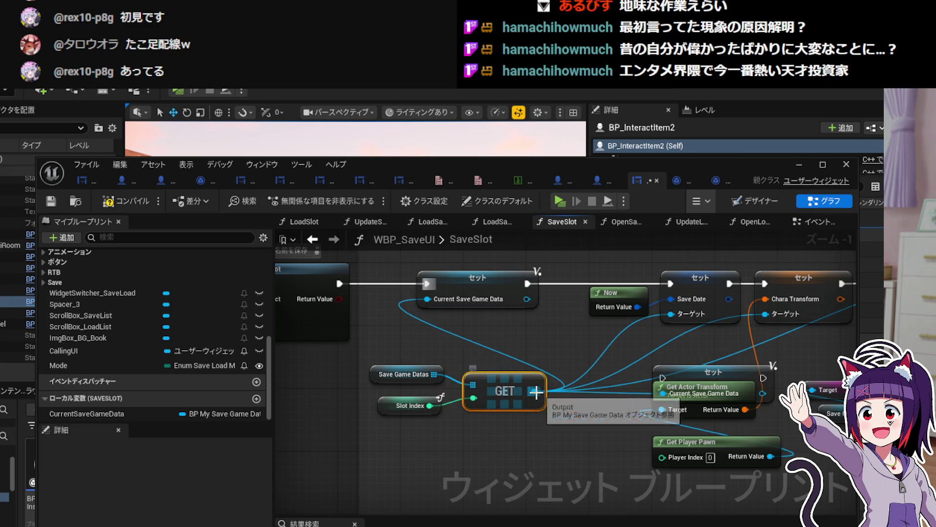
right_click(538, 395)
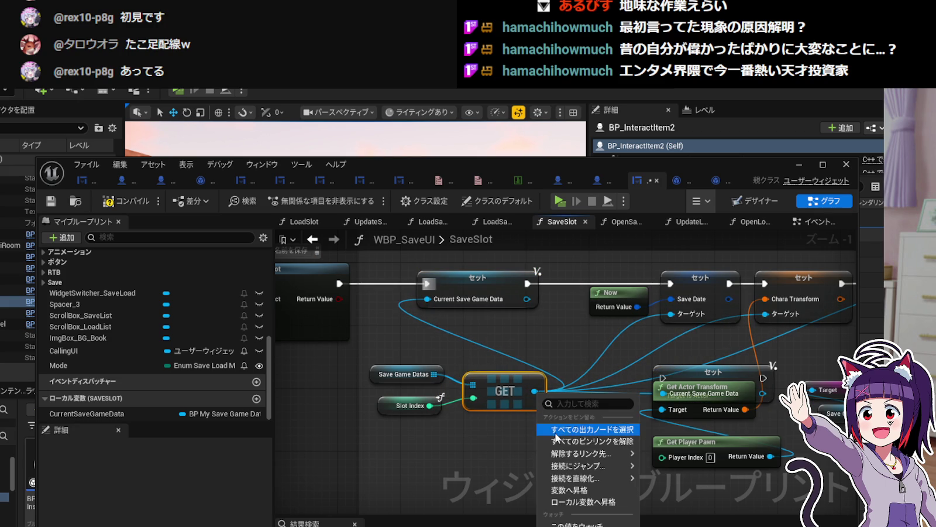
left_click(557, 440)
mouse_move(534, 391)
left_mouse_down()
mouse_move(405, 299)
mouse_move(432, 301)
left_mouse_up()
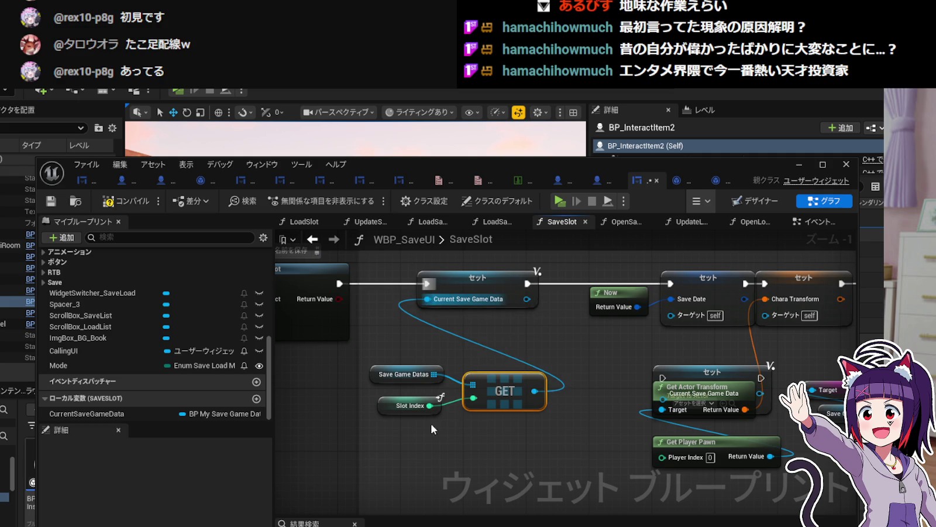
mouse_move(525, 299)
left_mouse_down()
mouse_move(659, 327)
mouse_move(551, 333)
left_mouse_up()
left_click(588, 328)
left_click_drag(700, 271, 669, 278)
mouse_move(602, 292)
left_mouse_down()
mouse_move(575, 291)
mouse_move(696, 328)
mouse_move(748, 333)
mouse_move(760, 317)
left_mouse_up()
left_click_drag(658, 510, 592, 263)
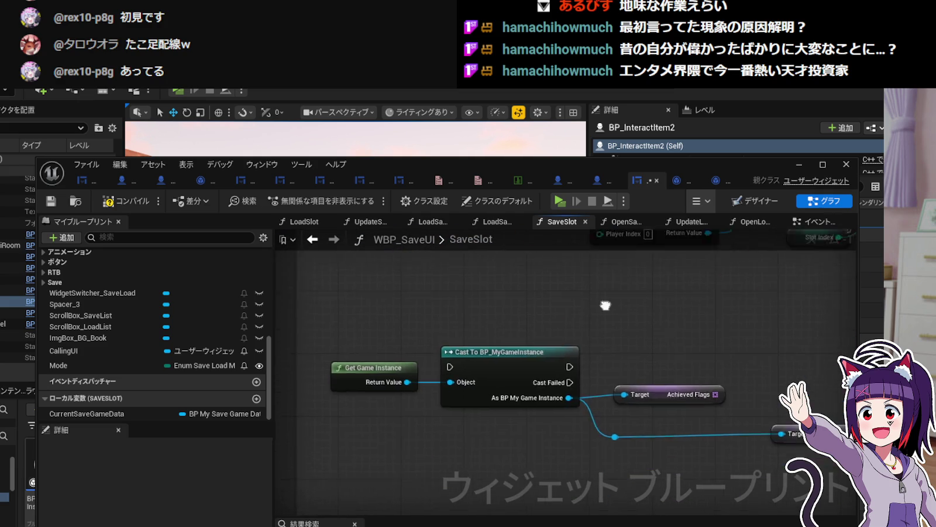
Move the Cast To BP_MyGameInstance node group lower in the graph.
scroll(621, 370, "down", 2)
scroll(624, 367, "down", 2)
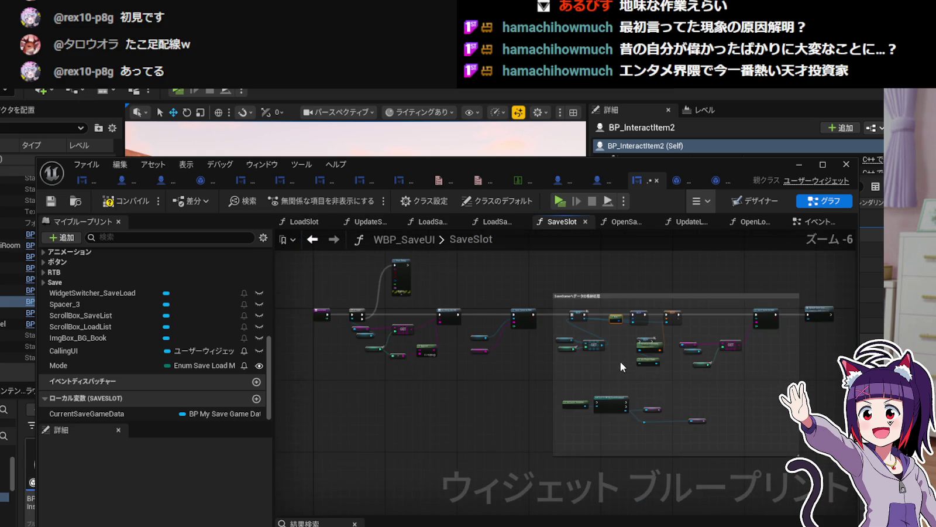
mouse_move(709, 377)
left_mouse_down()
mouse_move(484, 371)
mouse_move(714, 370)
left_mouse_up()
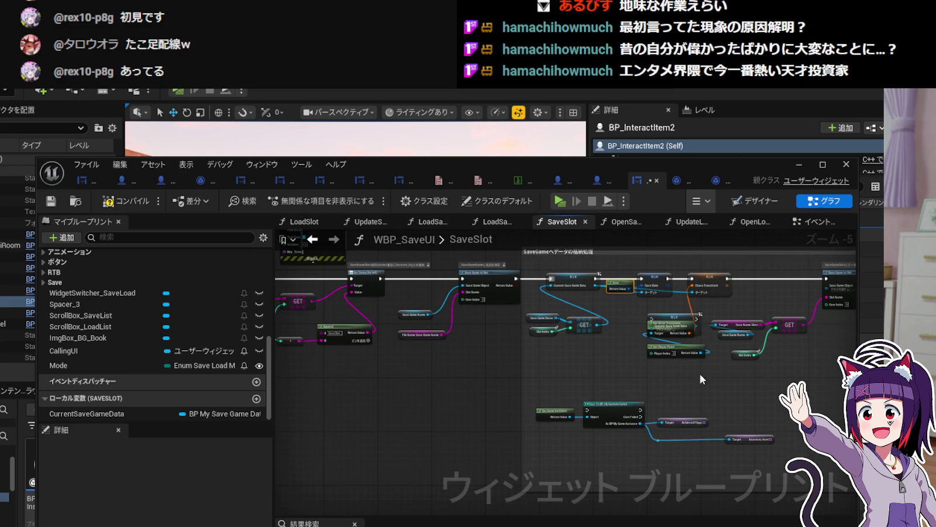
left_click_drag(489, 376, 702, 430)
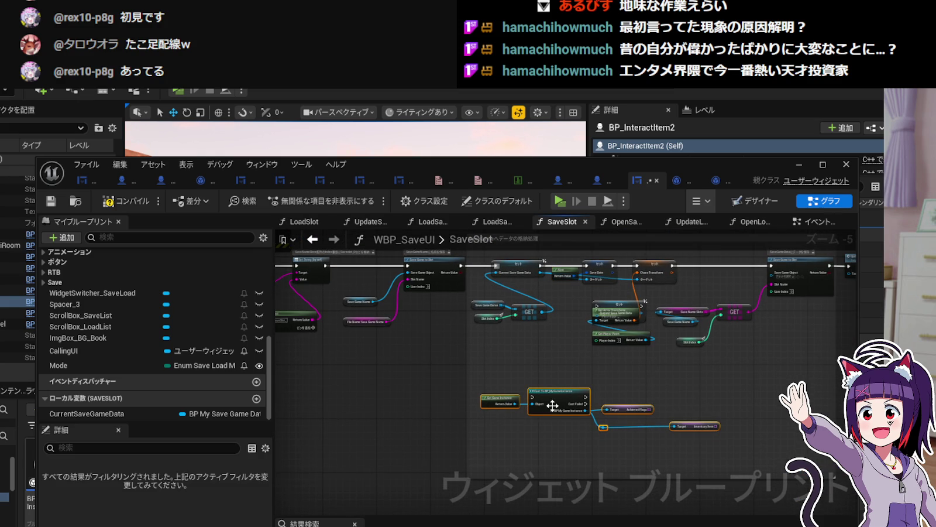
left_click_drag(551, 389, 547, 417)
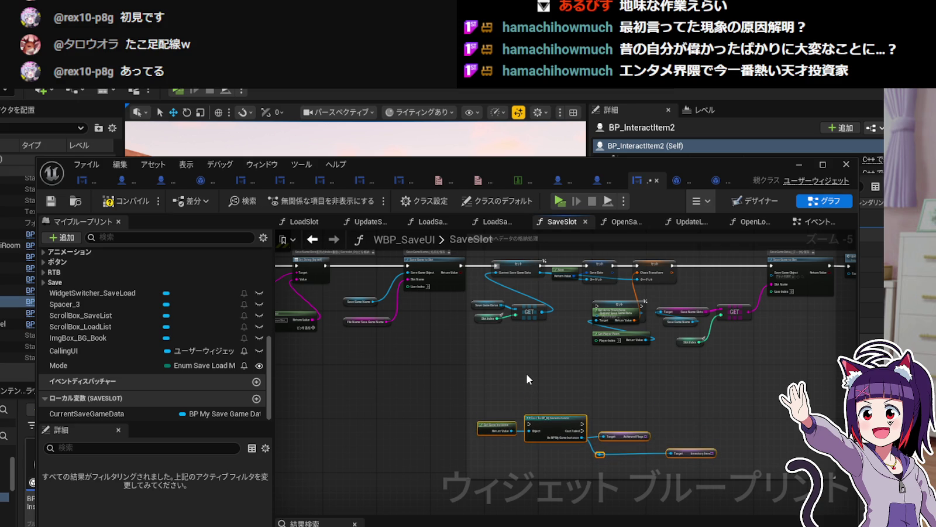
left_click(454, 375)
Select the storage comment group and pull a new exec wire from Save Game to Slot.
scroll(520, 357, "up", 2)
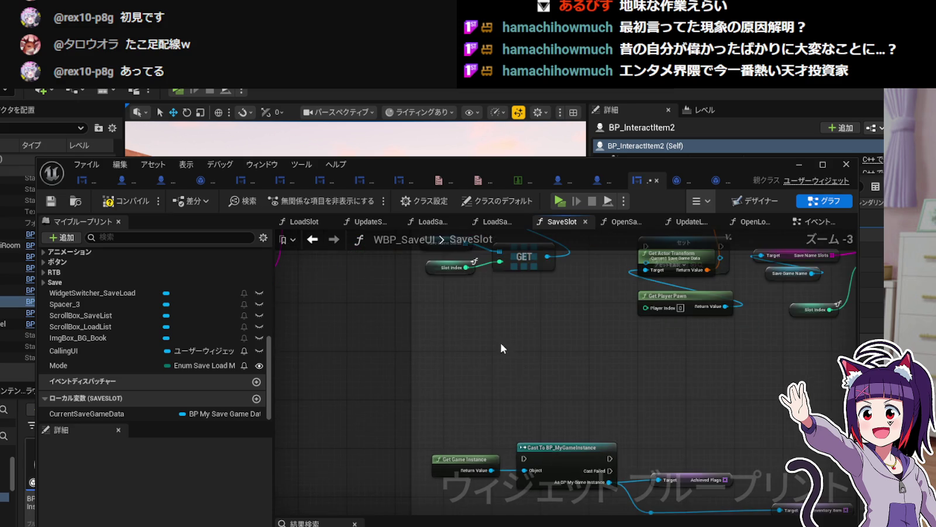
mouse_move(528, 465)
left_mouse_down()
mouse_move(431, 471)
mouse_move(483, 440)
mouse_move(561, 436)
left_mouse_up()
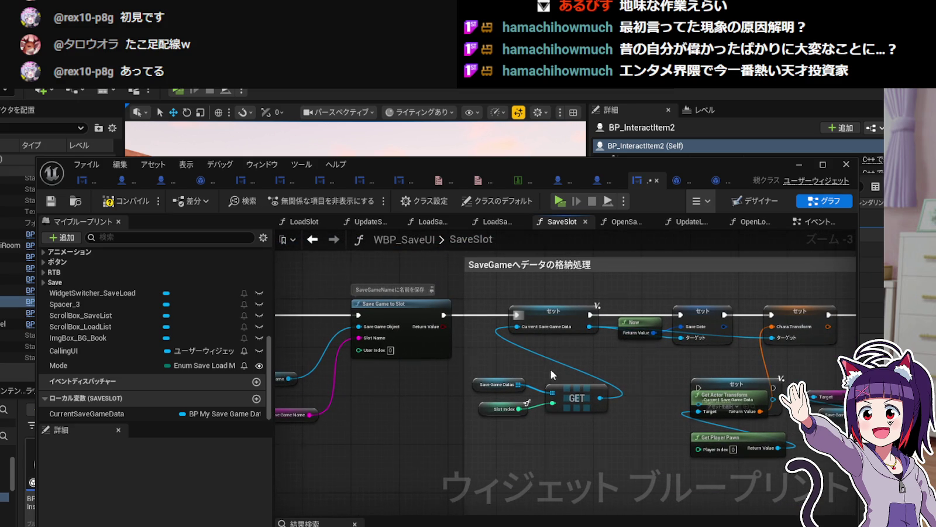
scroll(545, 368, "down", 2)
scroll(734, 410, "down", 1)
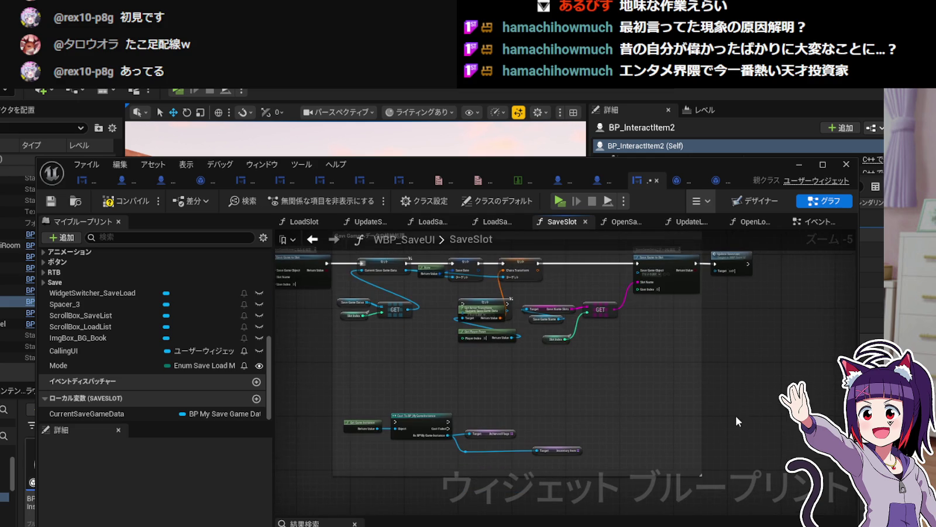
mouse_move(736, 447)
left_mouse_down()
mouse_move(515, 296)
mouse_move(524, 309)
mouse_move(598, 297)
left_mouse_up()
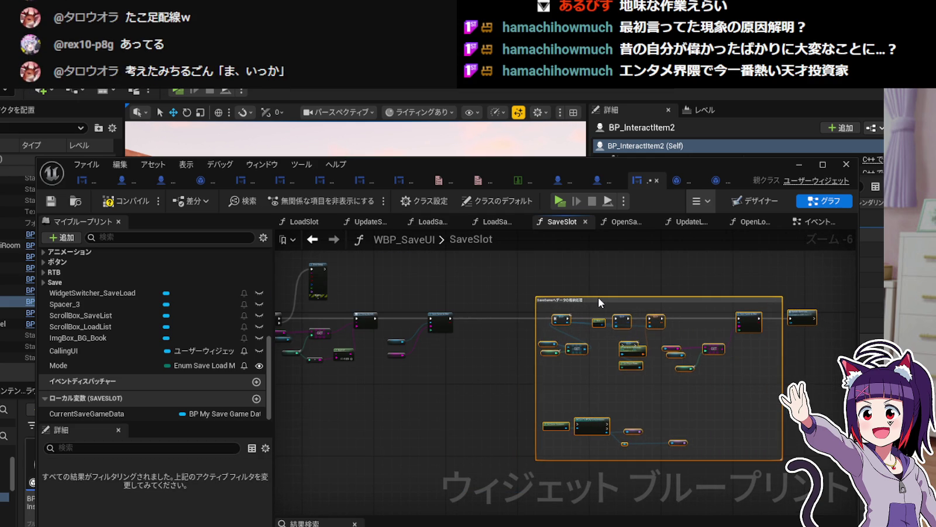
scroll(463, 328, "up", 4)
left_click_drag(425, 353, 452, 355)
Add a Sequence node after Save Game to Slot with four outputs.
type("Sequence")
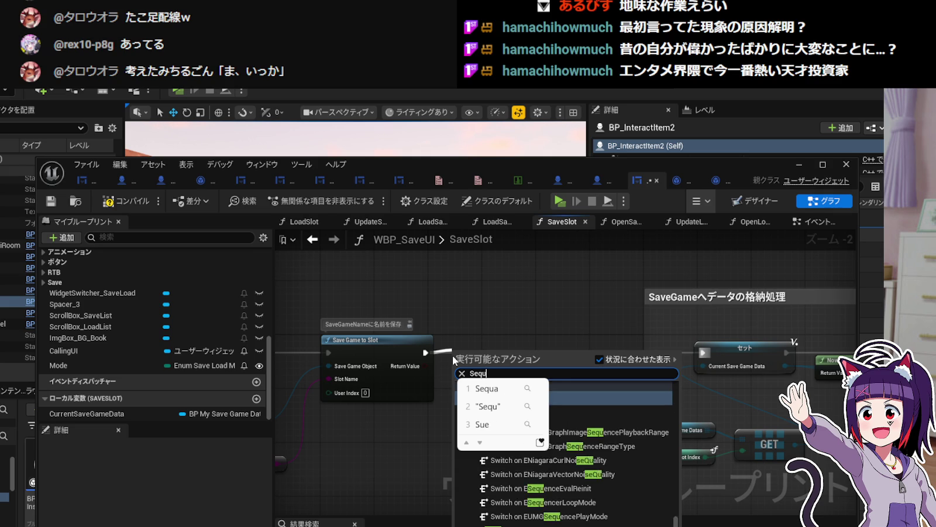
key("Return")
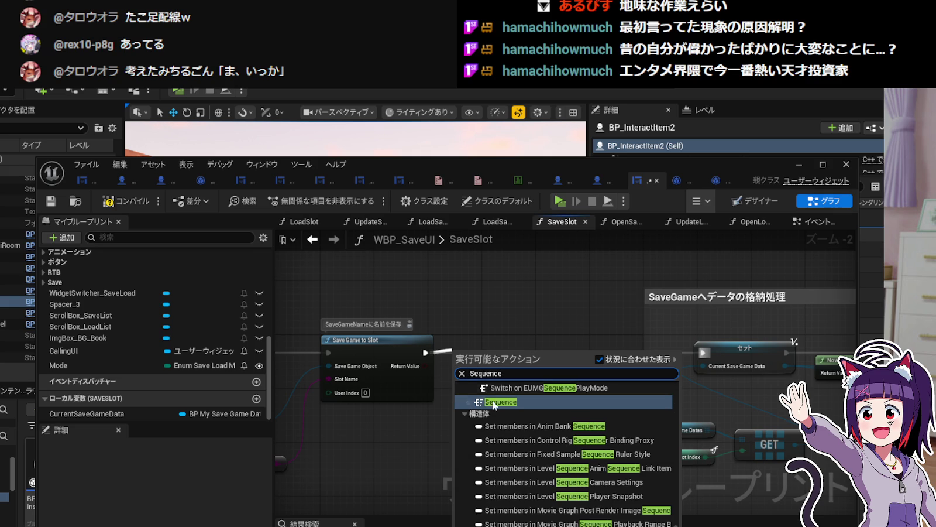
left_click(494, 402)
left_click_drag(502, 344, 527, 346)
left_click(533, 381)
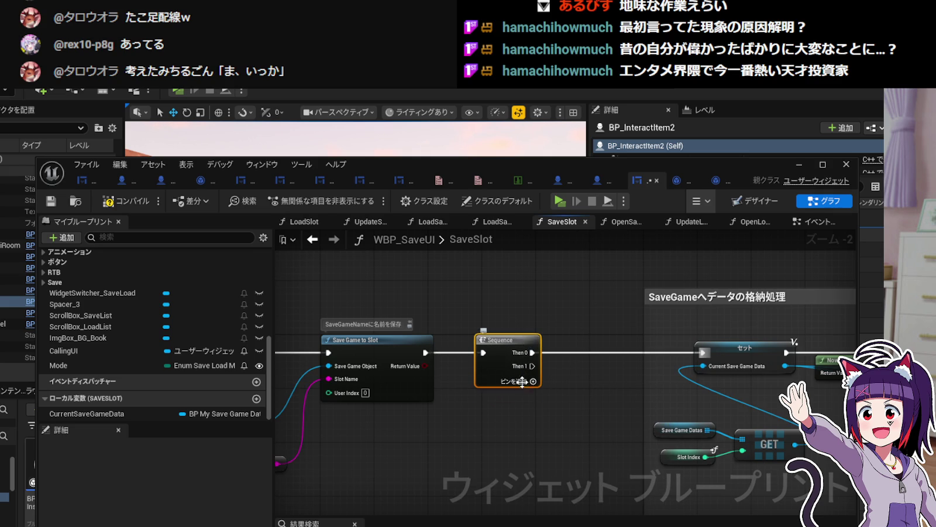
left_click(530, 395)
Extend the comment box over the lower Cast nodes and break the Set node's link into Save Game to Slot.
mouse_move(565, 399)
left_mouse_down()
mouse_move(453, 356)
mouse_move(476, 385)
left_mouse_up()
scroll(452, 373, "down", 1)
scroll(568, 374, "down", 2)
left_click_drag(568, 374, 526, 328)
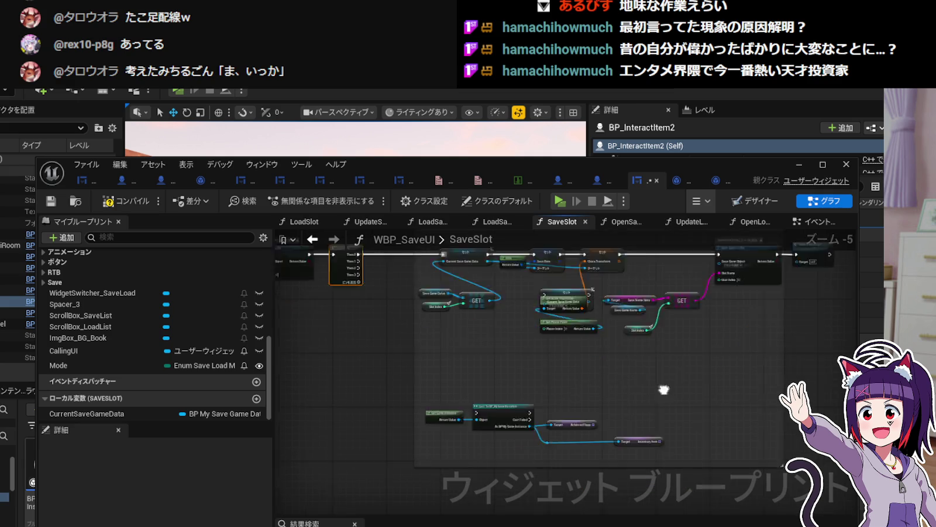
mouse_move(754, 433)
left_mouse_down()
mouse_move(744, 350)
mouse_move(746, 485)
left_mouse_up()
scroll(462, 281, "up", 1)
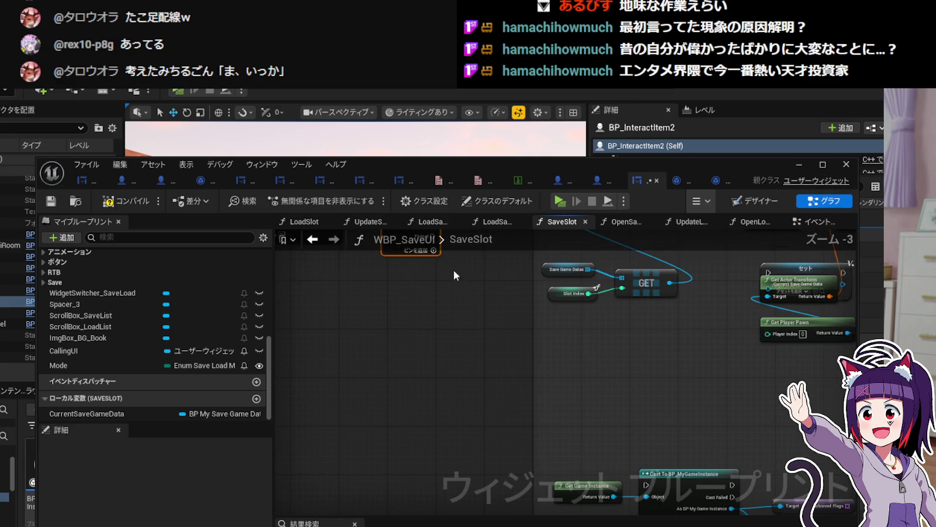
mouse_move(353, 337)
left_mouse_down()
mouse_move(638, 311)
mouse_move(646, 409)
left_mouse_up()
scroll(638, 311, "up", 1)
left_click_drag(541, 435, 654, 389)
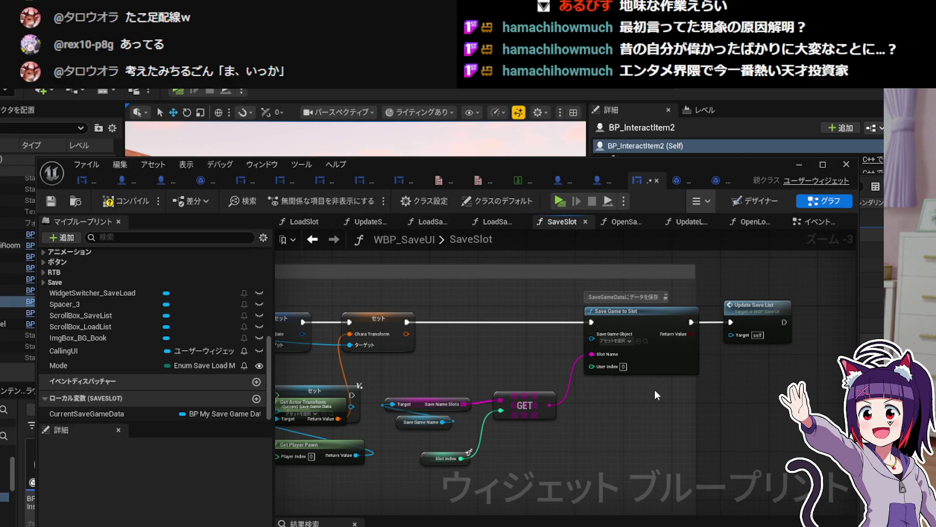
mouse_move(450, 466)
left_mouse_down()
mouse_move(510, 381)
mouse_move(544, 381)
left_mouse_up()
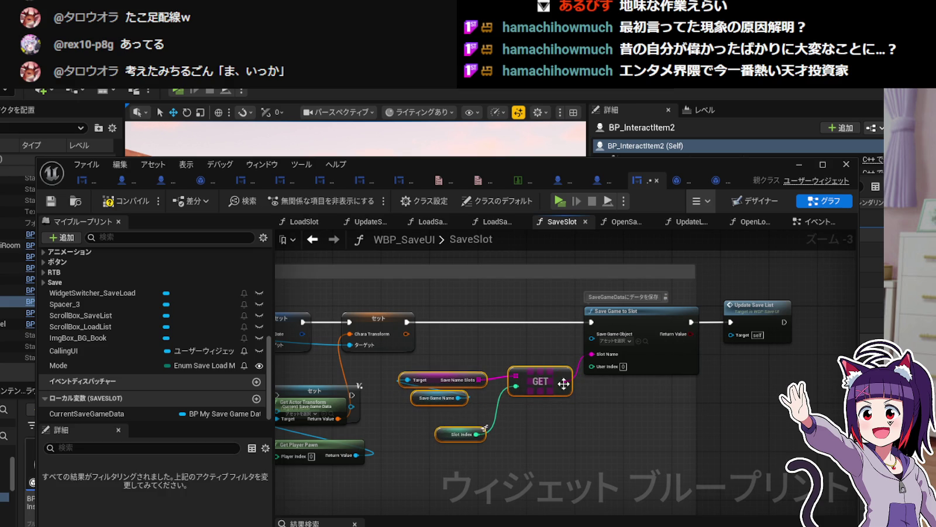
right_click(594, 324)
left_click(629, 355)
Move Save Game to Slot and Update Save List below the Cast nodes, adding a reroute on the exec wire.
mouse_move(464, 305)
left_mouse_down()
mouse_move(696, 443)
mouse_move(821, 476)
left_mouse_up()
mouse_move(635, 350)
left_mouse_down()
mouse_move(647, 518)
mouse_move(626, 410)
mouse_move(618, 447)
left_mouse_up()
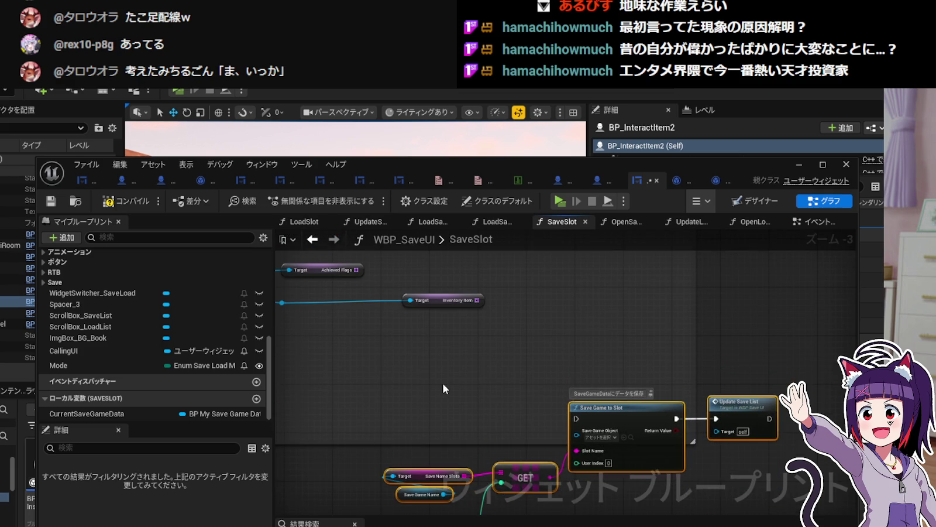
scroll(442, 383, "down", 2)
mouse_move(531, 398)
left_mouse_down()
mouse_move(503, 390)
mouse_move(512, 402)
mouse_move(461, 366)
left_mouse_up()
key("ctrl+z")
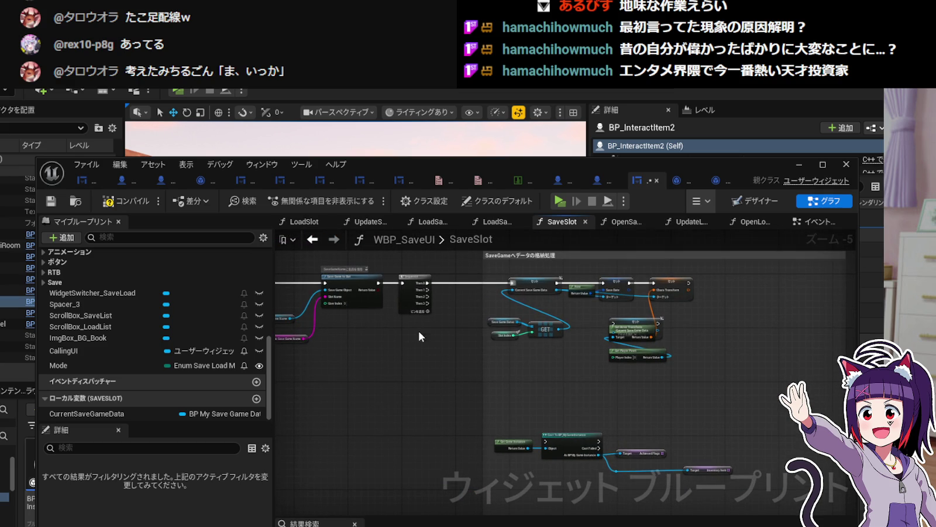
mouse_move(420, 307)
left_mouse_down()
mouse_move(492, 507)
mouse_move(509, 405)
mouse_move(552, 405)
mouse_move(511, 403)
left_mouse_up()
double_click(507, 386)
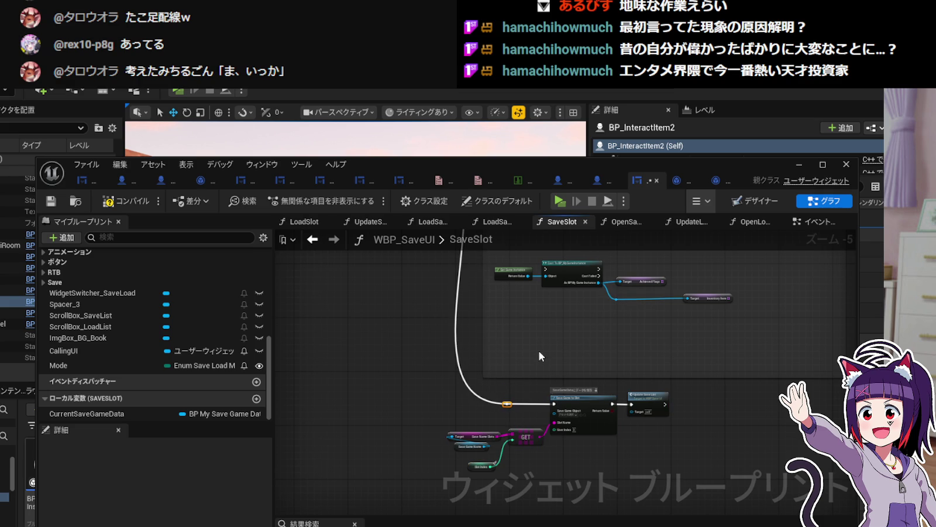
scroll(528, 351, "up", 1)
left_click_drag(528, 352, 512, 451)
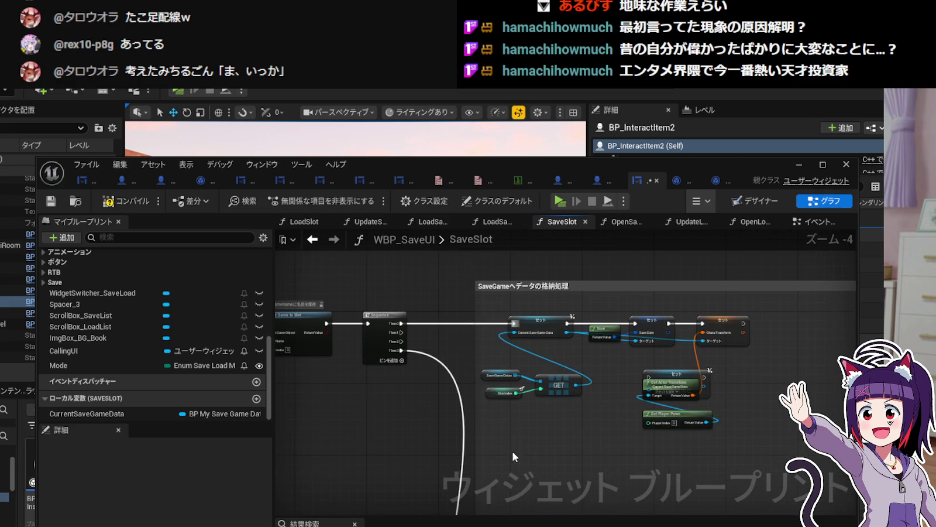
Move the Get Game Instance and Cast To BP_MyGameInstance group beneath the Set node chain.
mouse_move(401, 338)
left_mouse_down()
mouse_move(463, 392)
mouse_move(440, 412)
mouse_move(454, 402)
left_mouse_up()
key("ctrl+z")
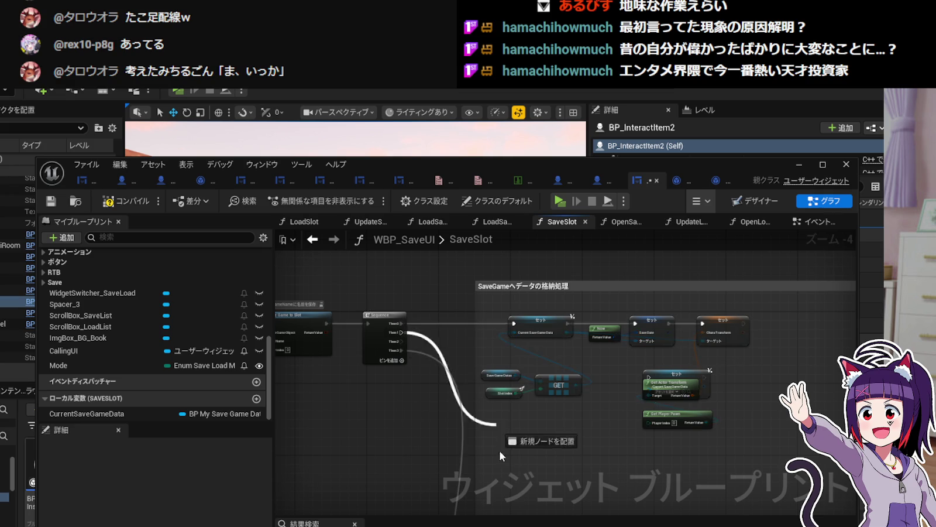
scroll(496, 422, "down", 5)
mouse_move(438, 447)
left_mouse_down()
mouse_move(620, 372)
mouse_move(705, 368)
left_mouse_up()
mouse_move(488, 371)
left_mouse_down()
mouse_move(485, 301)
mouse_move(474, 340)
mouse_move(518, 419)
mouse_move(510, 428)
left_mouse_up()
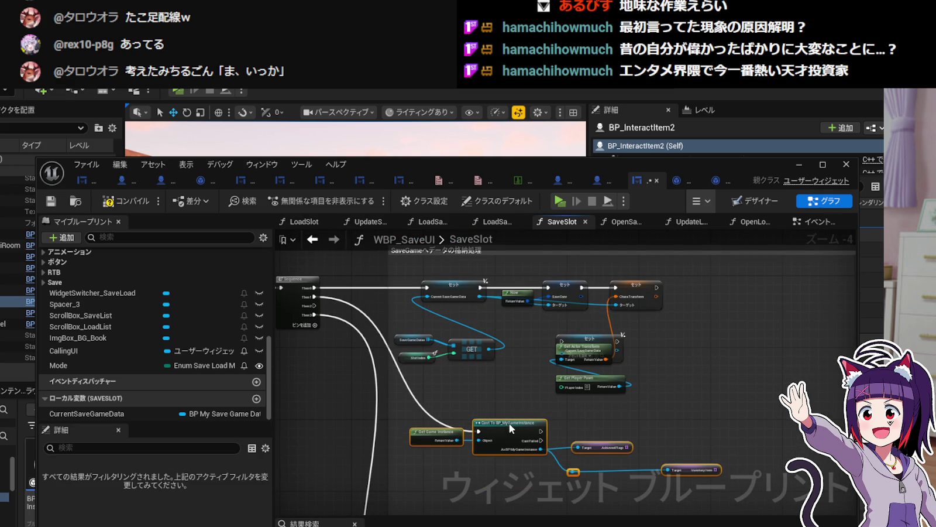
left_click_drag(382, 417, 652, 380)
left_click_drag(644, 416, 567, 394)
scroll(422, 360, "up", 2)
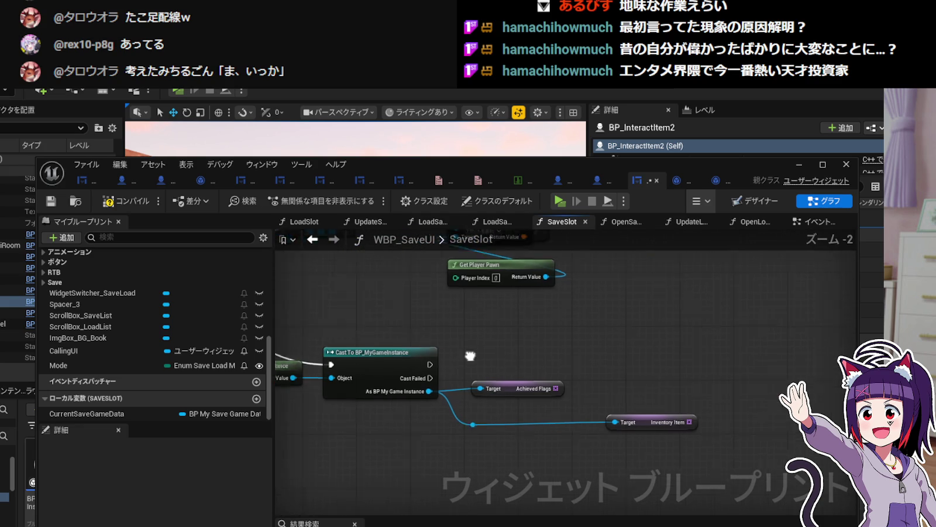
Wire a Sequence Then pin into the Cast exec input and uncover the hidden Set Current Save Game Data node.
left_click(350, 364)
left_click(515, 346)
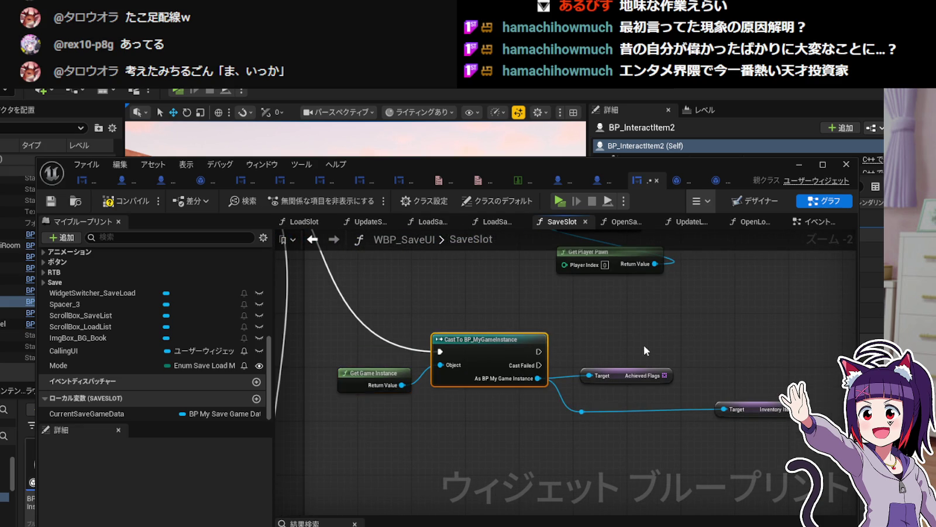
left_click_drag(644, 344, 529, 345)
mouse_move(426, 352)
left_mouse_down()
mouse_move(590, 352)
mouse_move(577, 352)
mouse_move(610, 433)
mouse_move(558, 411)
left_mouse_up()
mouse_move(549, 358)
left_mouse_down()
mouse_move(603, 341)
mouse_move(678, 342)
left_mouse_up()
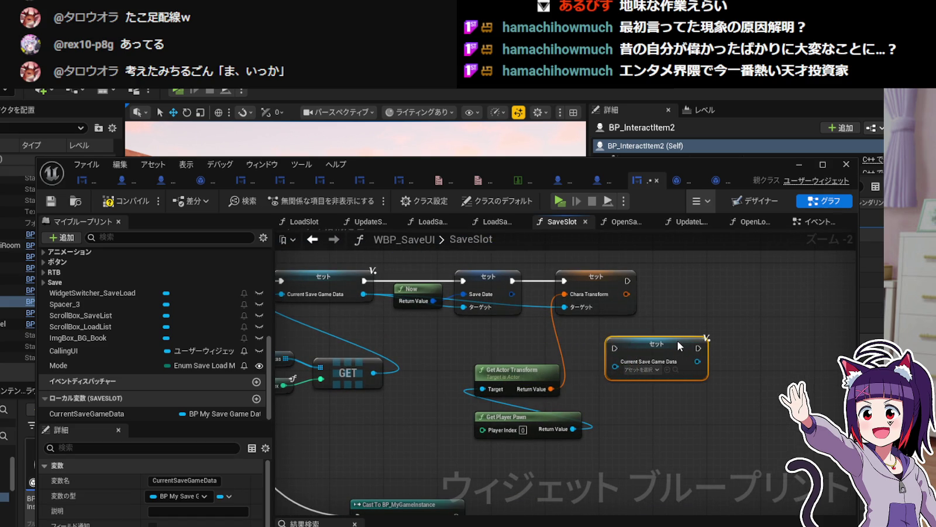
Delete the stray Set Current Save Game Data node and tidy the surrounding nodes.
left_click_drag(516, 342, 644, 342)
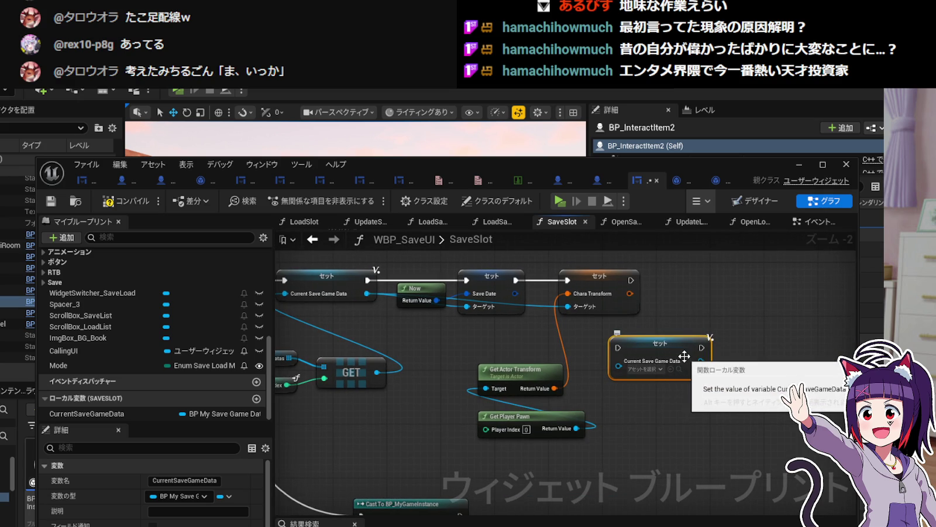
mouse_move(556, 346)
left_mouse_down()
mouse_move(652, 354)
mouse_move(472, 388)
mouse_move(644, 359)
mouse_move(650, 373)
mouse_move(727, 392)
mouse_move(692, 378)
left_mouse_up()
key("Delete")
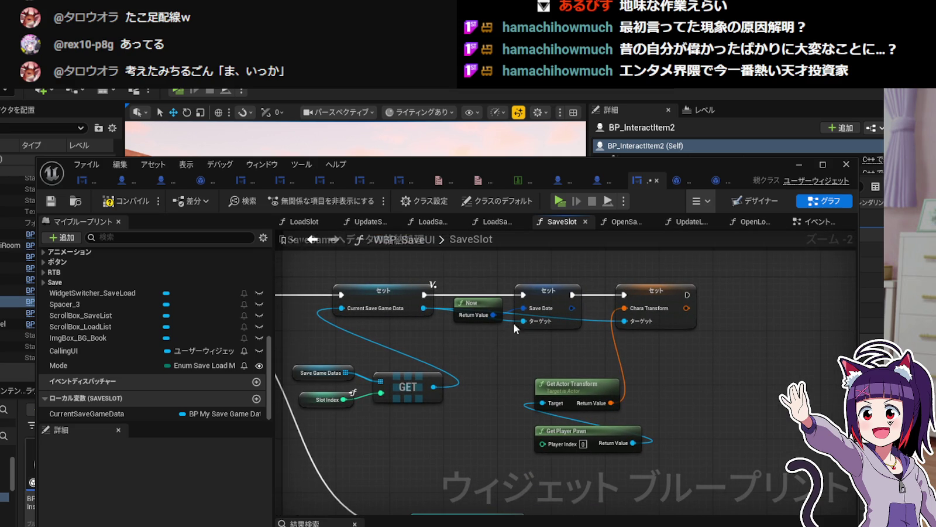
left_click_drag(473, 305, 469, 338)
mouse_move(681, 380)
left_mouse_down()
mouse_move(684, 311)
mouse_move(569, 321)
left_mouse_up()
mouse_move(479, 334)
left_mouse_down()
mouse_move(526, 393)
mouse_move(518, 381)
left_mouse_up()
Place a CurrentSaveGameData getter and add a Get SG Archived Flags node from its output.
left_click_drag(117, 410, 563, 386)
left_click(621, 403)
left_click_drag(627, 383, 645, 364)
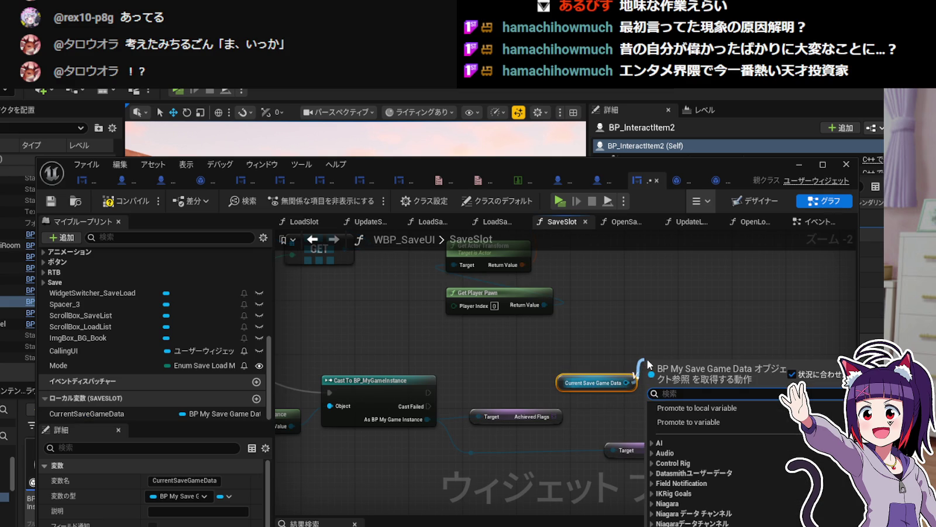
type("SG")
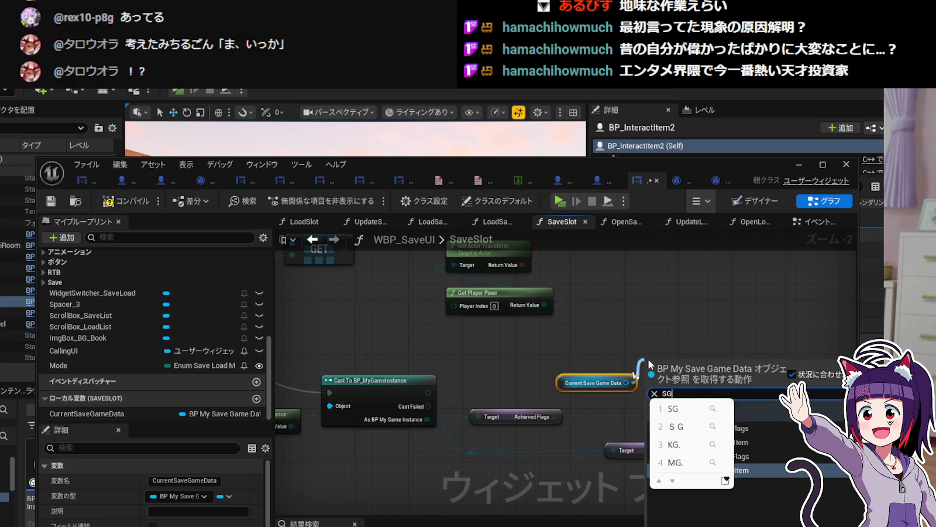
type("et SG_")
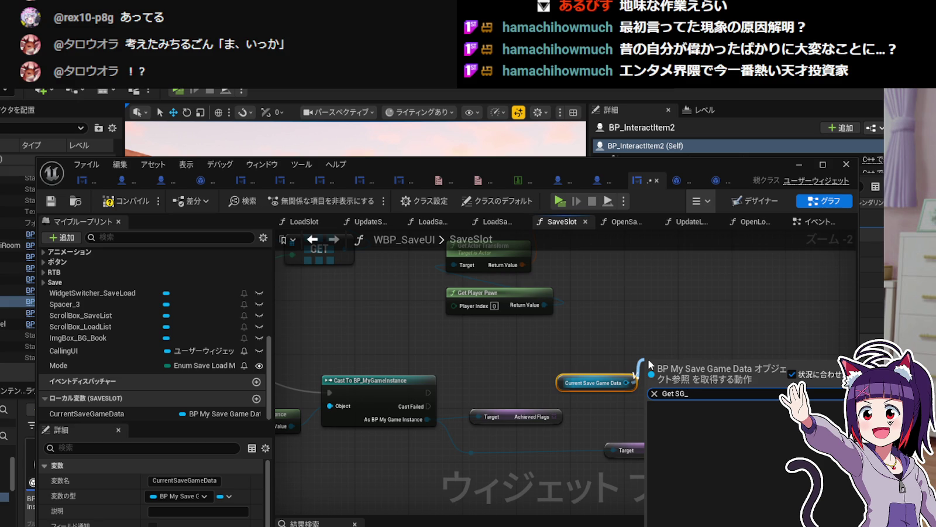
key("BackSpace")
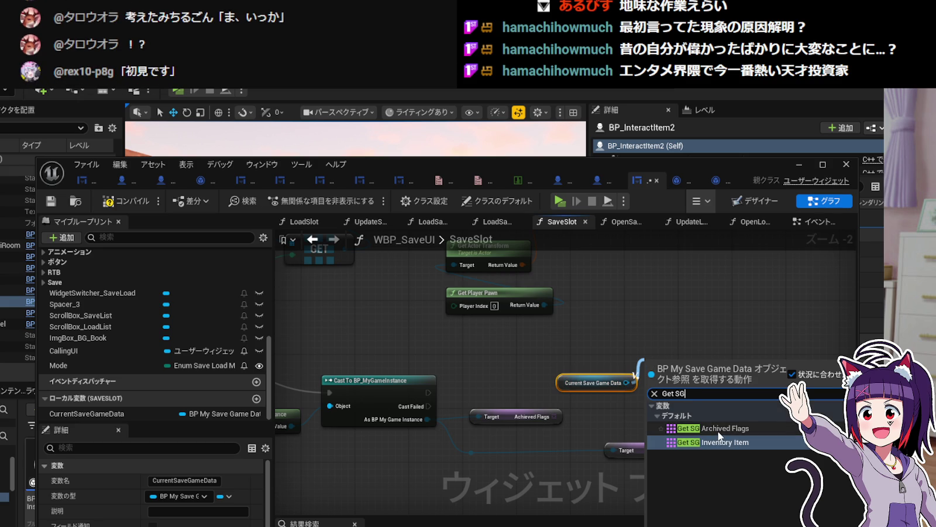
left_click(718, 431)
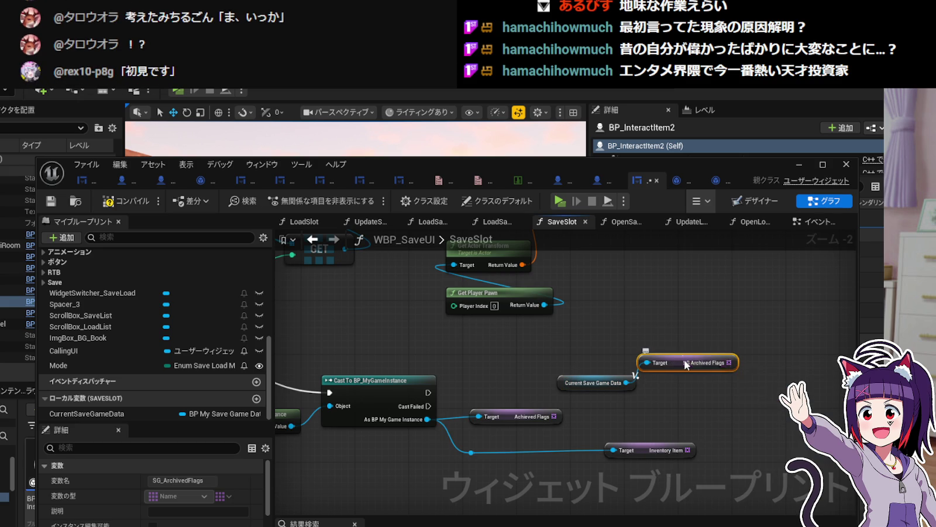
Add a Get SG Inventory Item node level with SG Archived Flags.
mouse_move(713, 371)
left_mouse_down()
mouse_move(621, 386)
mouse_move(511, 375)
mouse_move(630, 357)
left_mouse_up()
right_click(511, 374)
type("Get SG")
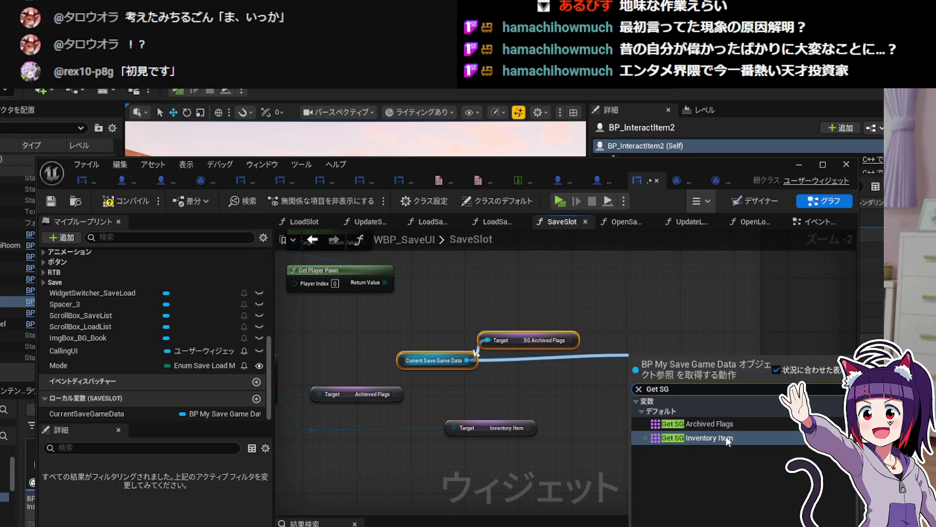
left_click(728, 439)
left_click_drag(668, 360, 662, 341)
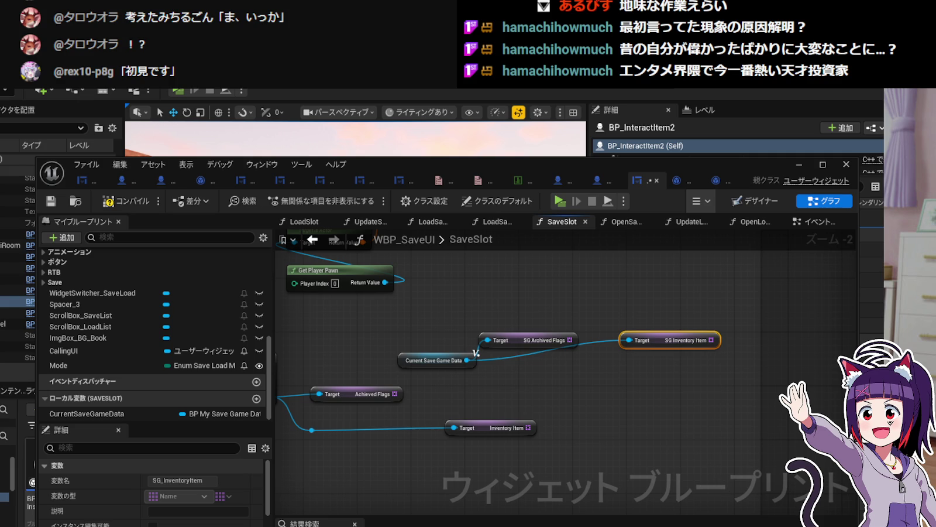
Browse 'set' actions from the SG Archived Flags getter, then cancel the search.
left_click(539, 374)
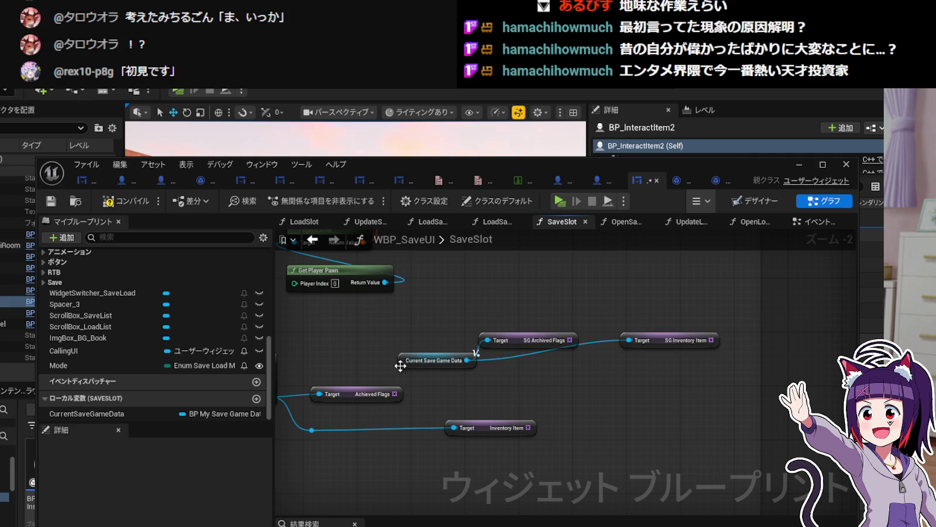
left_click_drag(402, 367, 489, 366)
mouse_move(697, 343)
left_mouse_down()
mouse_move(694, 329)
mouse_move(714, 304)
left_mouse_up()
type("set")
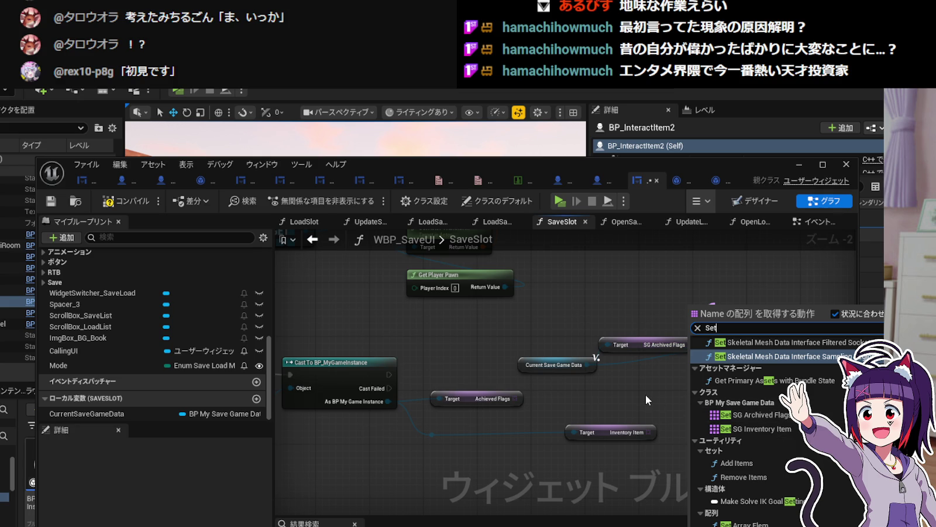
scroll(745, 420, "down", 1)
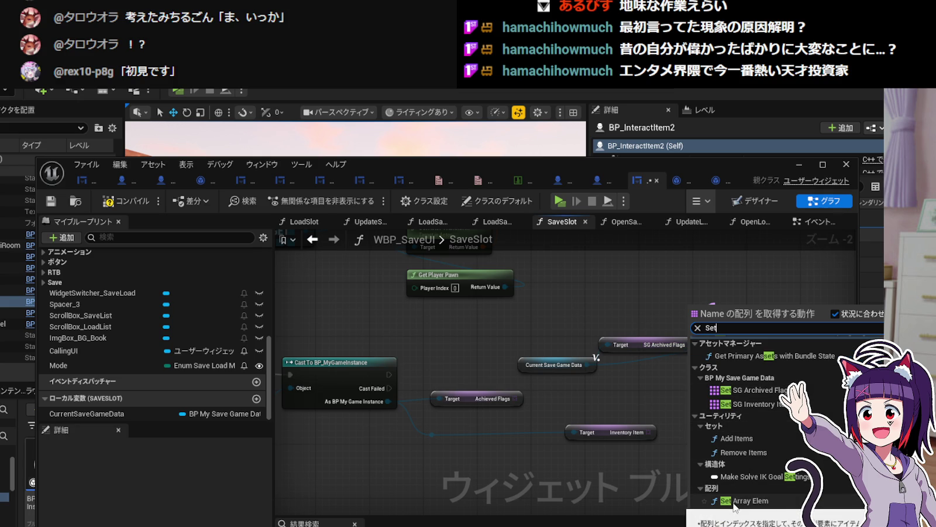
left_click(603, 401)
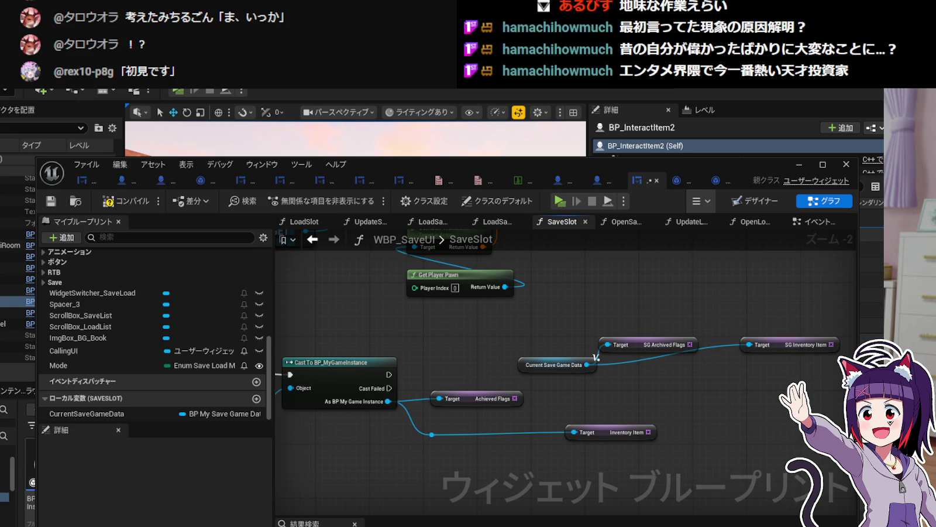
Search 'Set SG' actions from Current Save Game Data's pin.
left_click(639, 347)
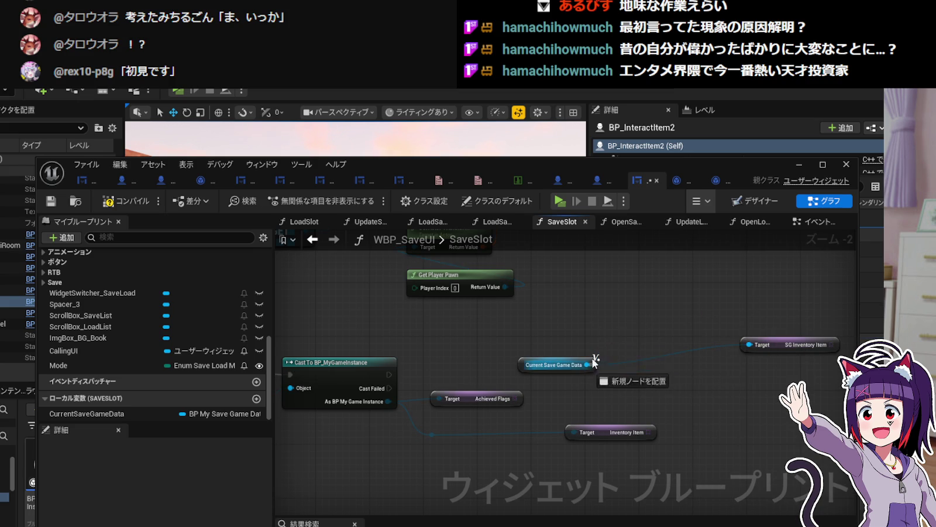
left_click_drag(587, 364, 624, 320)
type("Set")
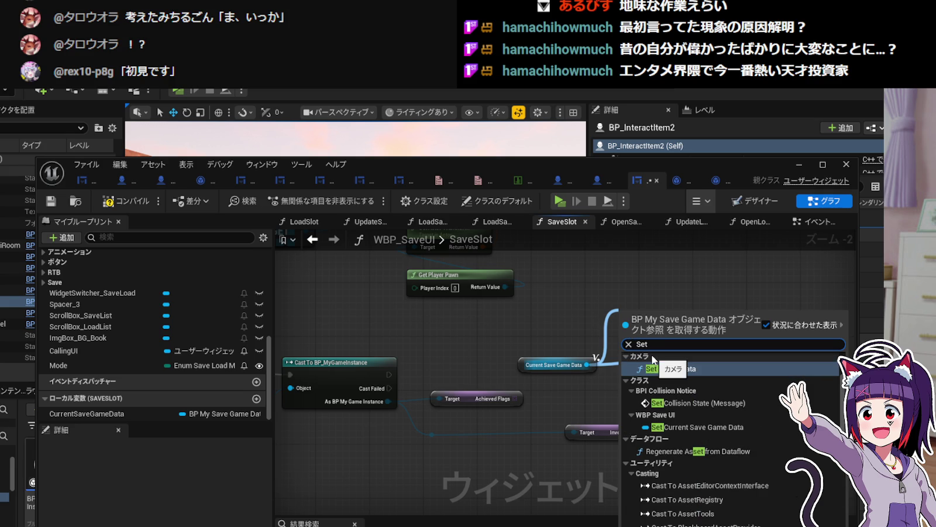
type(" SG")
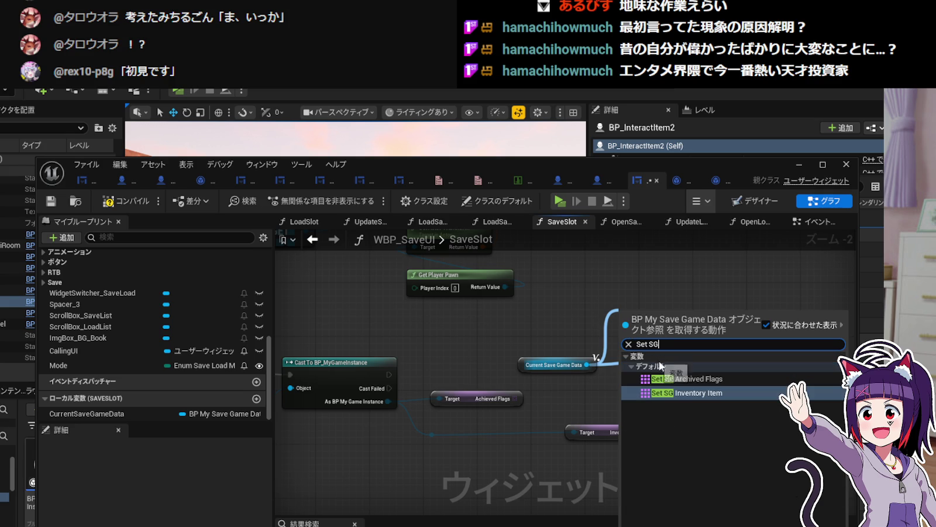
Add Set SG Archived Flags, fed by Achieved Flags and run after the cast; delete the leftover getter.
left_click(688, 378)
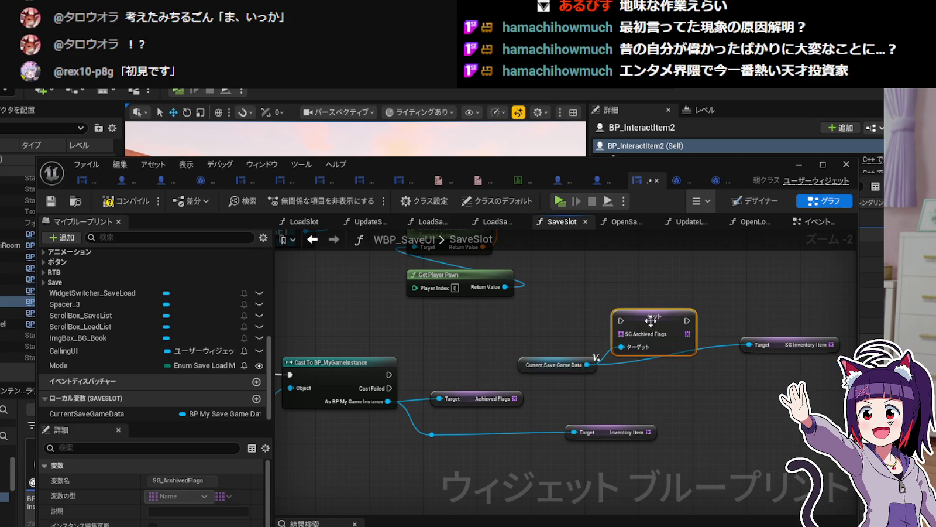
left_click_drag(515, 398, 621, 333)
mouse_move(390, 374)
left_mouse_down()
mouse_move(629, 317)
mouse_move(621, 321)
mouse_move(655, 364)
mouse_move(654, 397)
left_mouse_up()
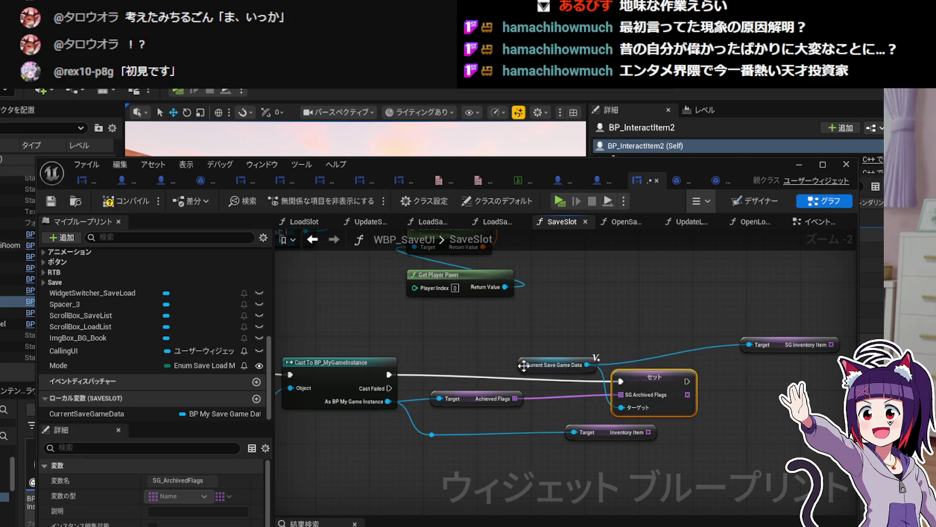
left_click_drag(528, 367, 538, 348)
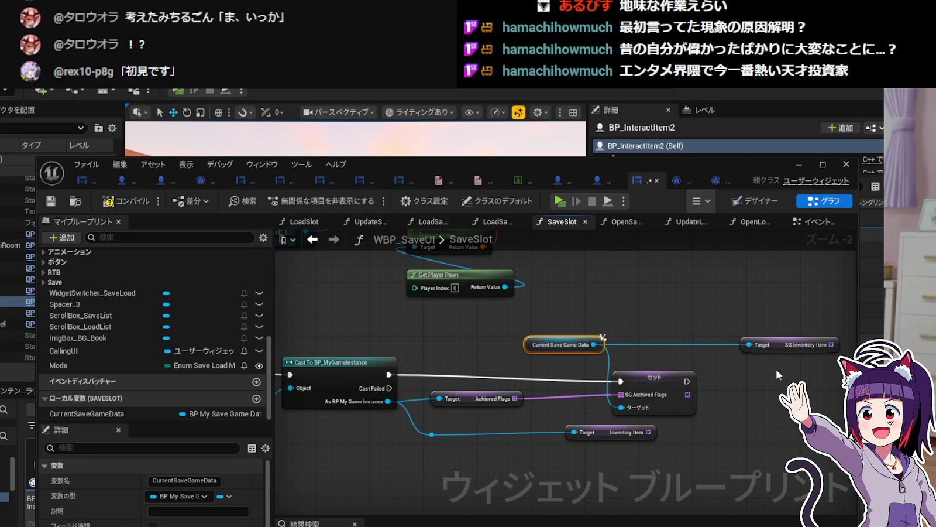
left_click_drag(782, 371, 606, 353)
left_click(610, 331)
key("Delete")
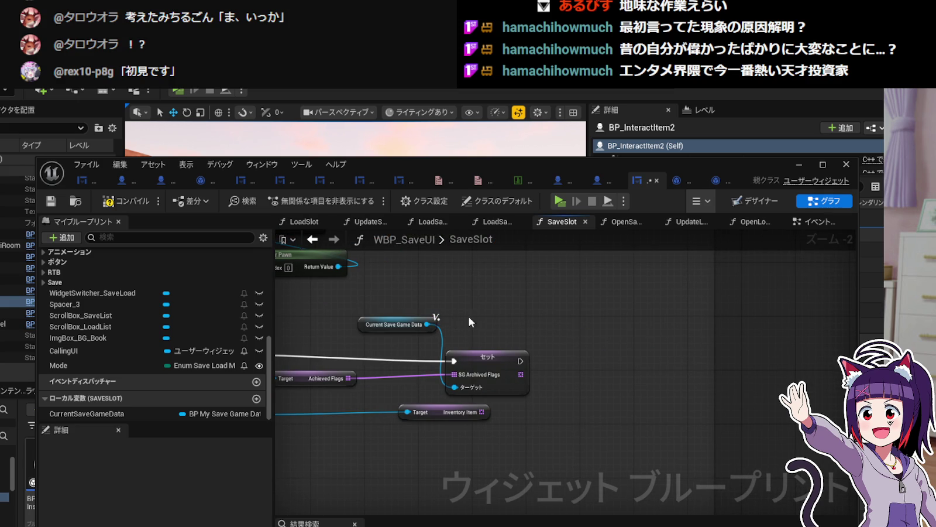
Chain a Set SG Inventory Item node after it, fed by Inventory Item, with a rerouted target wire.
mouse_move(429, 324)
left_mouse_down()
mouse_move(570, 335)
mouse_move(579, 374)
left_mouse_up()
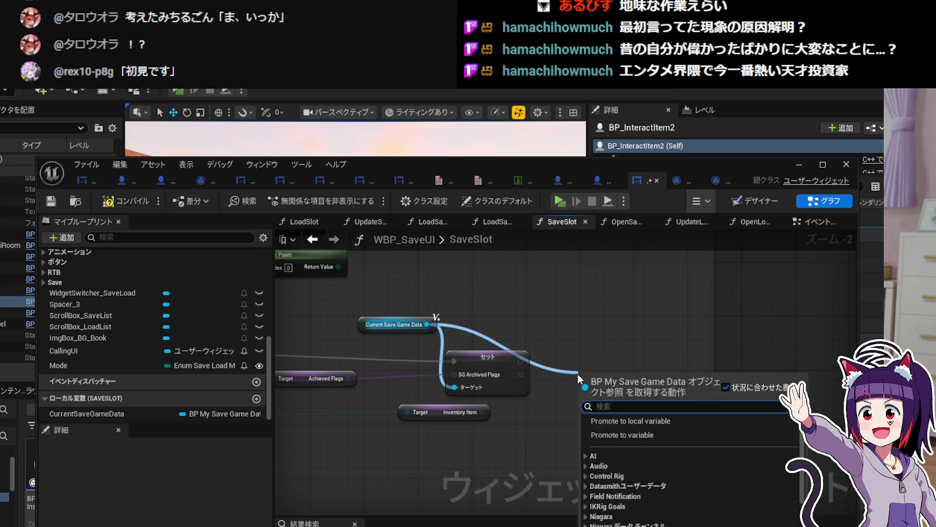
type("Set S")
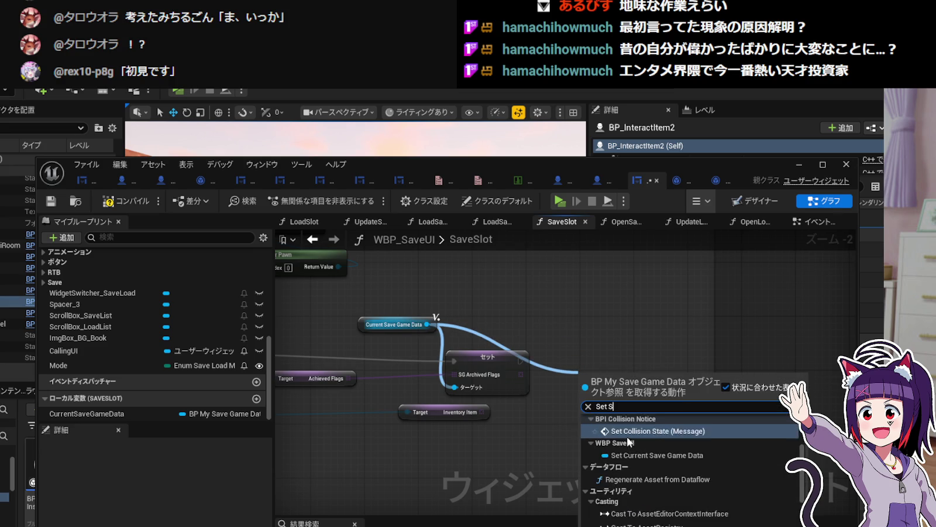
type("G")
left_click(651, 457)
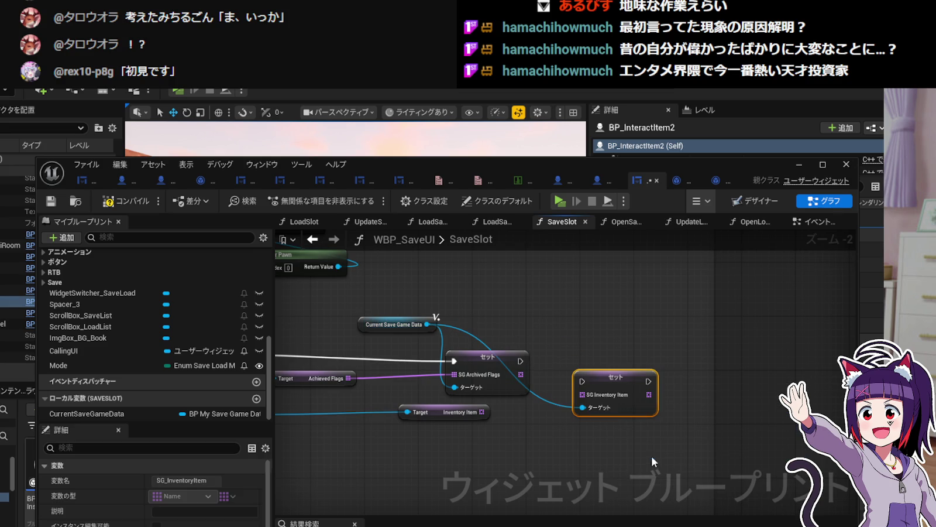
double_click(555, 403)
mouse_move(555, 403)
left_mouse_down()
mouse_move(561, 319)
mouse_move(561, 329)
left_mouse_up()
left_click_drag(623, 381, 629, 362)
left_click_drag(520, 361, 588, 361)
left_click_drag(481, 412, 588, 374)
Nudge the setter group and its getters slightly right to tidy the graph.
scroll(556, 421, "down", 3)
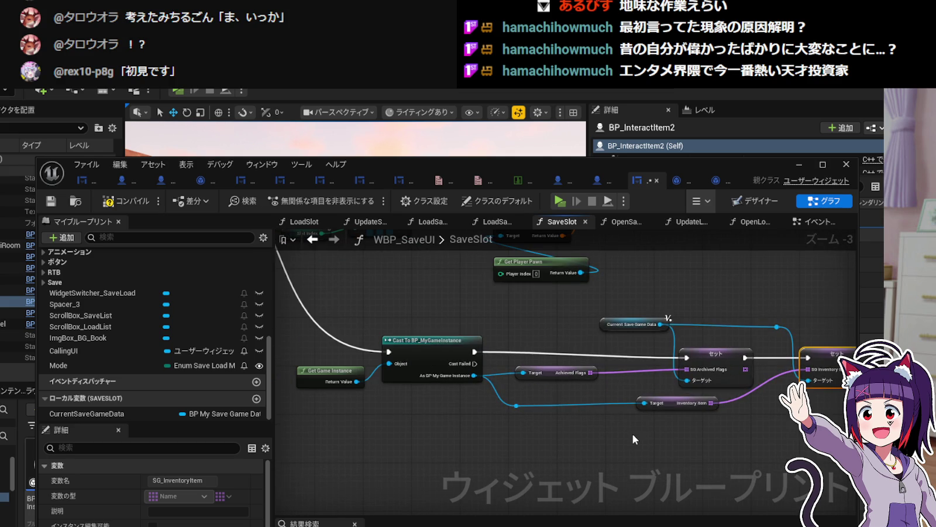
mouse_move(637, 436)
left_mouse_down()
mouse_move(689, 407)
mouse_move(744, 356)
left_mouse_up()
left_click_drag(683, 394, 687, 393)
left_click(650, 385)
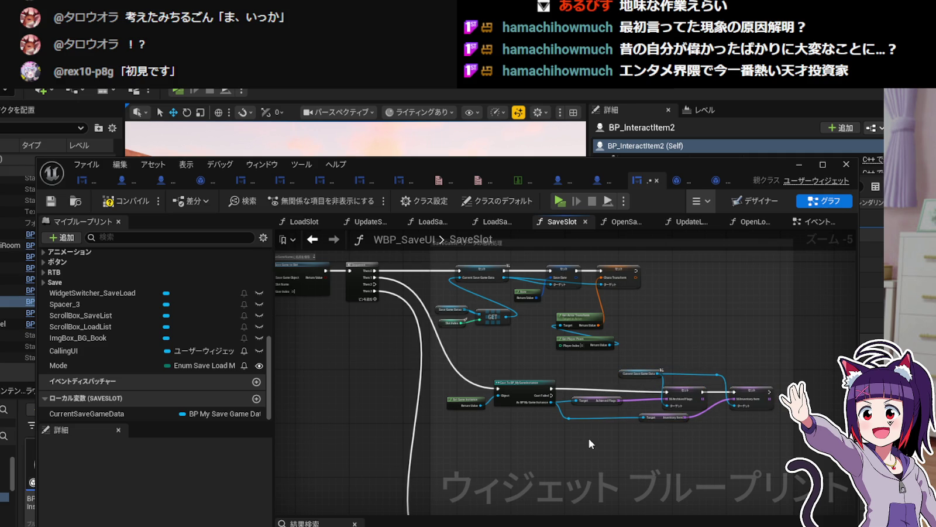
Open WBP_SaveUI's LoadSlot function from the My Blueprint Functions list.
scroll(588, 443, "up", 1)
scroll(525, 436, "down", 1)
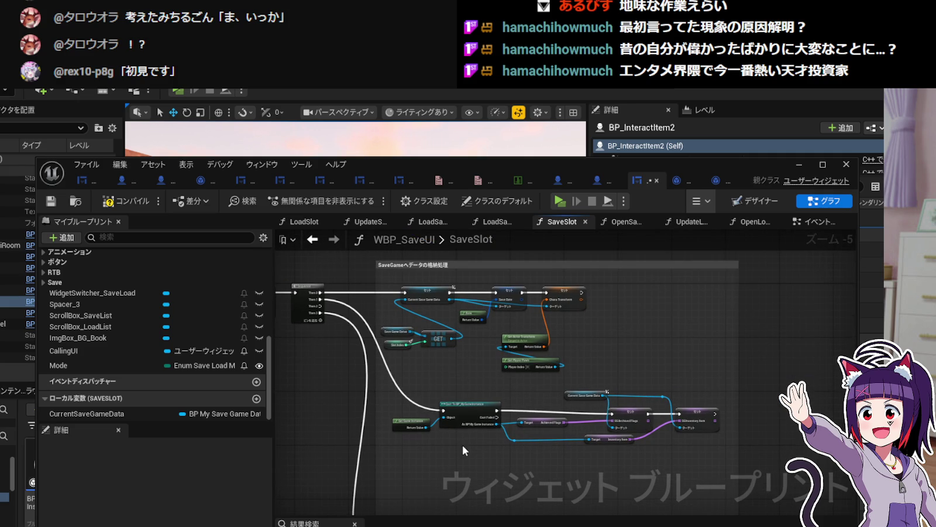
mouse_move(330, 412)
left_mouse_down()
mouse_move(485, 430)
mouse_move(677, 428)
mouse_move(583, 438)
mouse_move(577, 392)
mouse_move(625, 426)
mouse_move(428, 432)
mouse_move(599, 394)
left_mouse_up()
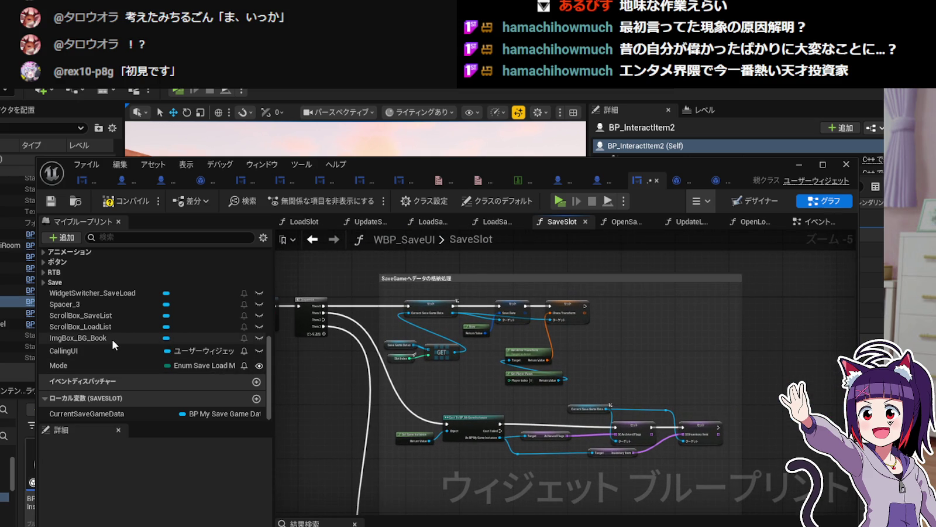
scroll(109, 337, "up", 3)
scroll(109, 336, "up", 4)
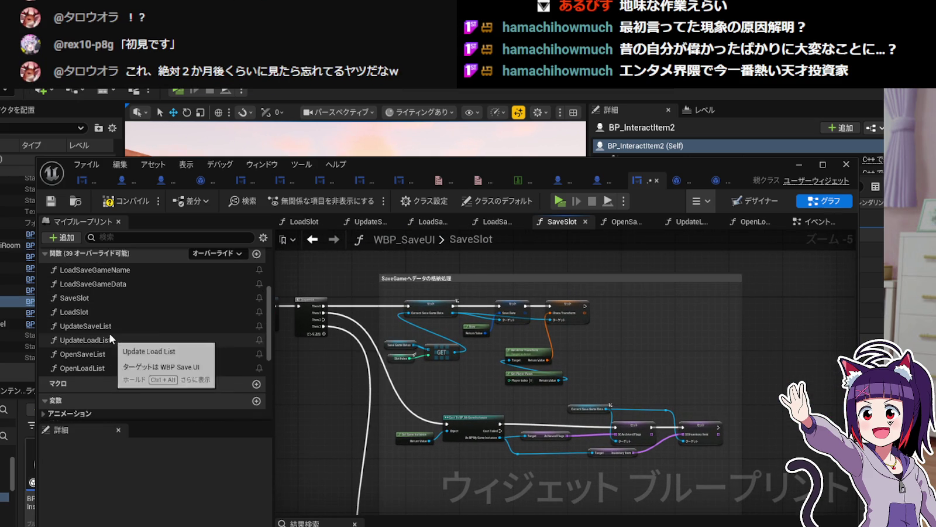
double_click(104, 311)
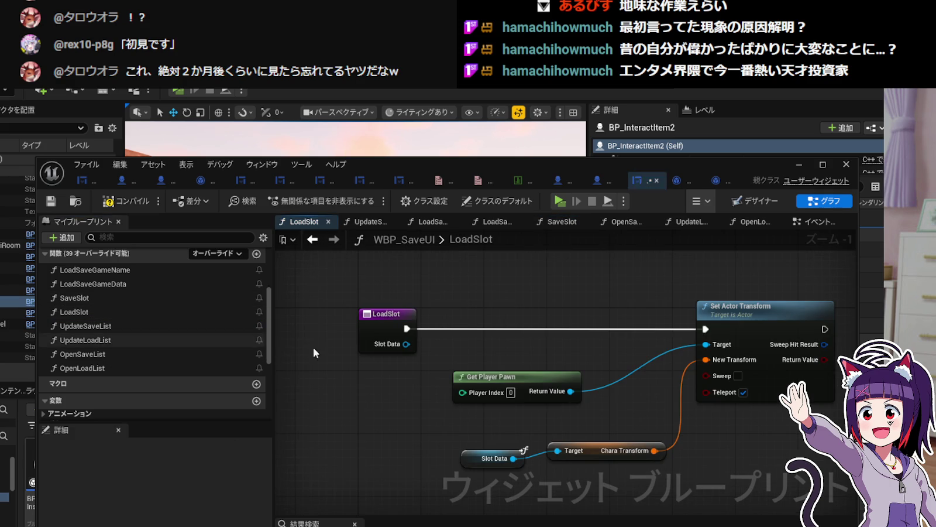
Move the transform nodes right and insert a Sequence node after the LoadSlot entry.
left_click_drag(466, 334, 462, 336)
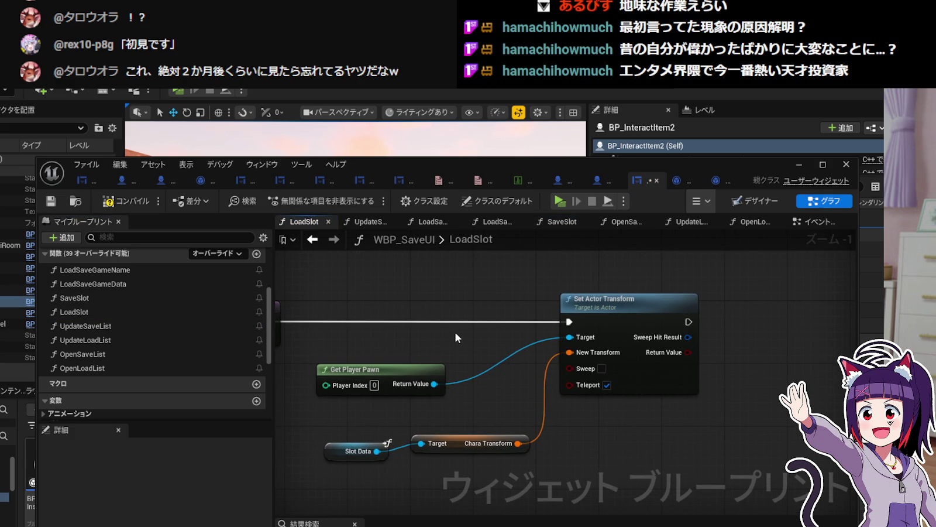
scroll(446, 331, "down", 1)
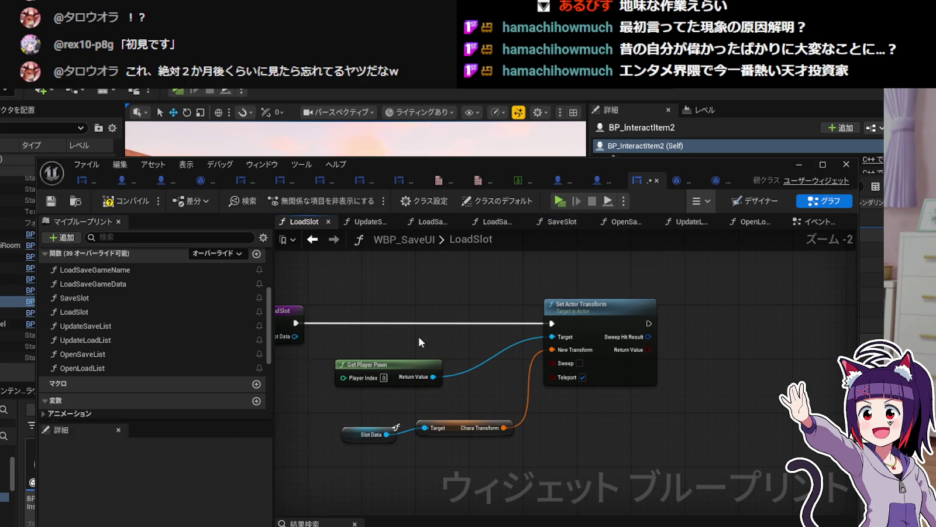
left_click_drag(391, 468, 569, 350)
left_click_drag(598, 304, 759, 305)
left_click(332, 343)
left_click_drag(333, 343, 442, 322)
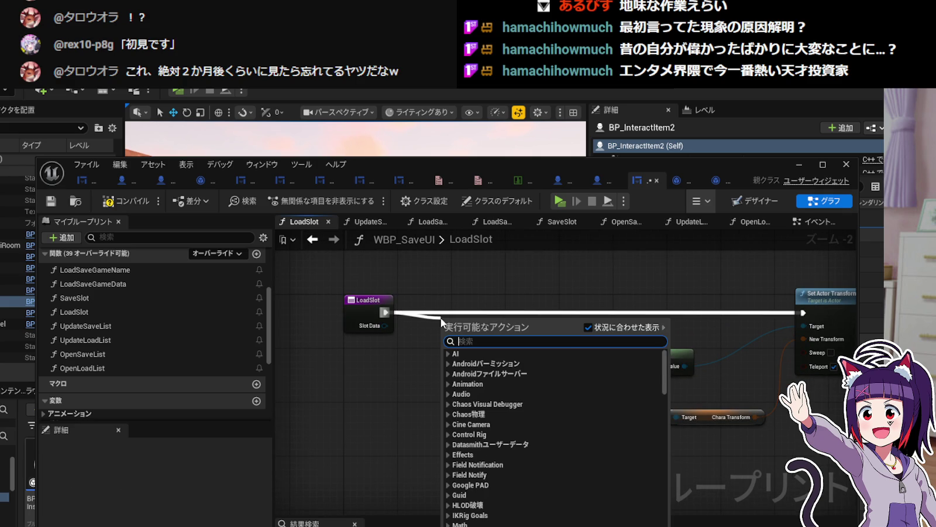
type("Sequ")
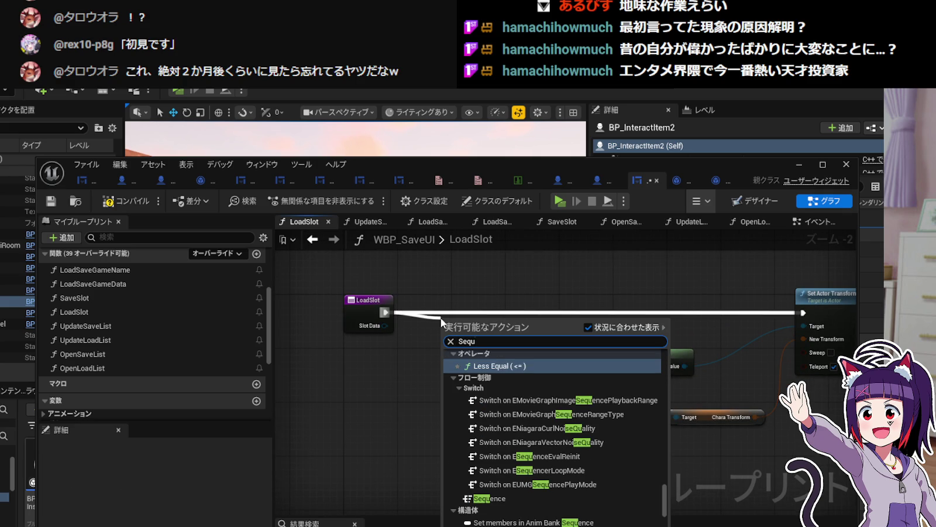
left_click(494, 498)
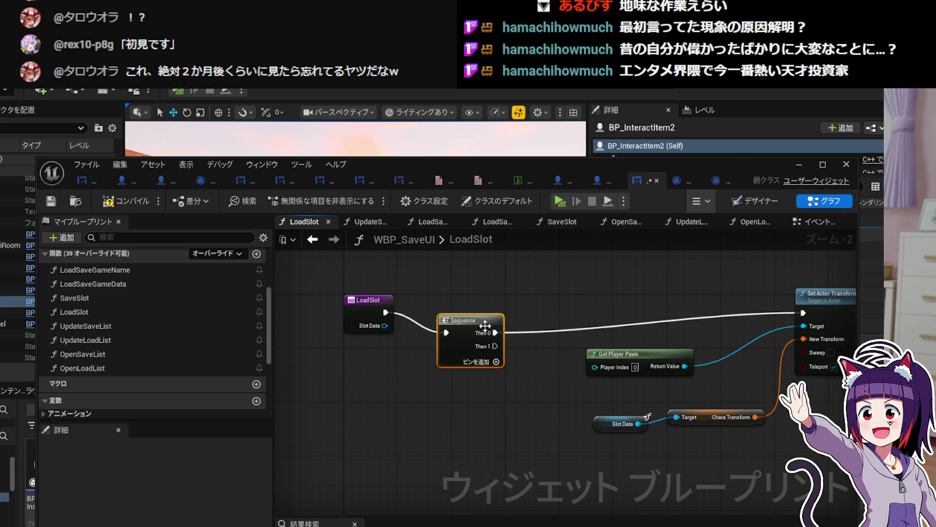
Regroup Get Player Pawn, Slot Data and Chara Transform nodes closer together.
left_click_drag(489, 306, 279, 283)
left_click_drag(413, 426, 518, 316)
left_click_drag(451, 332, 485, 325)
left_click(521, 399)
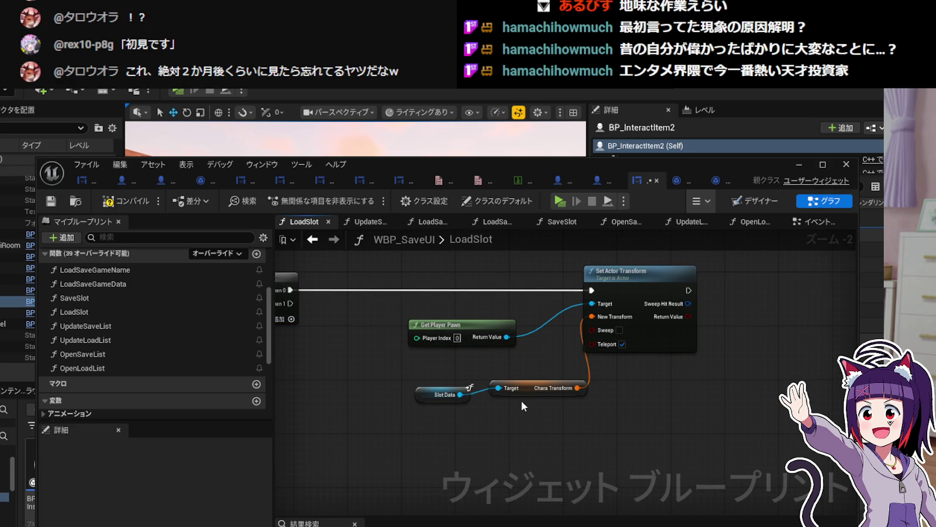
left_click_drag(526, 388, 445, 367)
left_click(449, 424)
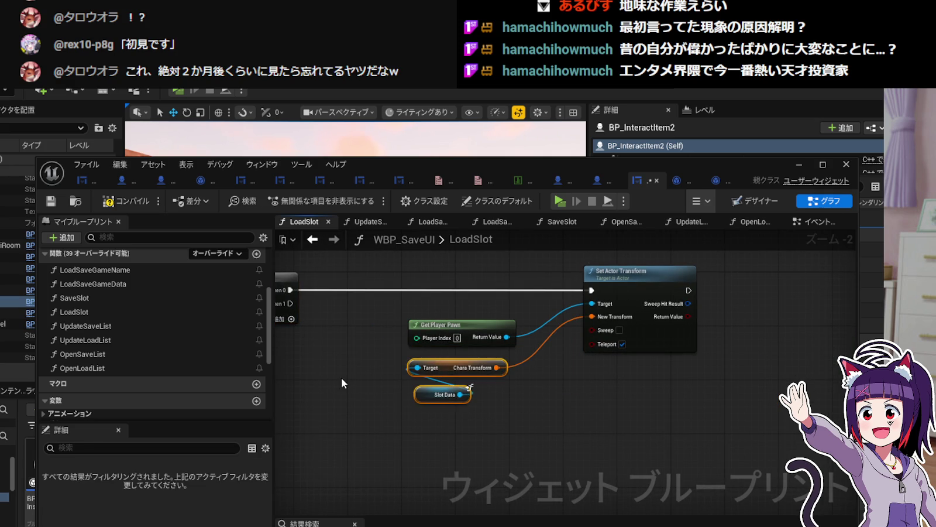
scroll(372, 356, "down", 2)
mouse_move(300, 282)
left_mouse_down()
mouse_move(416, 415)
mouse_move(475, 416)
left_mouse_up()
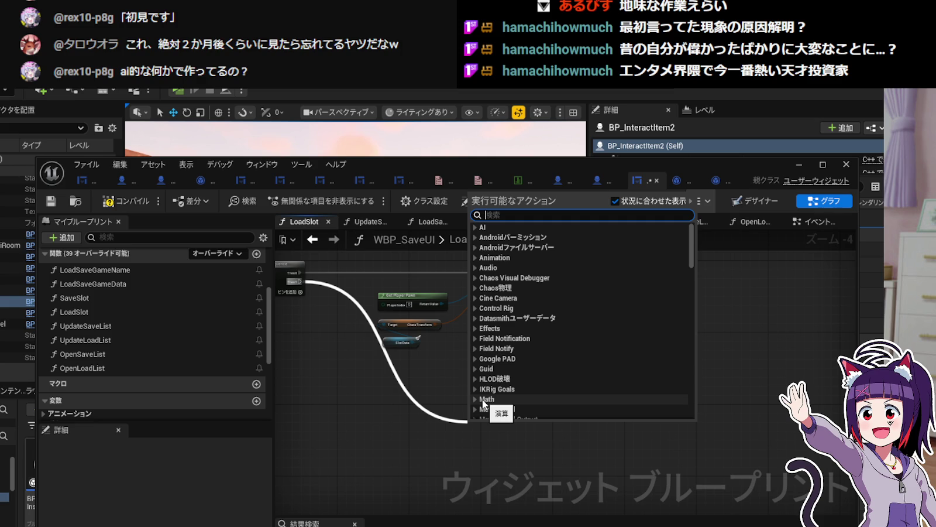
Add a Get Game Instance node to the LoadSlot graph.
left_click(358, 419)
right_click(405, 429)
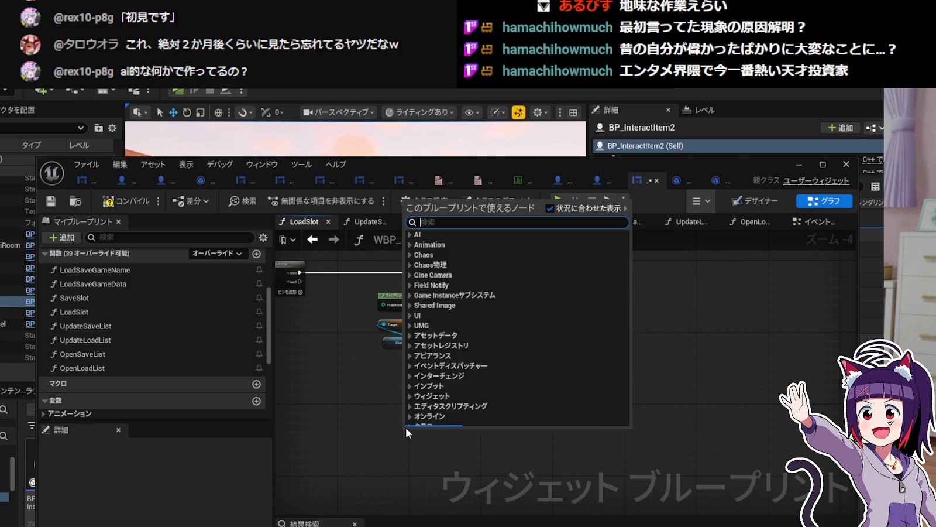
type("Get Game Instace")
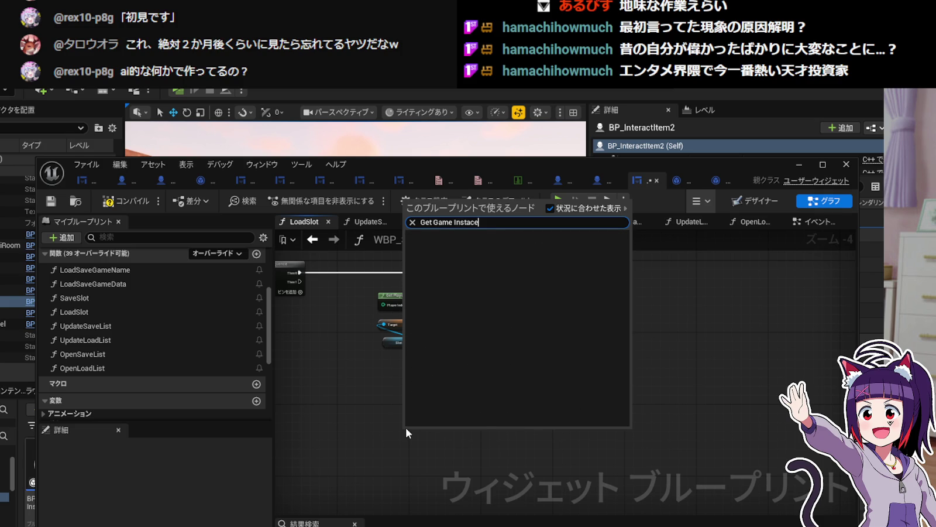
key("BackSpace")
key("BackSpace")
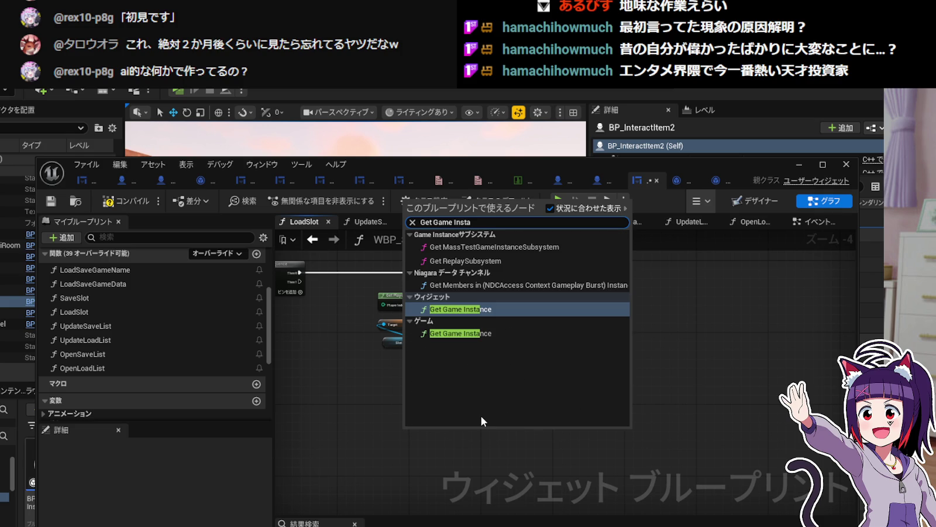
left_click(460, 333)
Feed Get Game Instance's Return Value into a new Cast To BP_MyGameInstance node.
left_click_drag(447, 437, 427, 412)
type("Get")
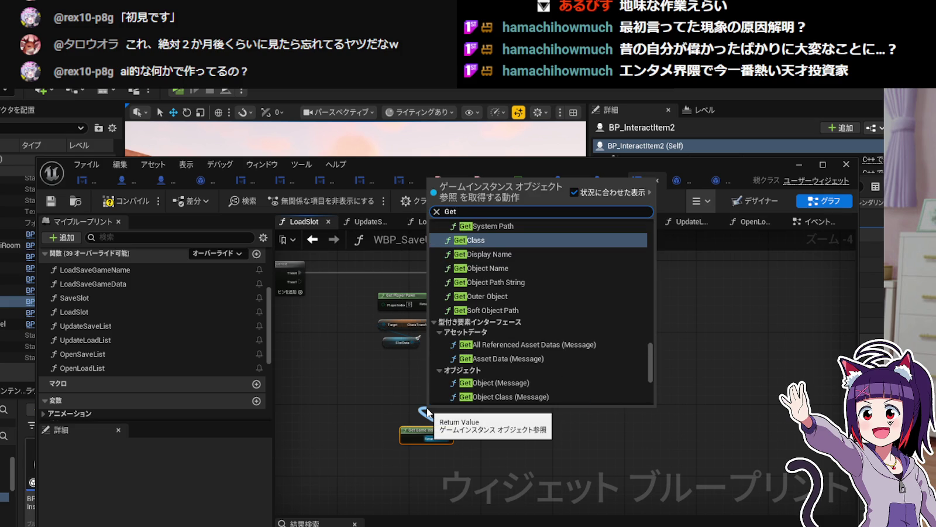
key("BackSpace")
key("BackSpace")
key("BackSpace")
type("Set")
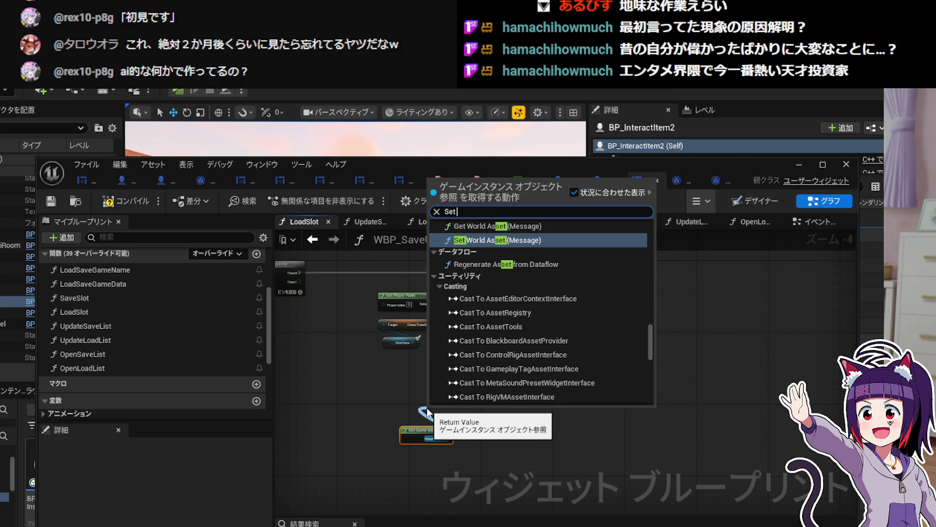
type(" Inve")
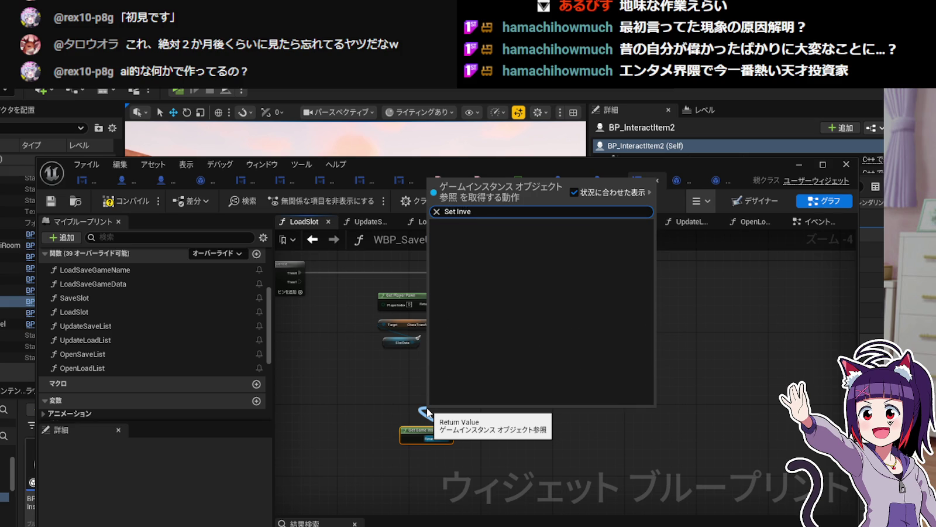
key("BackSpace")
key("BackSpace")
key("BackSpace")
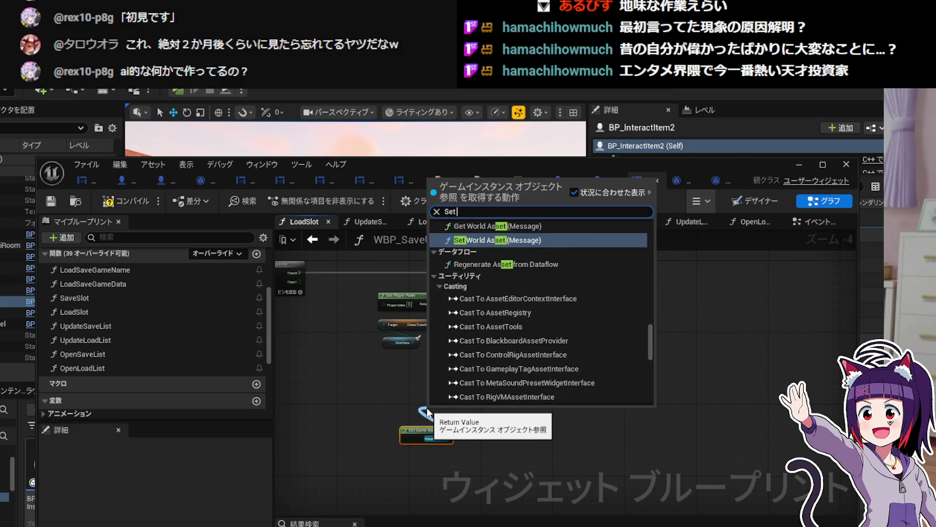
key("BackSpace")
key("BackSpace")
key("BackSpace")
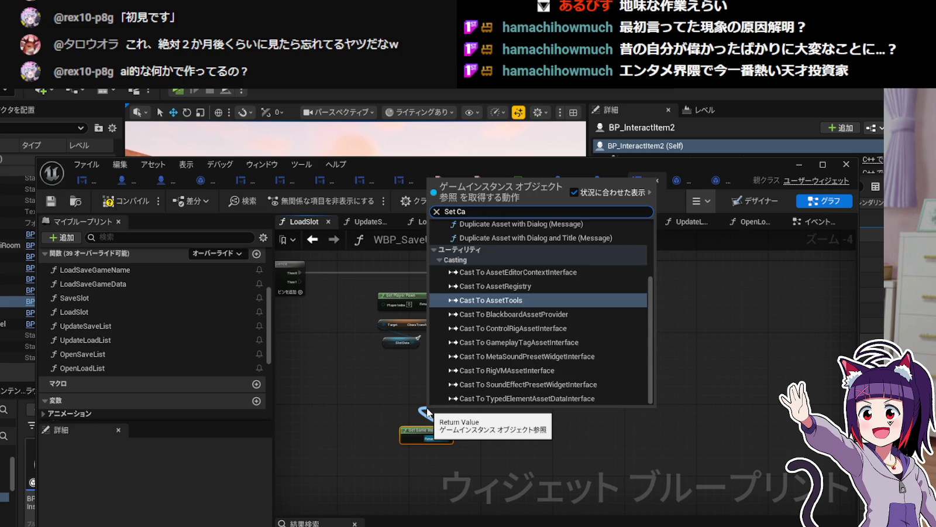
type("Cast")
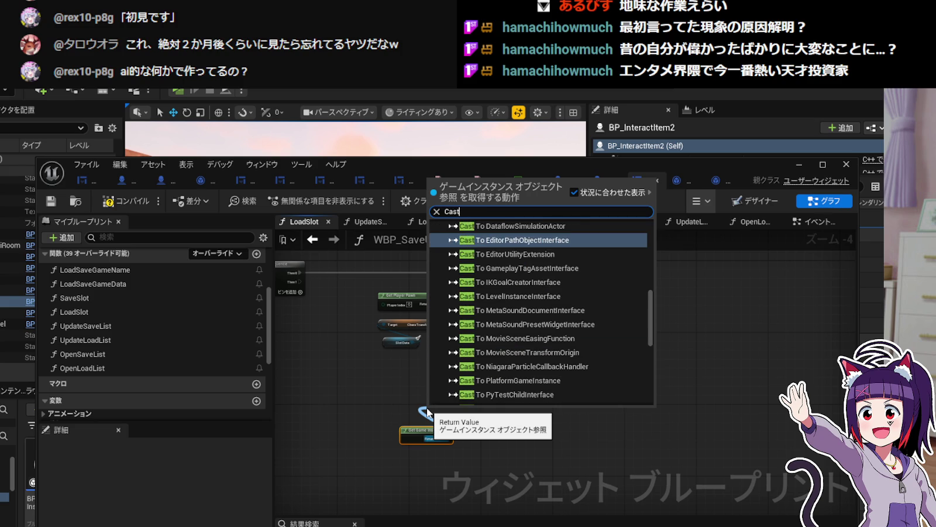
type(" BP")
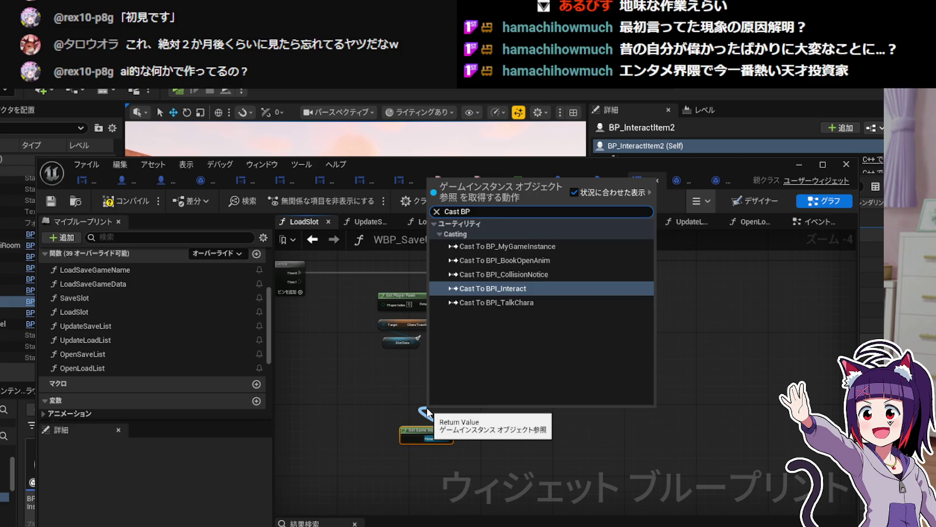
left_click(498, 246)
mouse_move(462, 416)
left_mouse_down()
mouse_move(468, 384)
mouse_move(434, 393)
mouse_move(491, 403)
left_mouse_up()
Search for 'Set Ar' / 'Arc' setter nodes, then cancel without adding any.
type("Set")
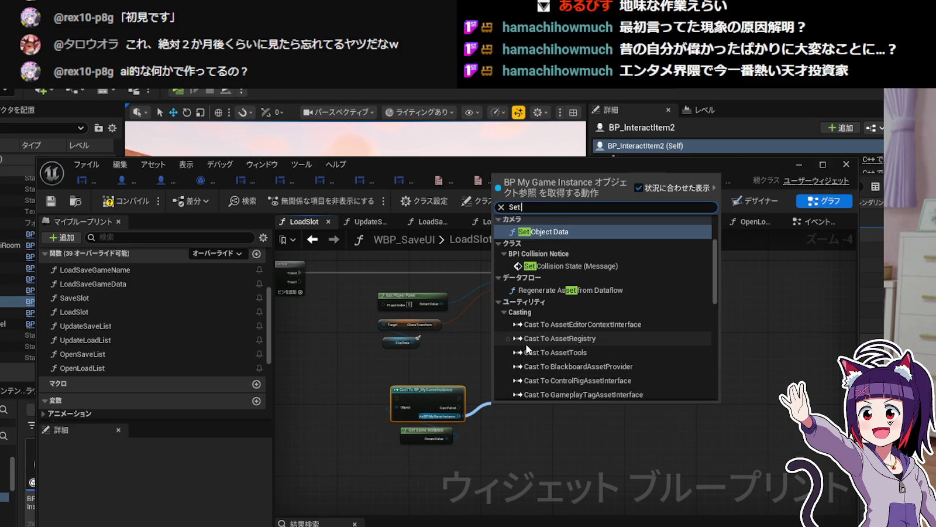
type(" Ar")
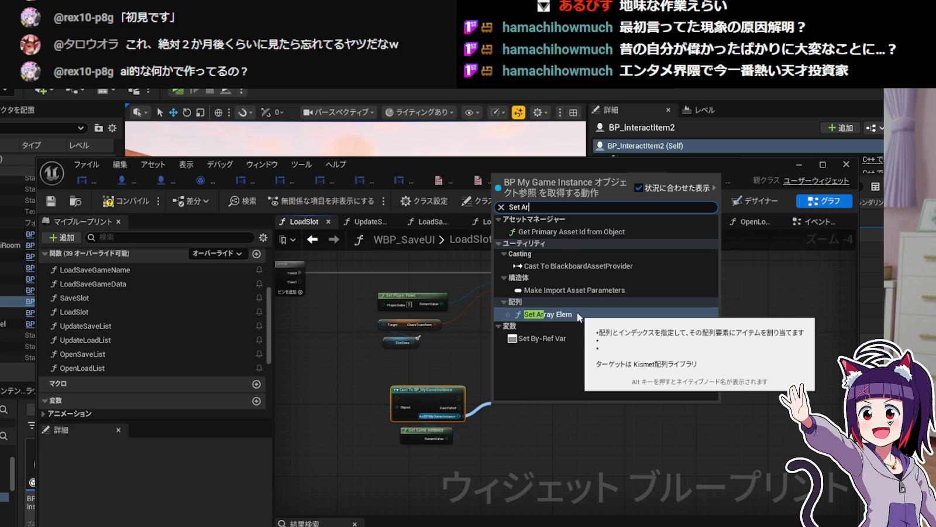
key("BackSpace")
key("BackSpace")
type("Arc")
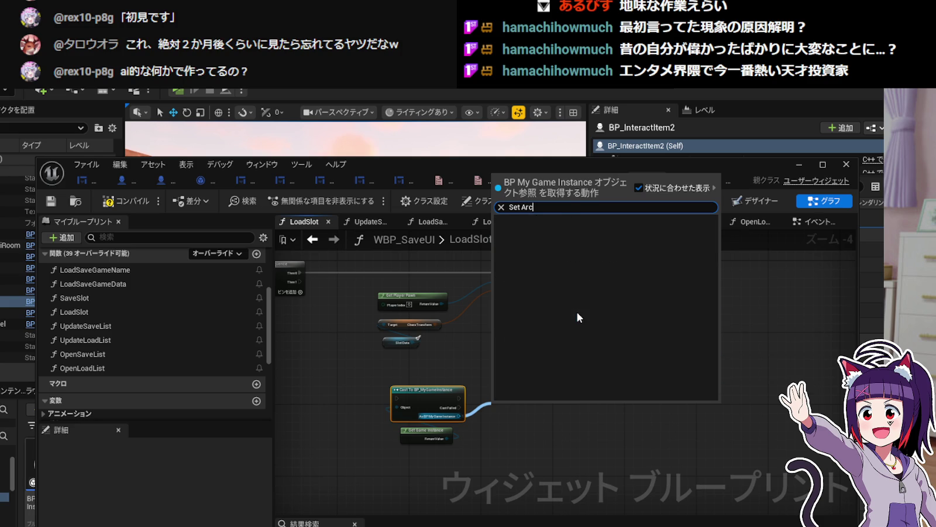
key("BackSpace")
key("BackSpace")
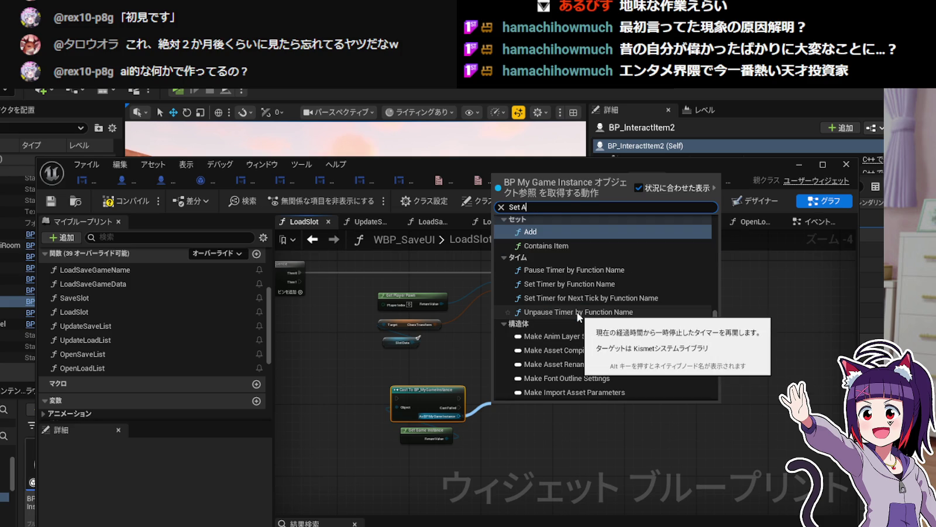
key("BackSpace")
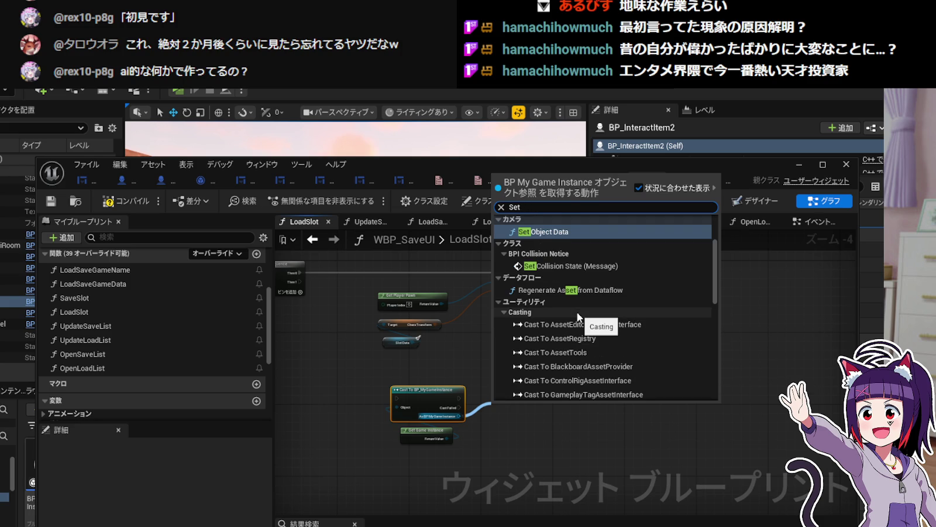
left_click(455, 358)
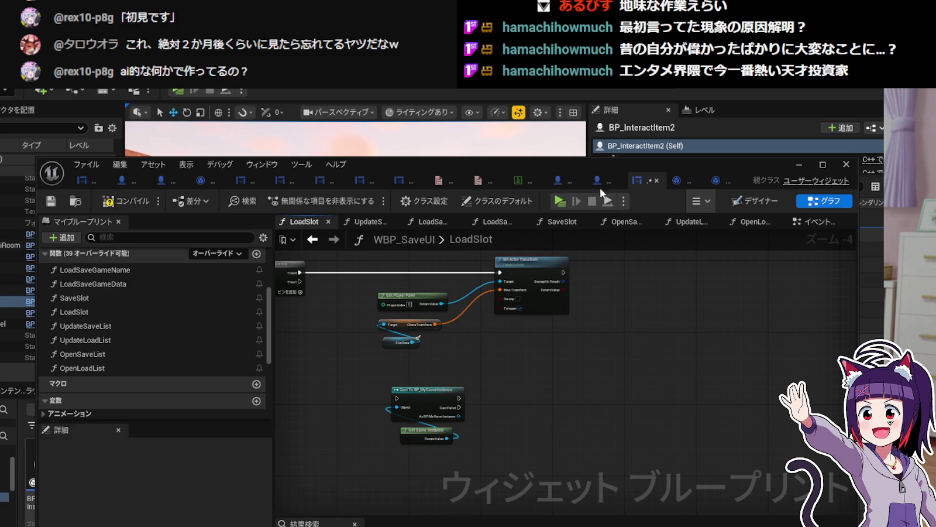
Make BP_MyGameInstance's AchievedFlags and InventoryItem variables instance-editable.
left_click(692, 183)
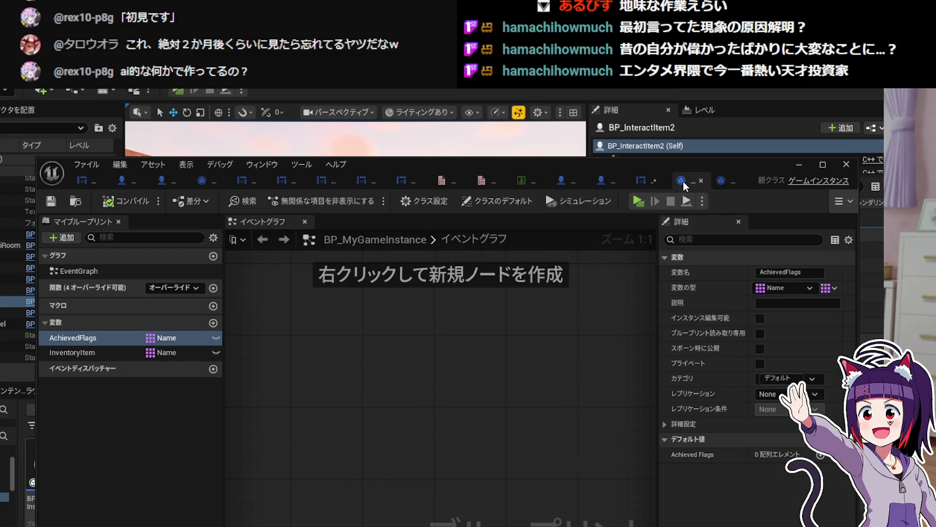
left_click(216, 337)
left_click(216, 352)
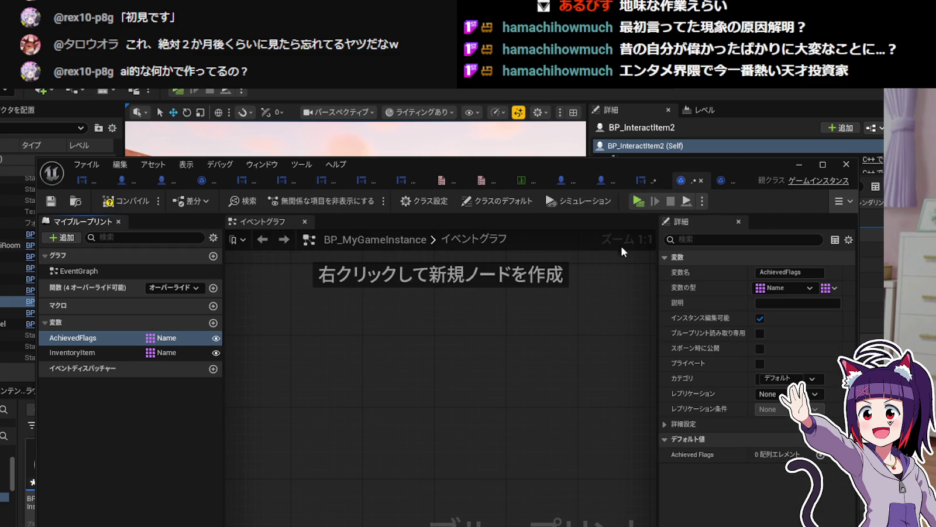
right_click(700, 182)
left_click(613, 312)
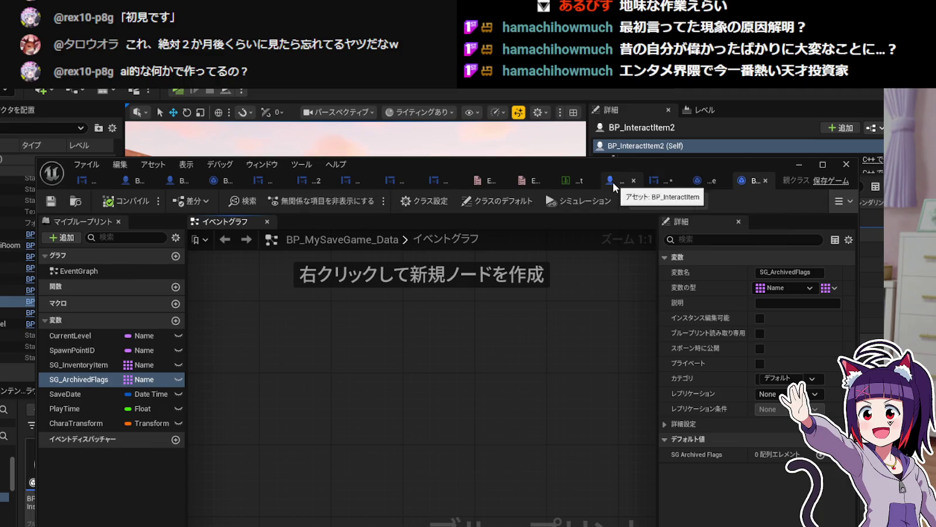
Back in LoadSlot, search 'Set Ar' nodes from As BP My Game Instance, then cancel.
left_click(612, 181)
left_click(627, 180)
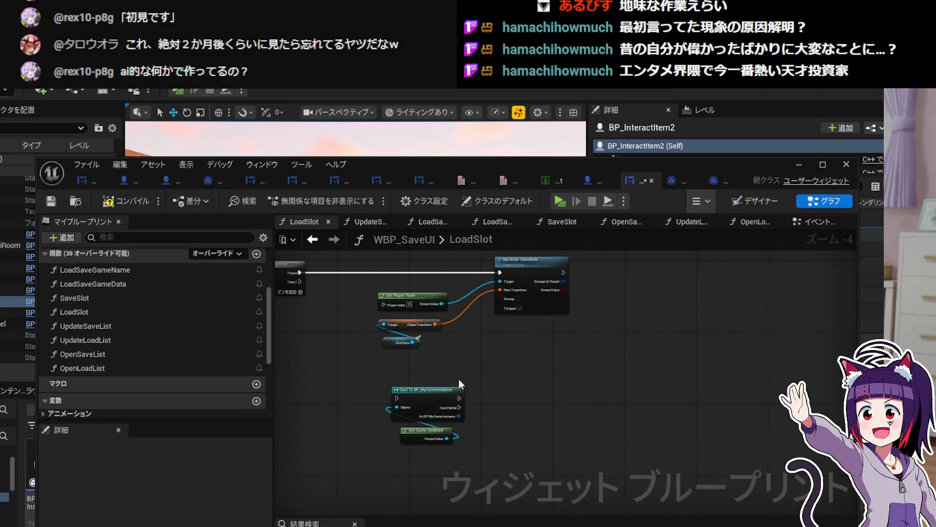
scroll(477, 409, "up", 2)
left_click_drag(453, 417, 522, 371)
type("Set Ar")
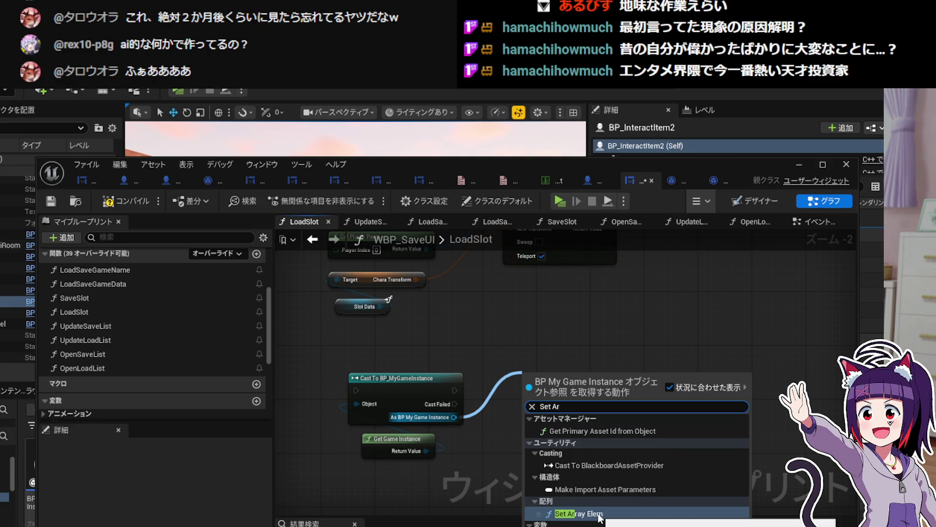
key("BackSpace")
key("BackSpace")
key("BackSpace")
type("arc")
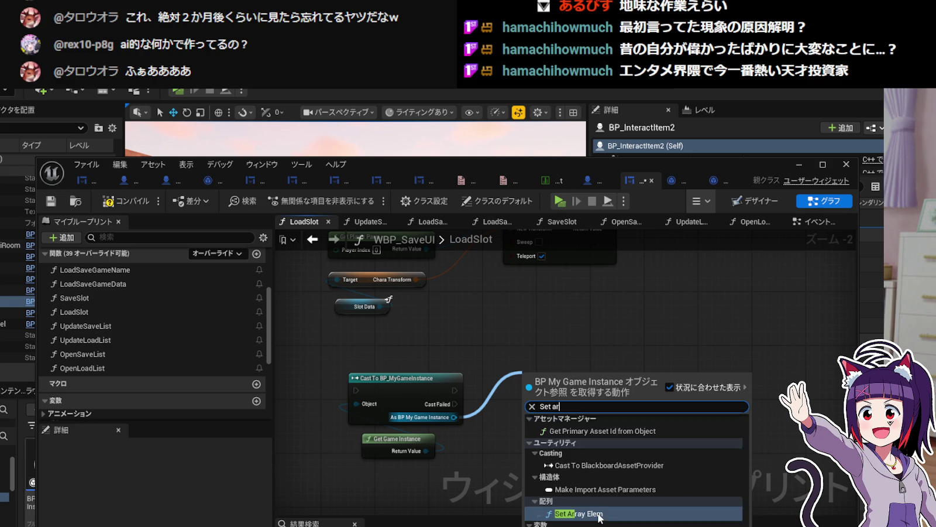
key("BackSpace")
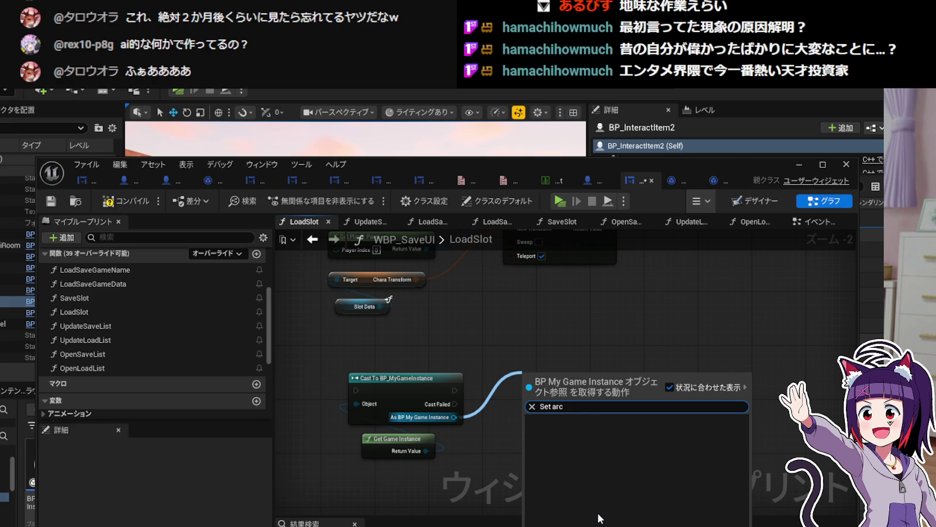
key("BackSpace")
key("BackSpace")
key("BackSpace")
key("BackSpace")
key("BackSpace")
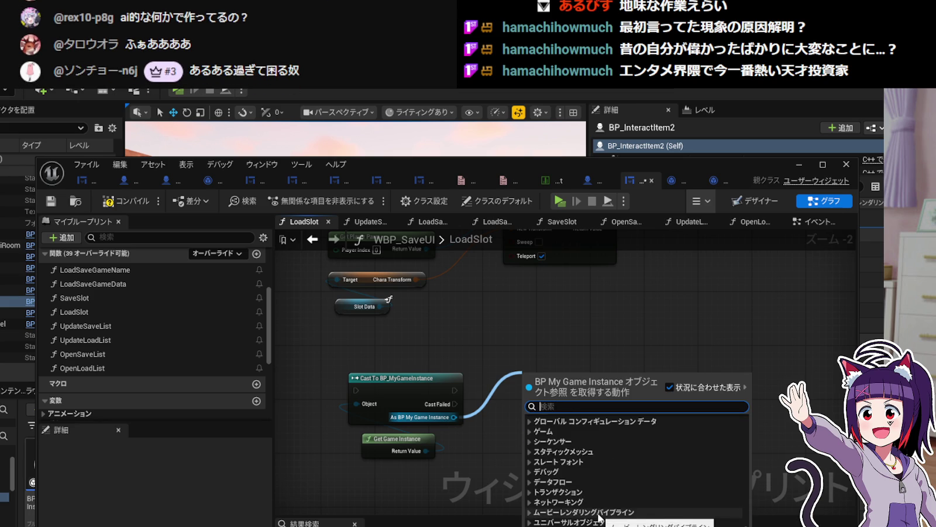
key("Escape")
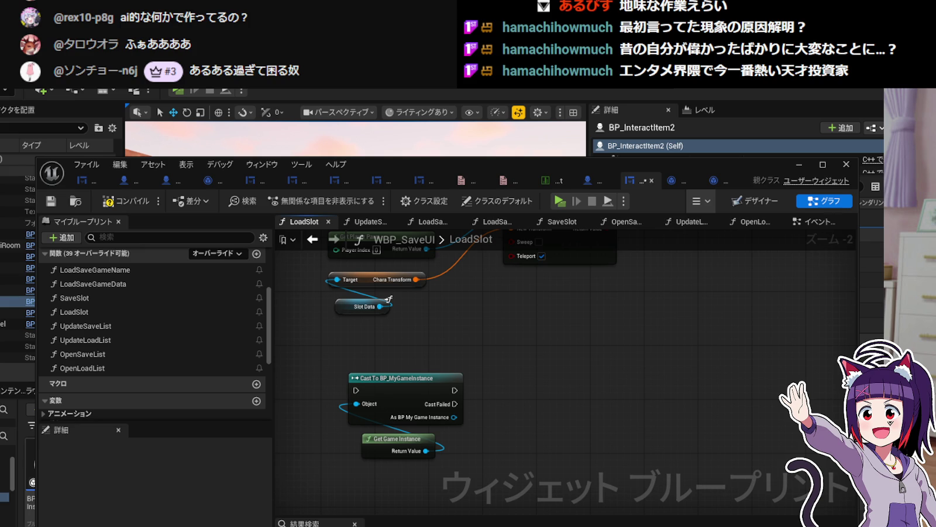
left_click_drag(508, 404, 508, 397)
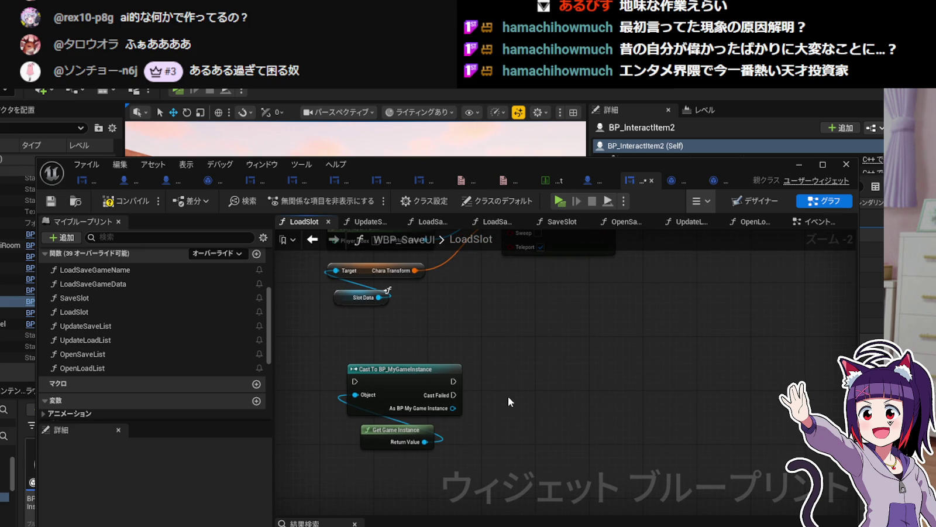
mouse_move(489, 391)
left_mouse_down()
mouse_move(444, 405)
mouse_move(438, 390)
left_mouse_up()
left_click(418, 368)
right_click(469, 384)
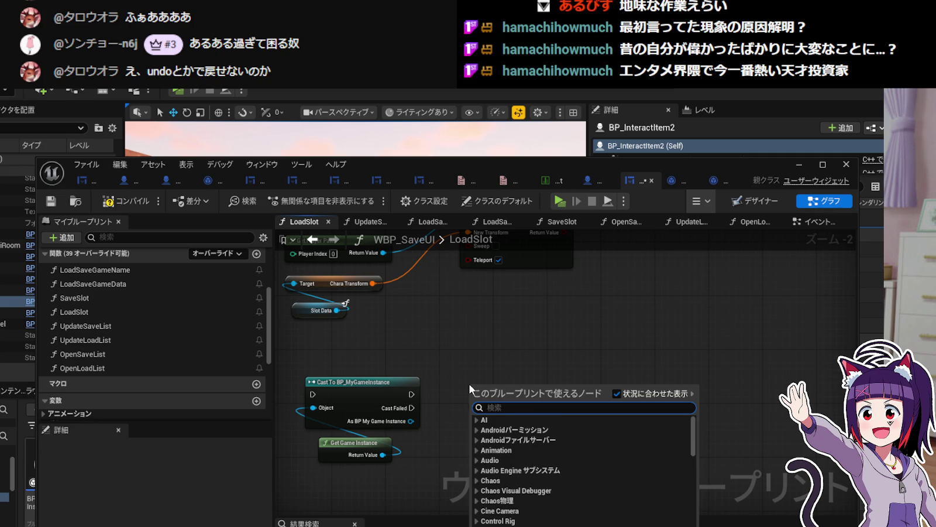
left_click(483, 345)
right_click(471, 303)
left_click(488, 293)
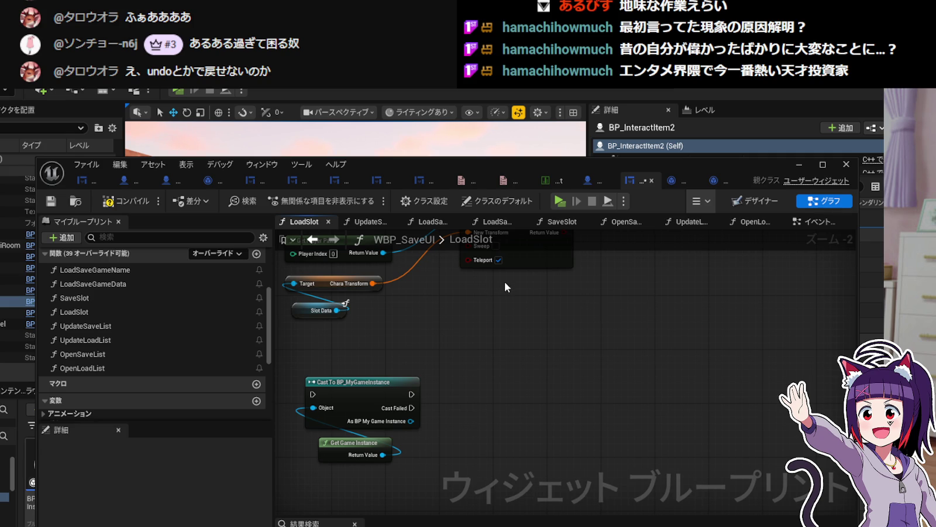
right_click(507, 287)
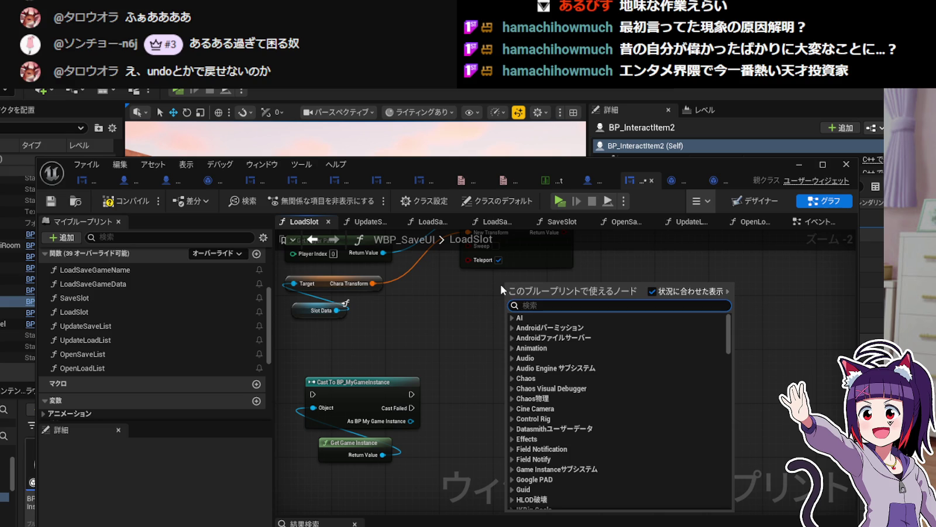
left_click(507, 277)
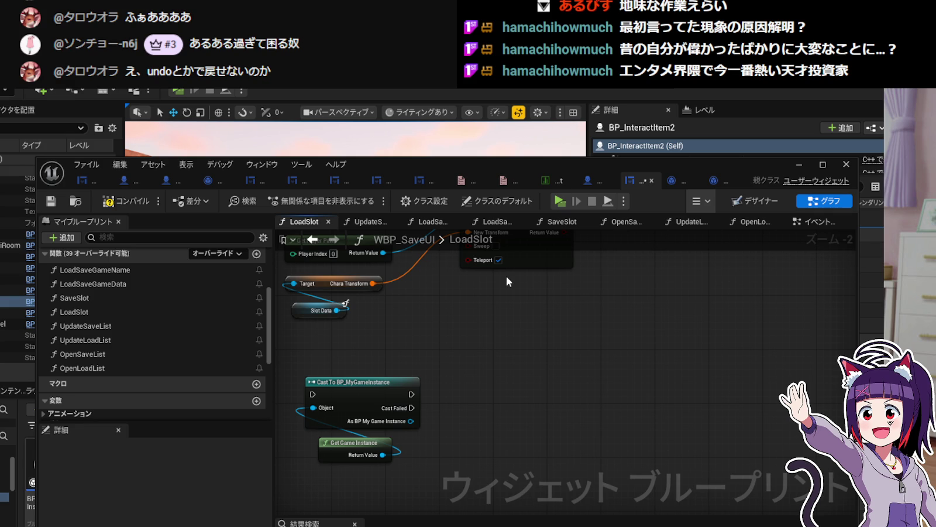
right_click(511, 279)
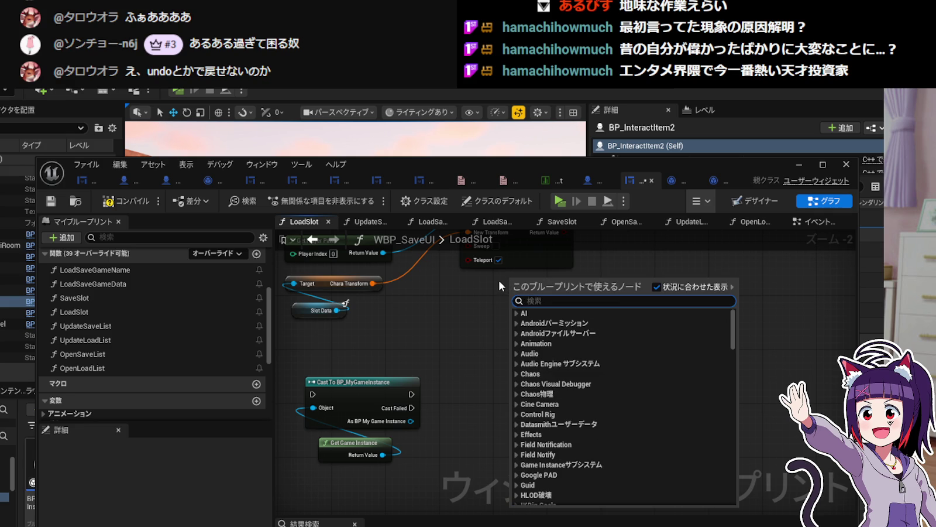
left_click(499, 283)
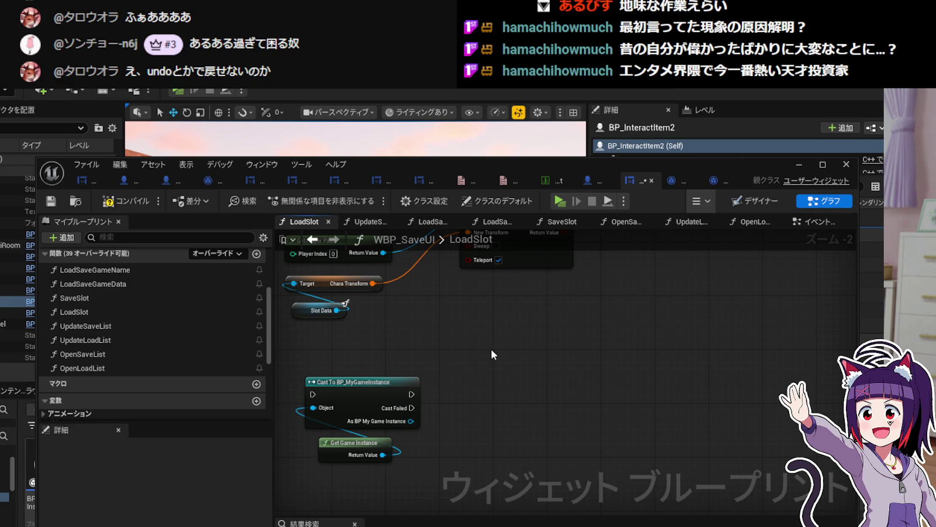
left_click_drag(491, 348, 652, 485)
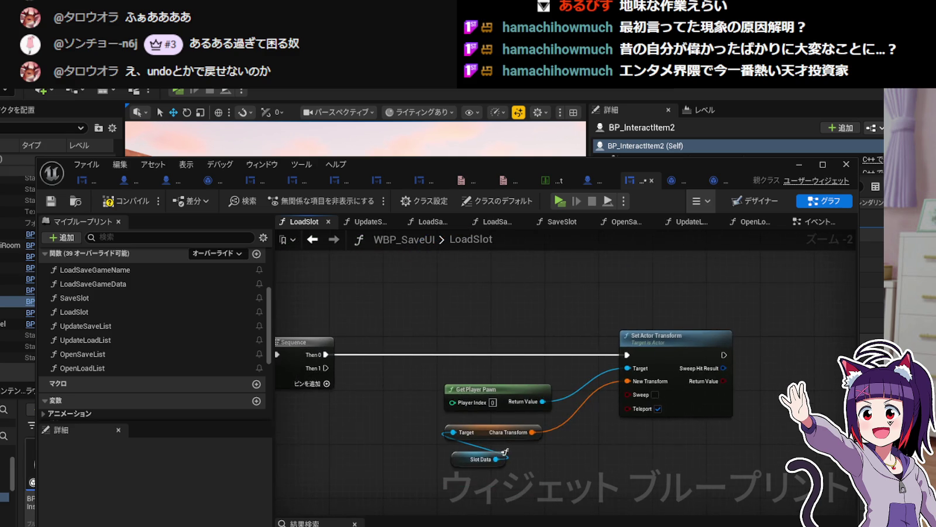
left_click_drag(613, 454, 530, 352)
mouse_move(713, 408)
left_mouse_down()
mouse_move(518, 401)
mouse_move(644, 382)
mouse_move(606, 417)
mouse_move(543, 382)
mouse_move(535, 395)
mouse_move(535, 378)
mouse_move(538, 391)
mouse_move(528, 378)
mouse_move(531, 387)
left_mouse_up()
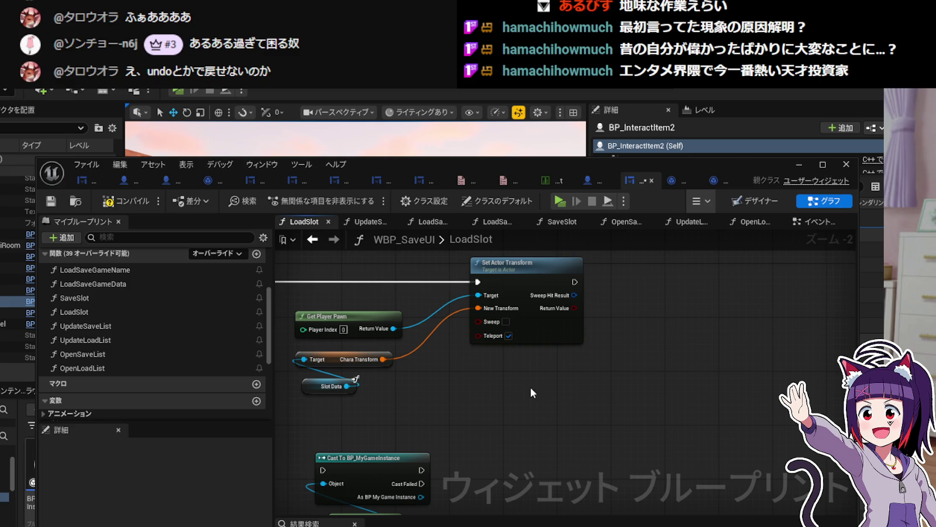
mouse_move(530, 386)
left_mouse_down()
mouse_move(537, 335)
mouse_move(529, 377)
mouse_move(529, 348)
left_mouse_up()
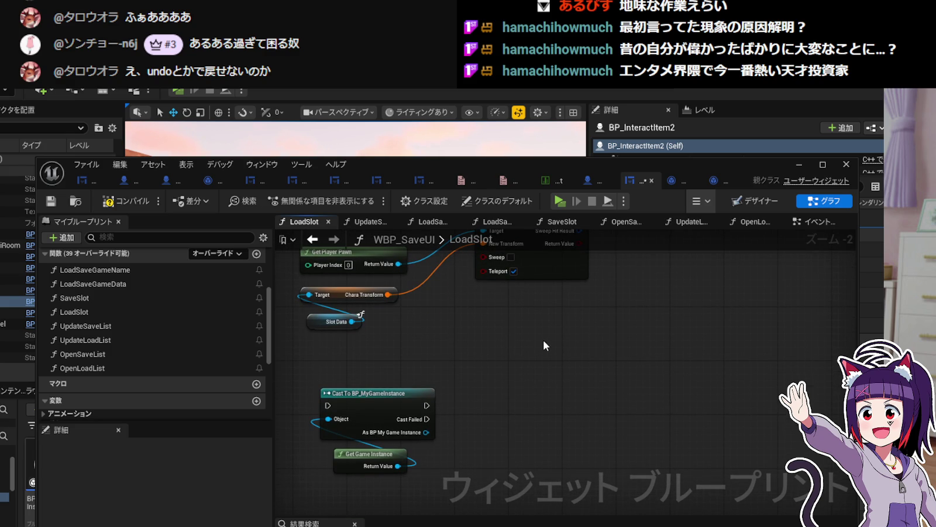
left_click_drag(543, 340, 544, 328)
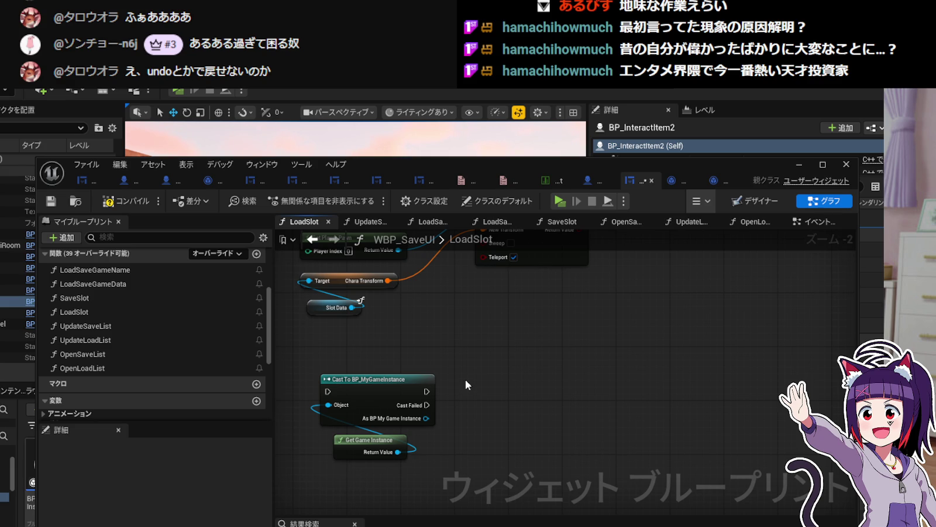
scroll(465, 376, "up", 1)
scroll(484, 376, "down", 1)
scroll(485, 377, "up", 1)
scroll(489, 377, "down", 1)
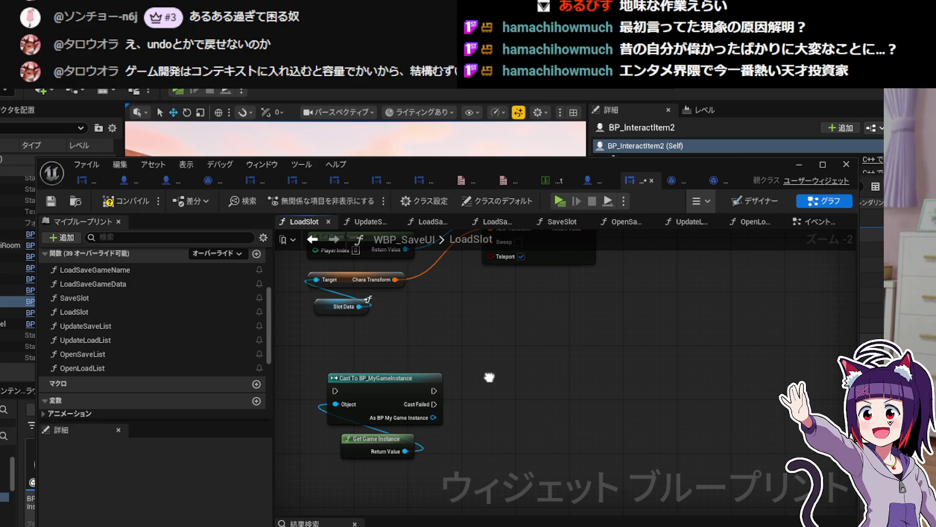
left_click_drag(490, 377, 464, 373)
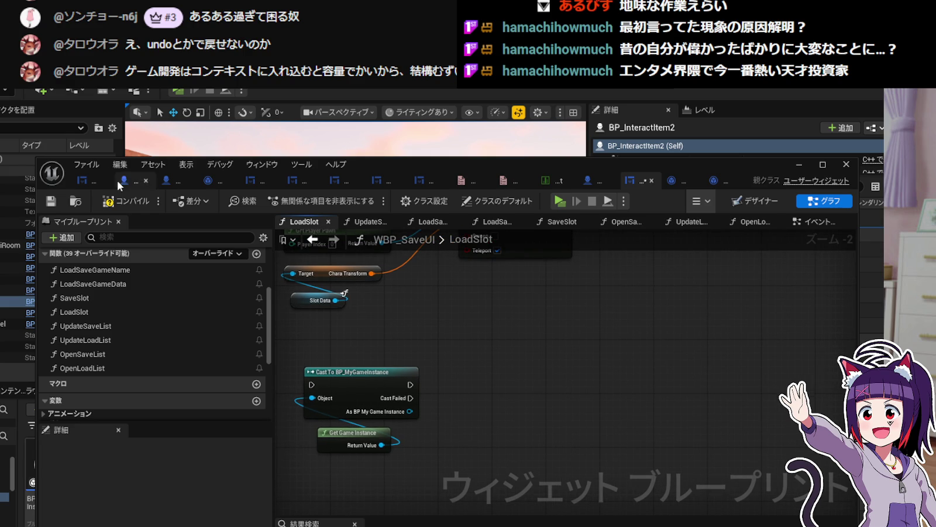
left_click(87, 165)
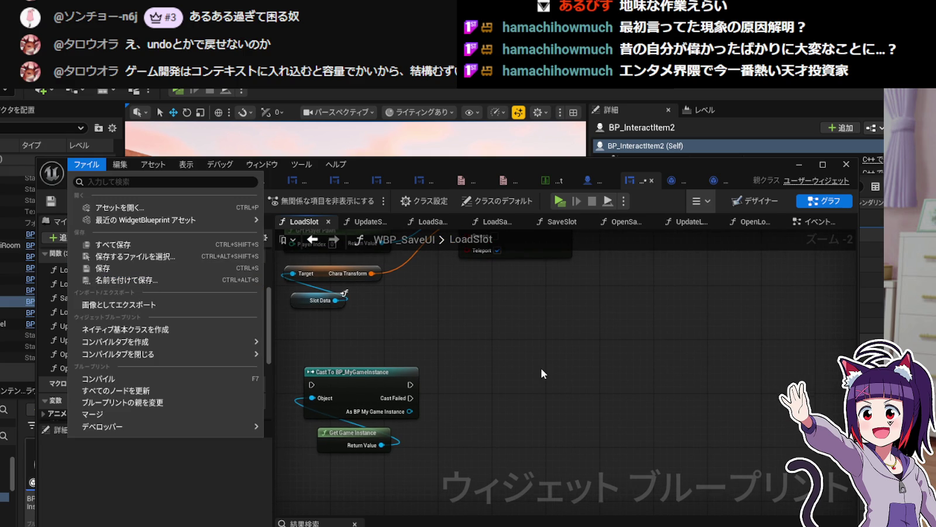
Bring Set Actor Transform into view and drag from As BP My Game Instance to open node search.
left_click(539, 366)
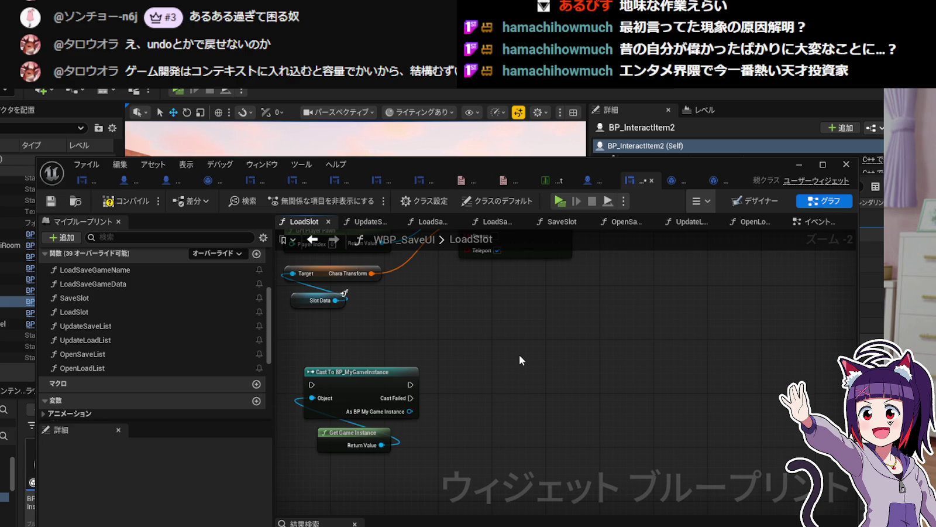
left_click_drag(520, 354, 559, 445)
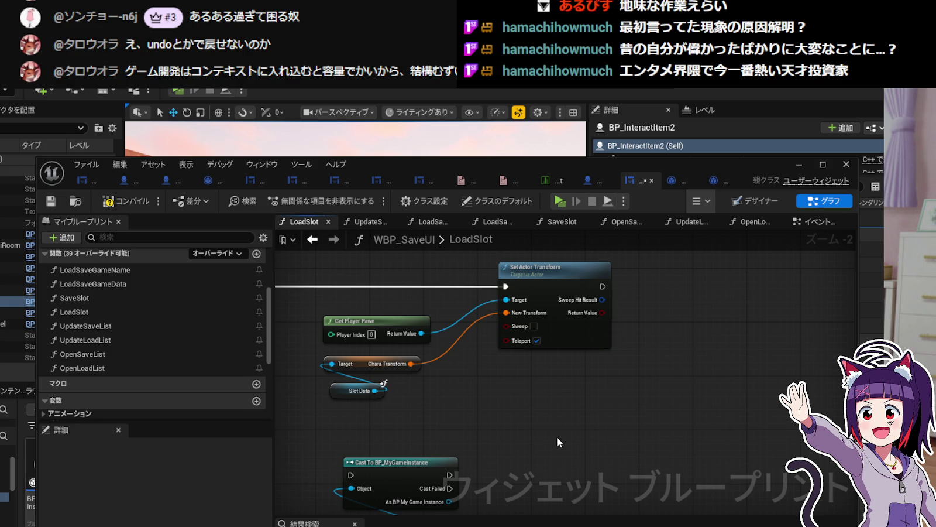
mouse_move(557, 438)
left_mouse_down()
mouse_move(565, 444)
mouse_move(542, 427)
mouse_move(554, 433)
left_mouse_up()
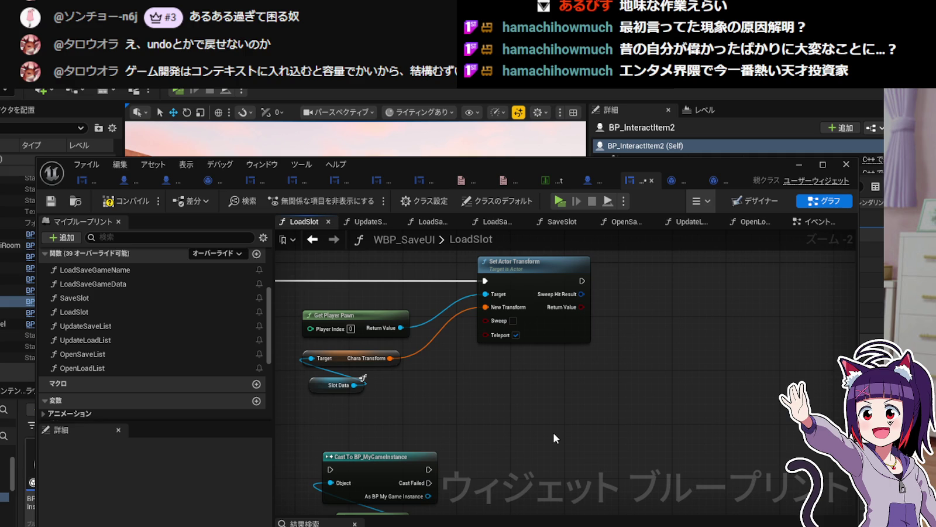
mouse_move(553, 432)
left_mouse_down()
mouse_move(562, 441)
mouse_move(545, 417)
mouse_move(581, 442)
mouse_move(554, 435)
mouse_move(547, 427)
mouse_move(564, 445)
mouse_move(570, 438)
mouse_move(532, 383)
mouse_move(560, 388)
mouse_move(591, 437)
mouse_move(516, 391)
mouse_move(520, 399)
mouse_move(483, 399)
left_mouse_up()
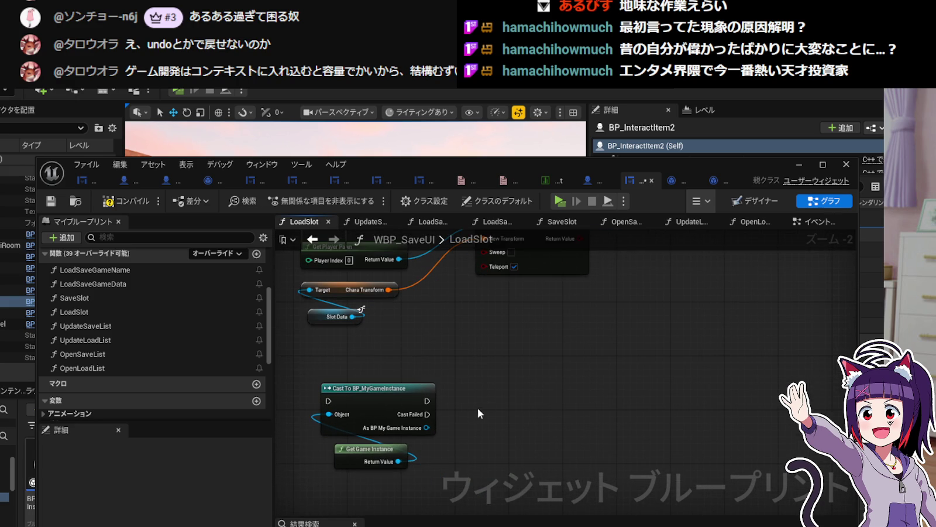
left_click_drag(426, 428, 484, 387)
left_click(504, 369)
left_click_drag(426, 427, 482, 387)
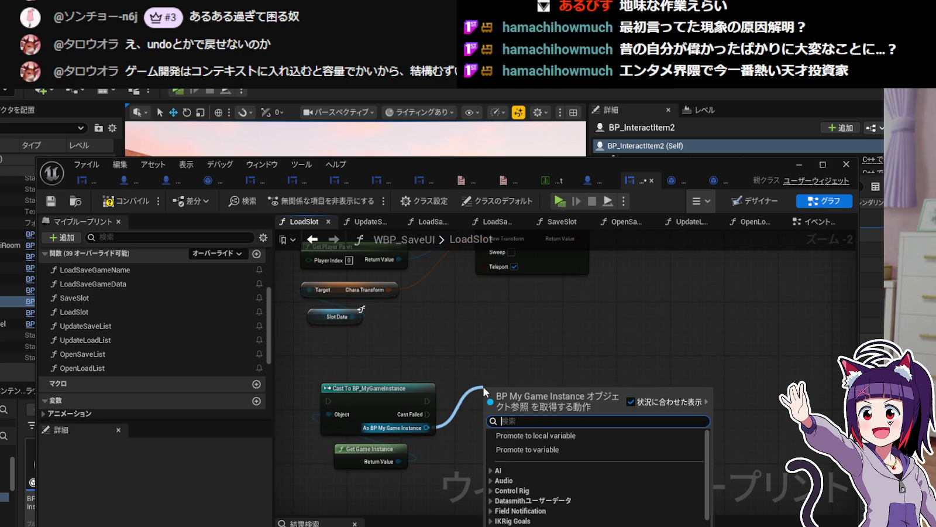
type("Set")
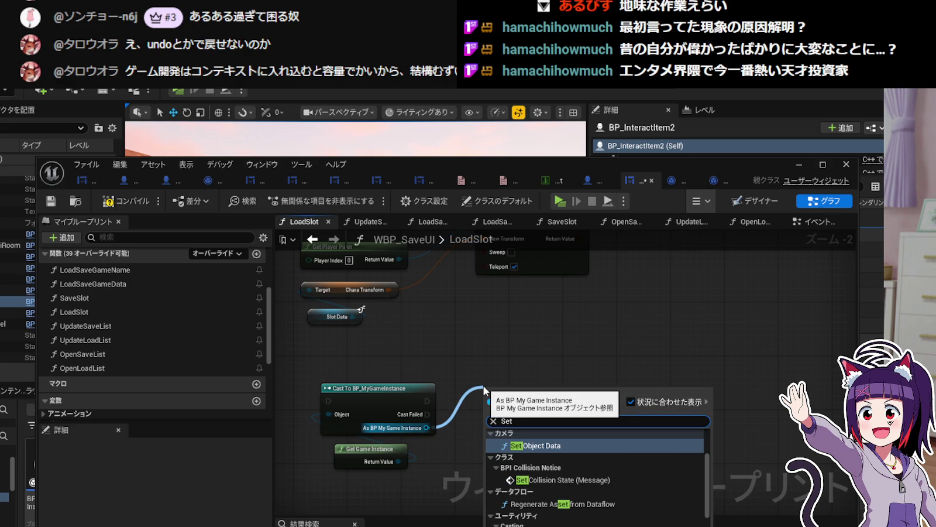
left_click(631, 401)
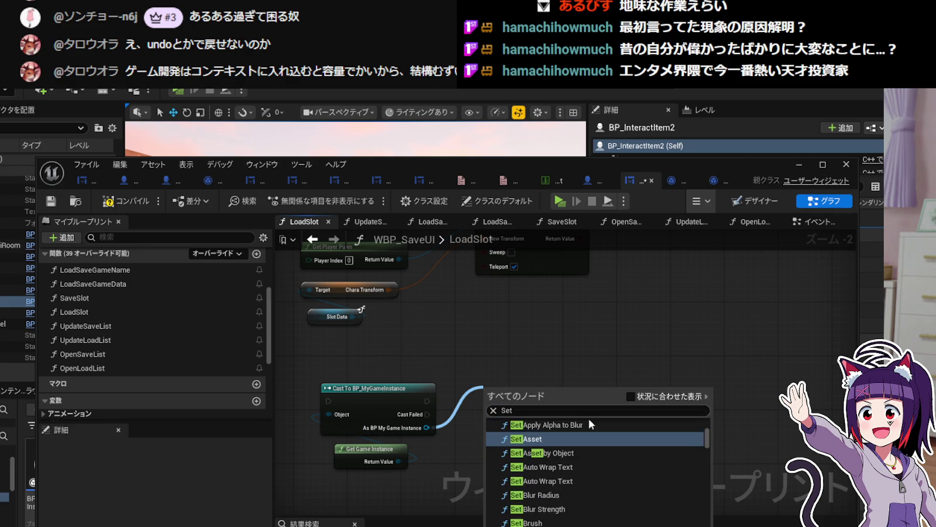
key("BackSpace")
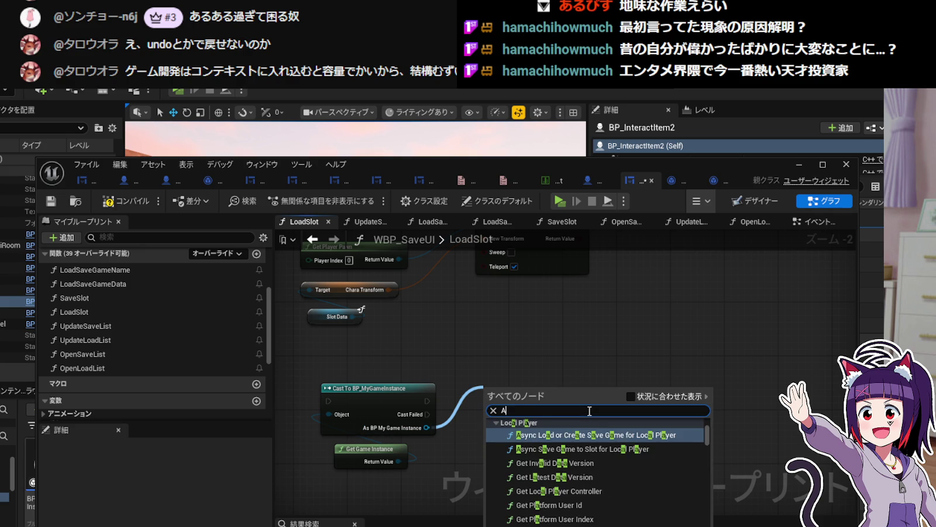
type("Set Archive")
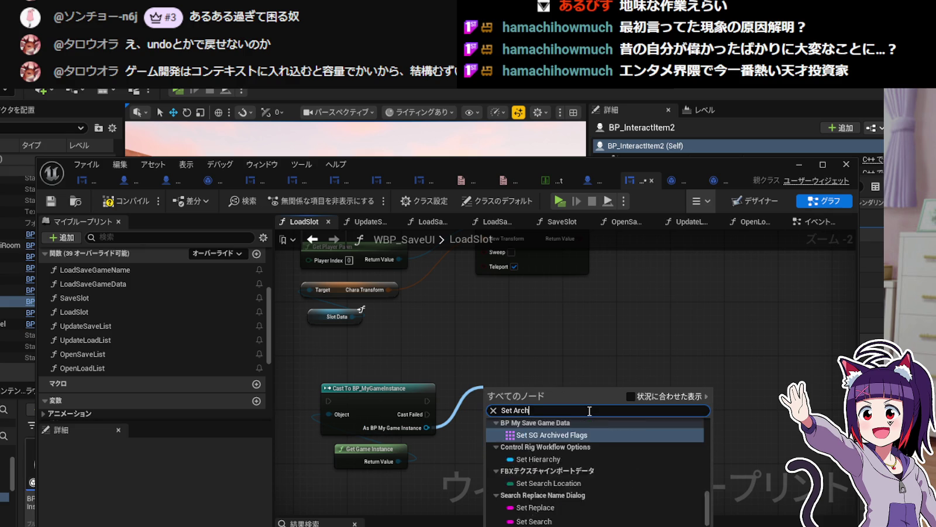
key("Return")
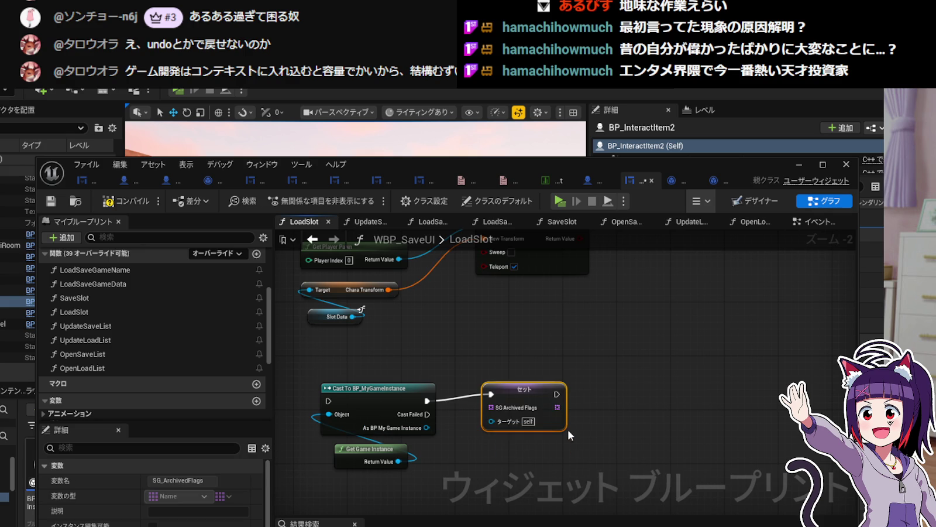
left_click_drag(510, 397, 636, 405)
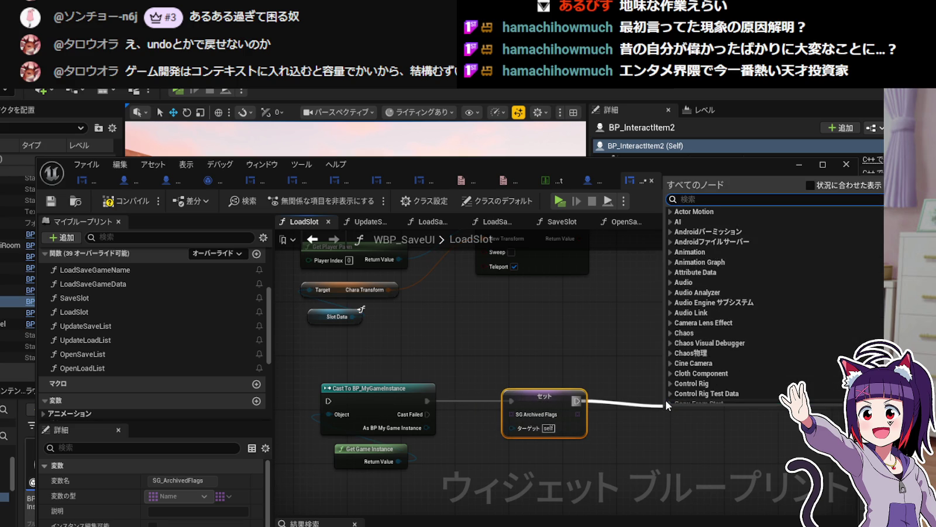
type("Set Item")
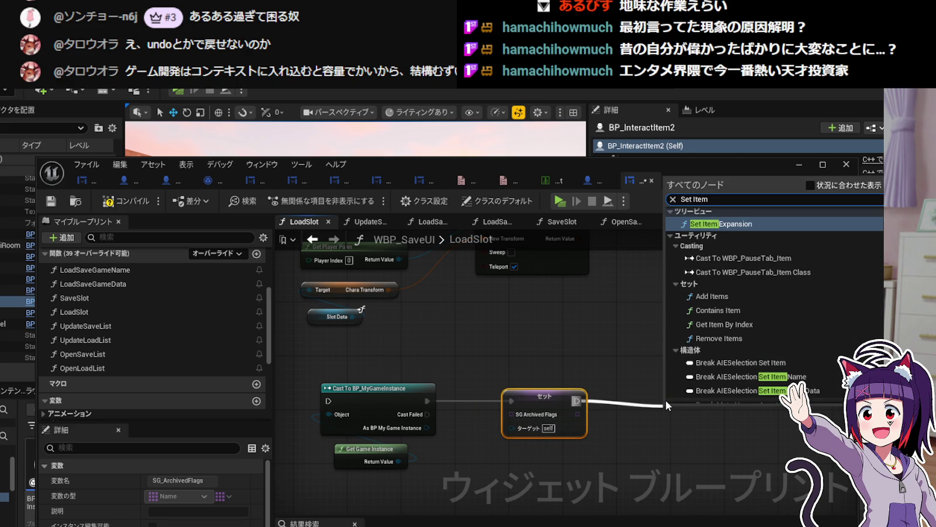
type(" Fa")
key("BackSpace")
key("BackSpace")
key("BackSpace")
key("BackSpace")
key("BackSpace")
type("nvenry")
key("BackSpace")
key("BackSpace")
key("BackSpace")
key("BackSpace")
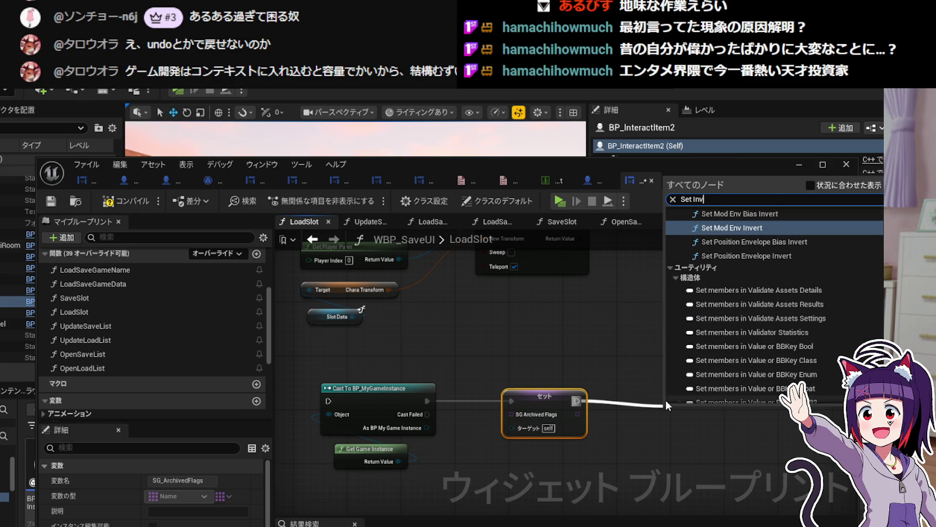
type("entory")
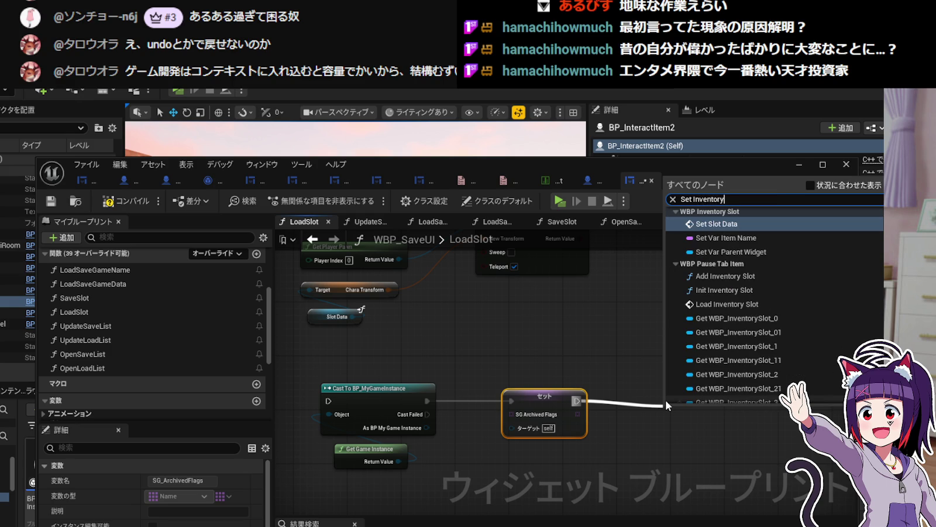
type("I")
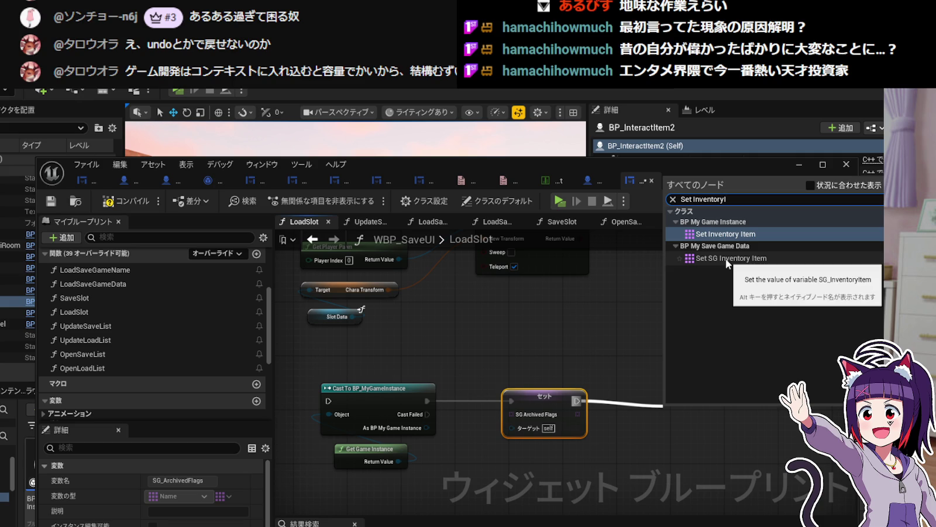
left_click(727, 235)
left_click_drag(691, 416, 677, 403)
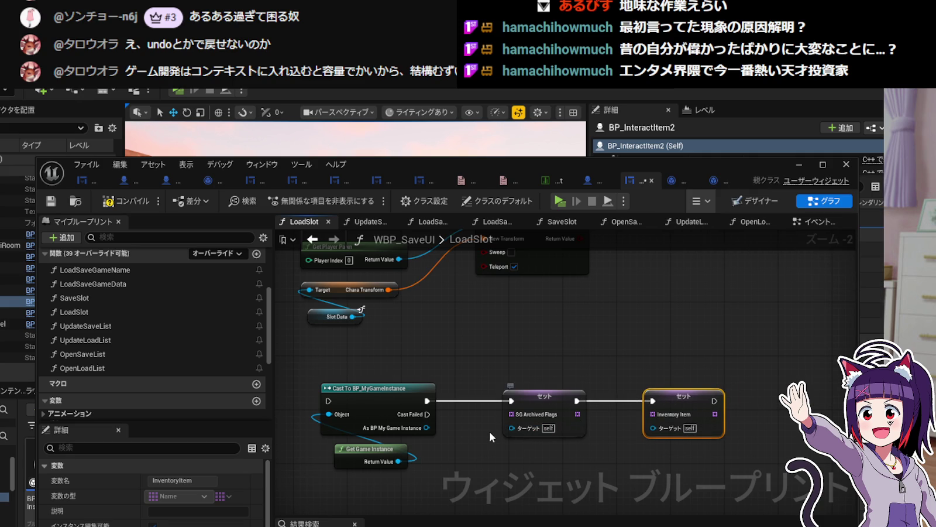
left_click_drag(426, 429, 513, 429)
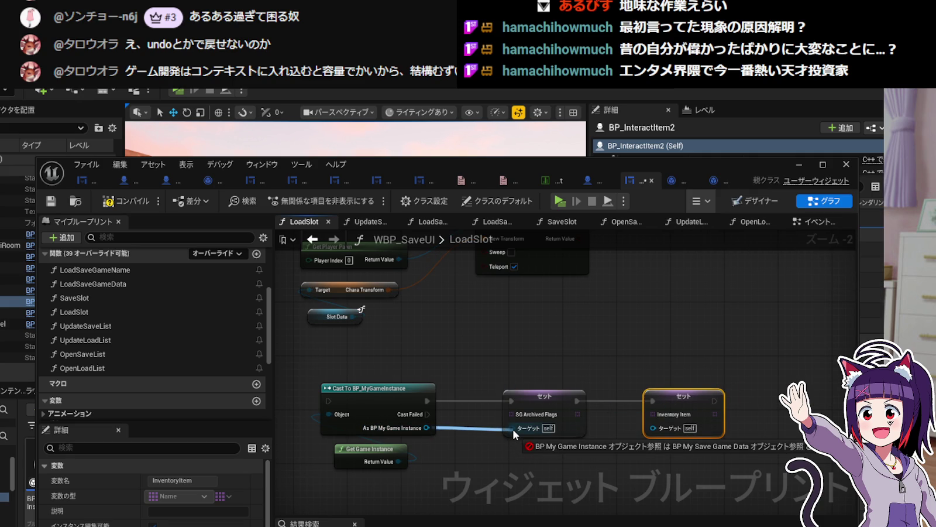
left_click_drag(512, 429, 512, 429)
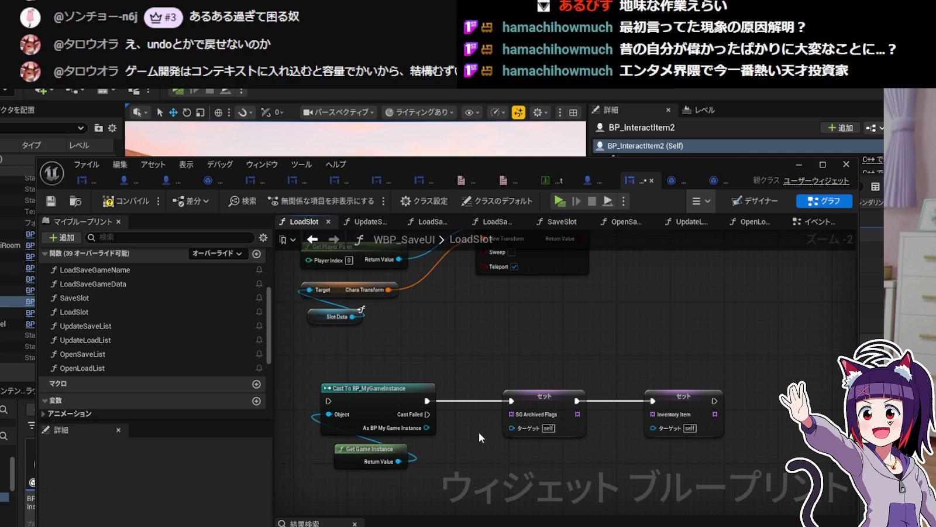
left_click(531, 398)
key("Delete")
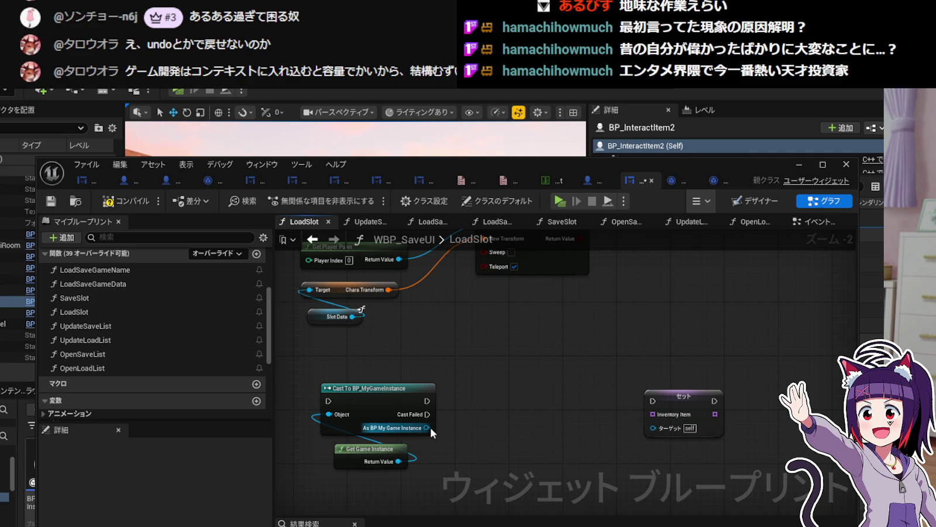
left_click_drag(427, 427, 476, 414)
type("Set")
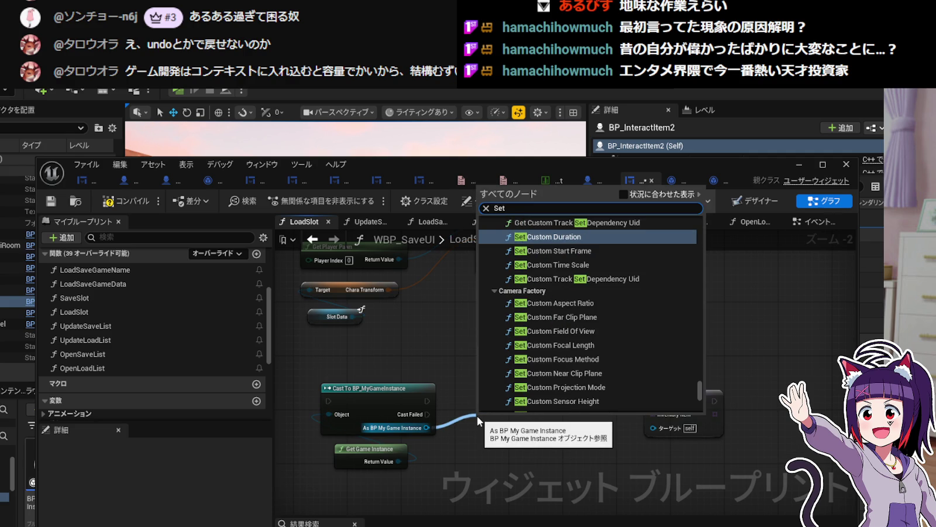
type(" G")
key("BackSpace")
key("BackSpace")
type("A")
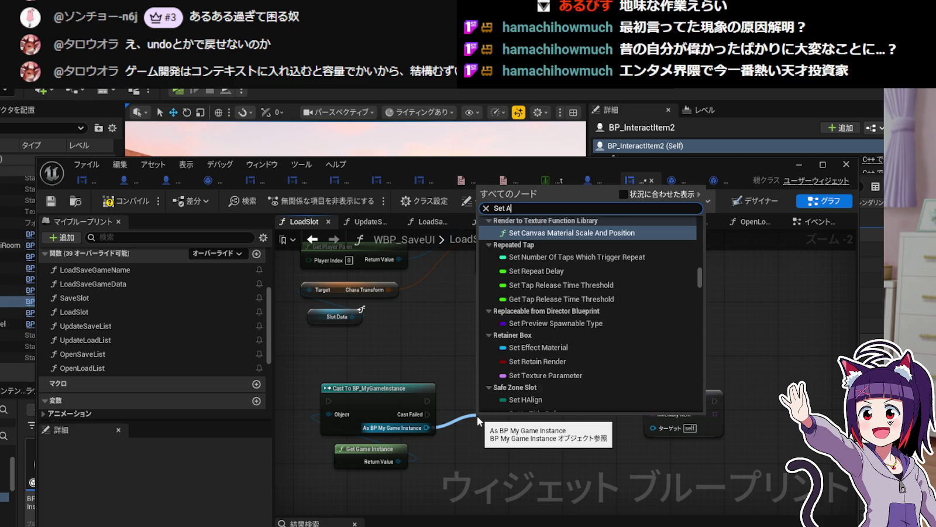
type("rchived")
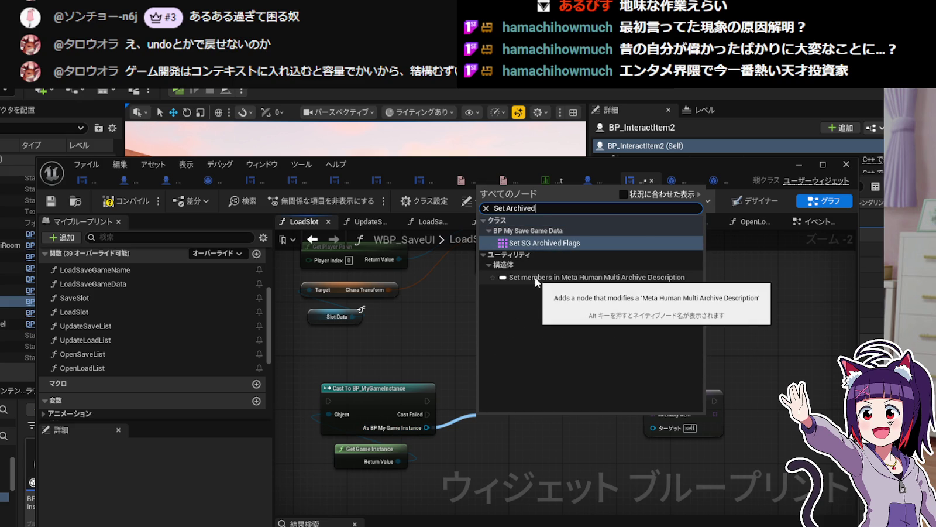
key("BackSpace")
key("BackSpace")
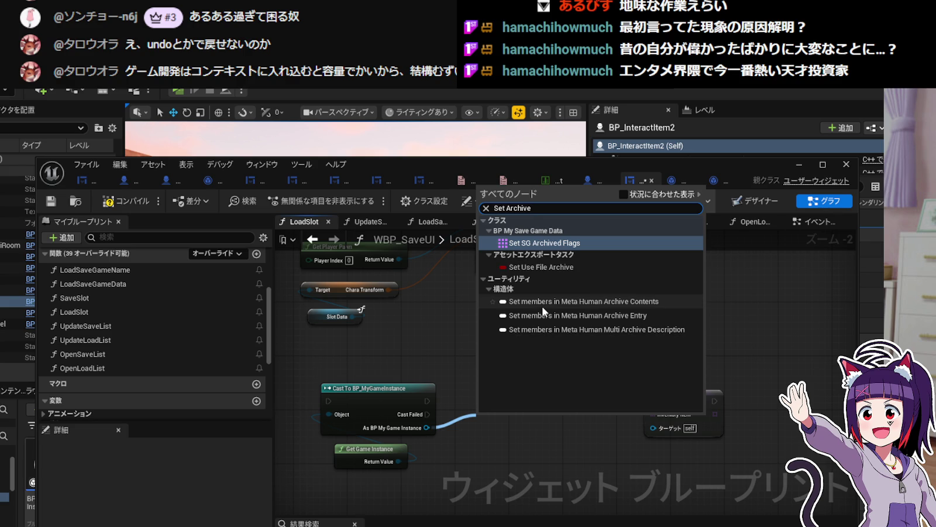
key("BackSpace")
key("BackSpace")
key("BackSpace")
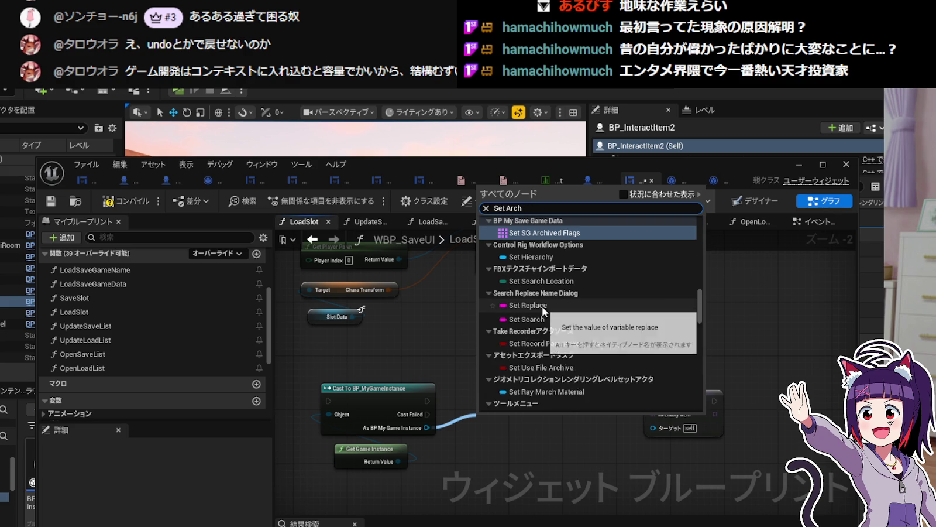
key("BackSpace")
key("BackSpace")
key("BackSpace")
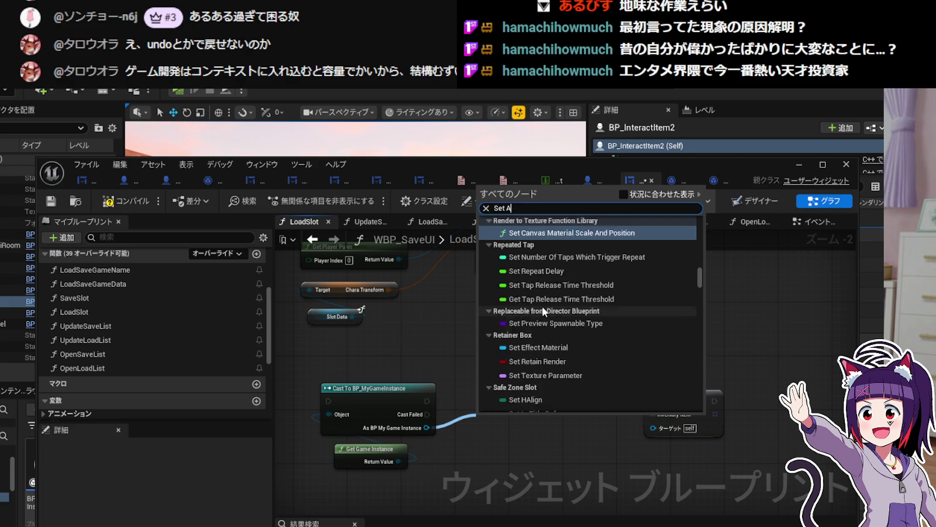
key("Escape")
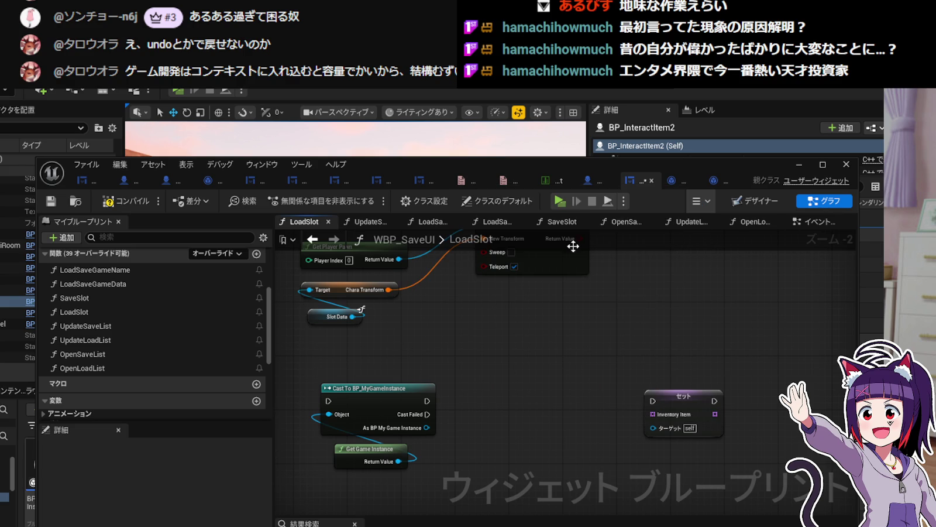
left_click(587, 180)
Close the BP_InteractItem blueprint and bring up BP_MyGameInstance.
left_click(626, 179)
left_click(591, 179)
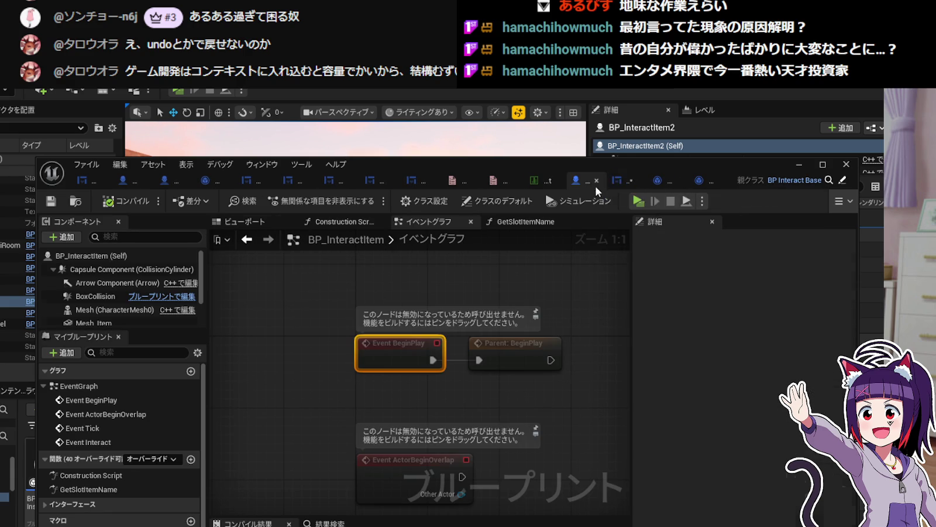
left_click(597, 181)
left_click(679, 180)
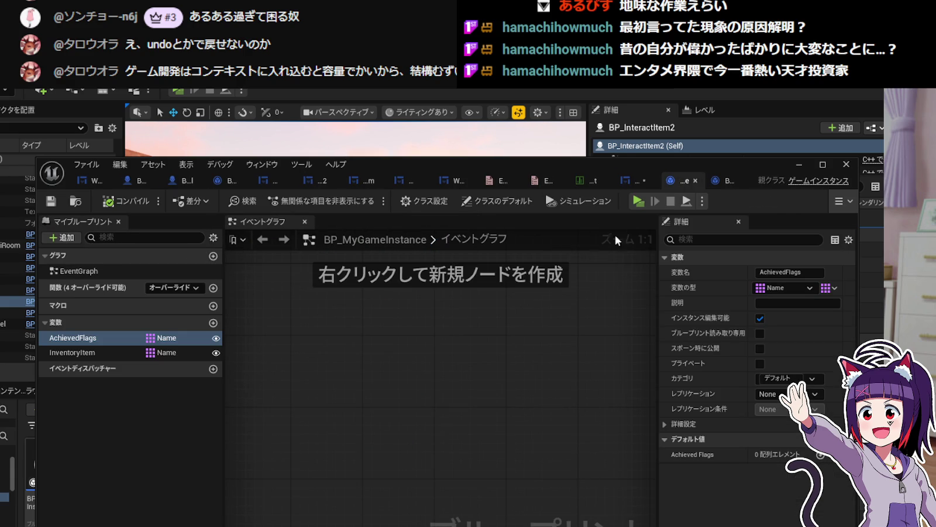
Rename AchievedFlags to ArchievedFlags, compile, and return to WBP_SaveUI.
left_click(105, 356)
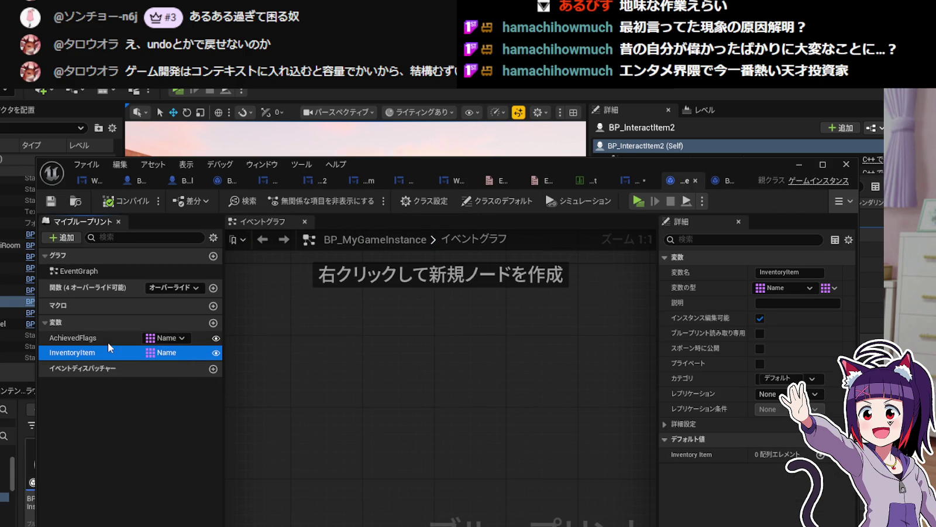
left_click(101, 339)
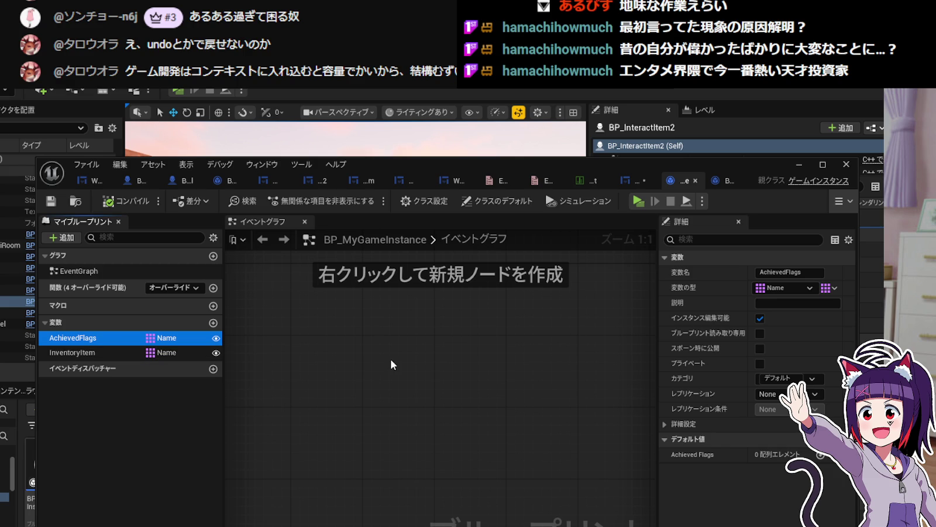
key("F2")
key("Home")
key("Right")
type("r")
key("Return")
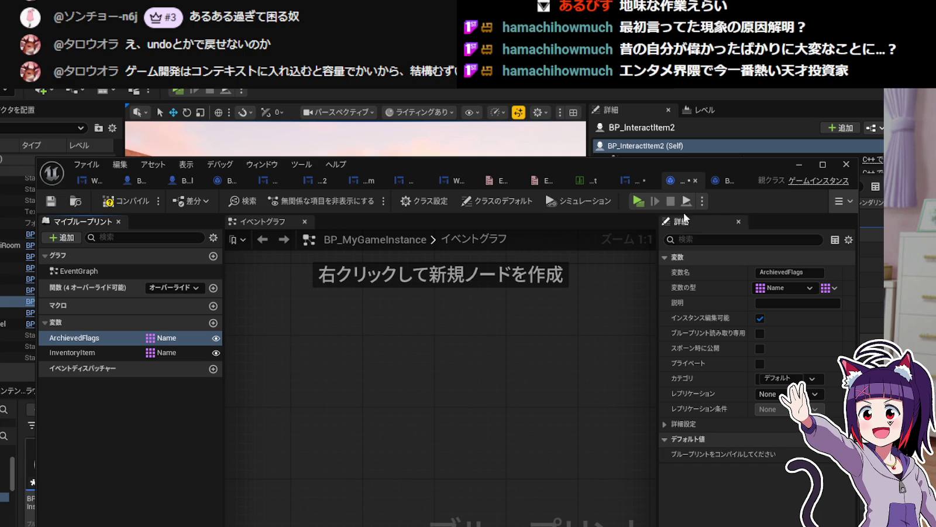
left_click(130, 202)
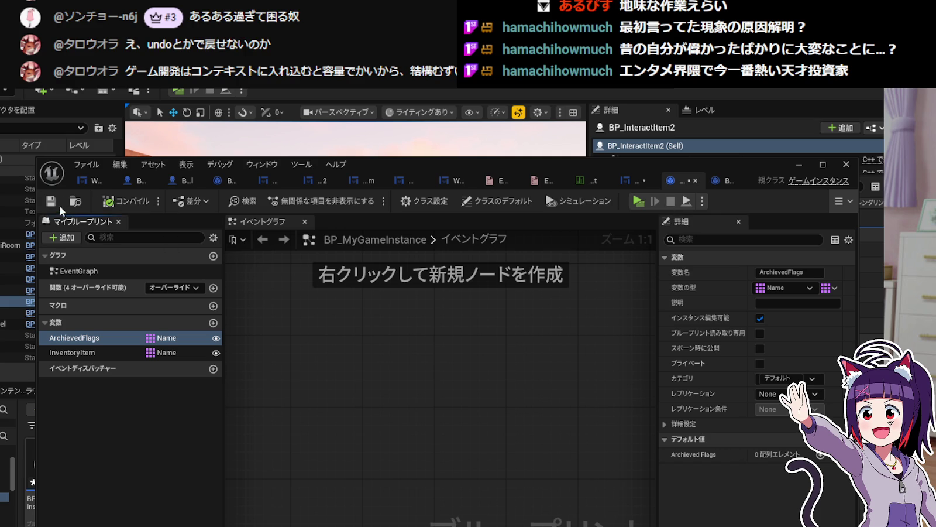
left_click(635, 180)
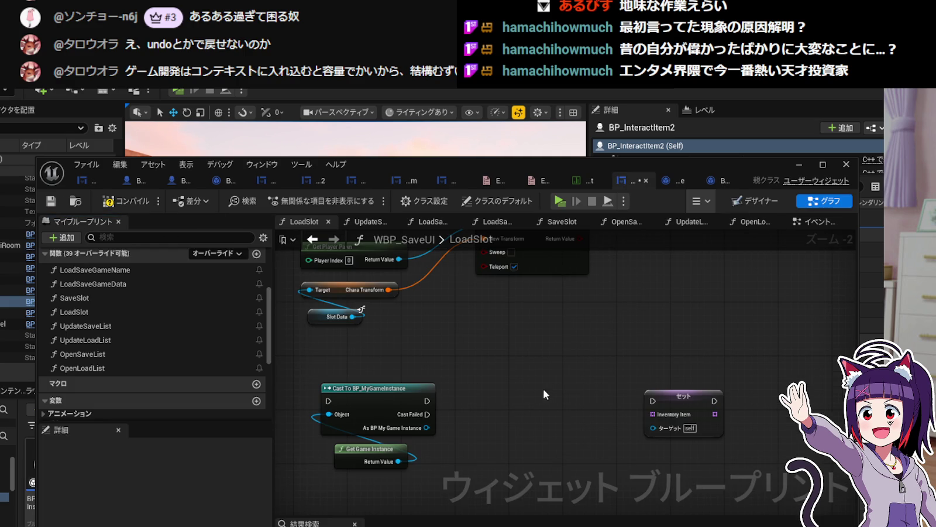
left_click_drag(426, 428, 485, 401)
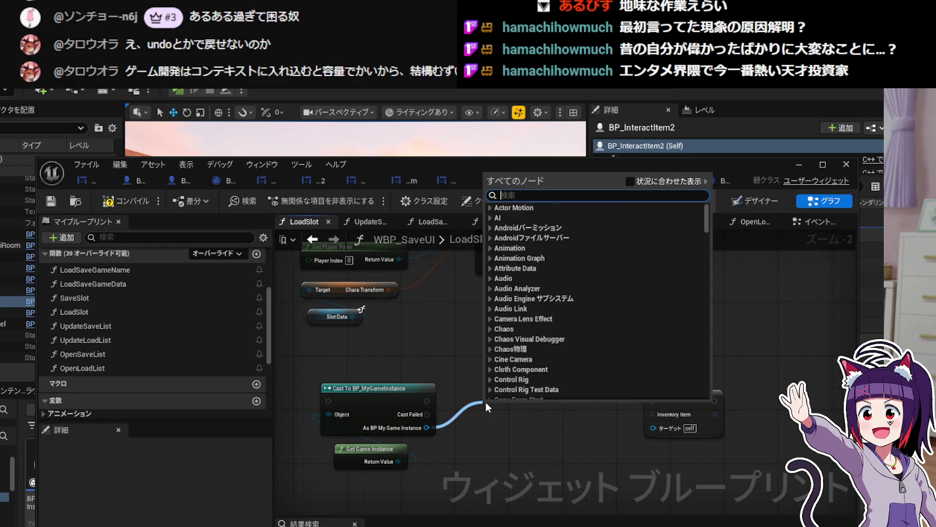
type("Set archived")
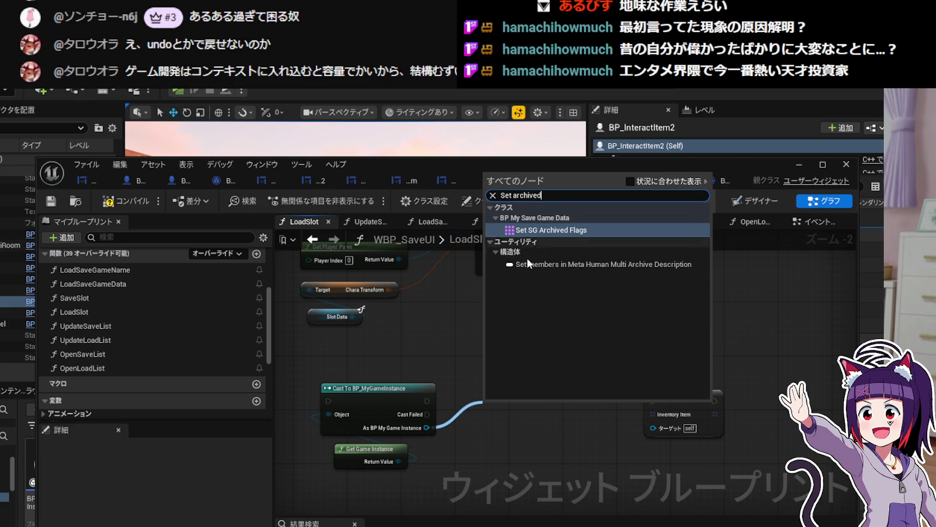
key("BackSpace")
key("BackSpace")
key("BackSpace")
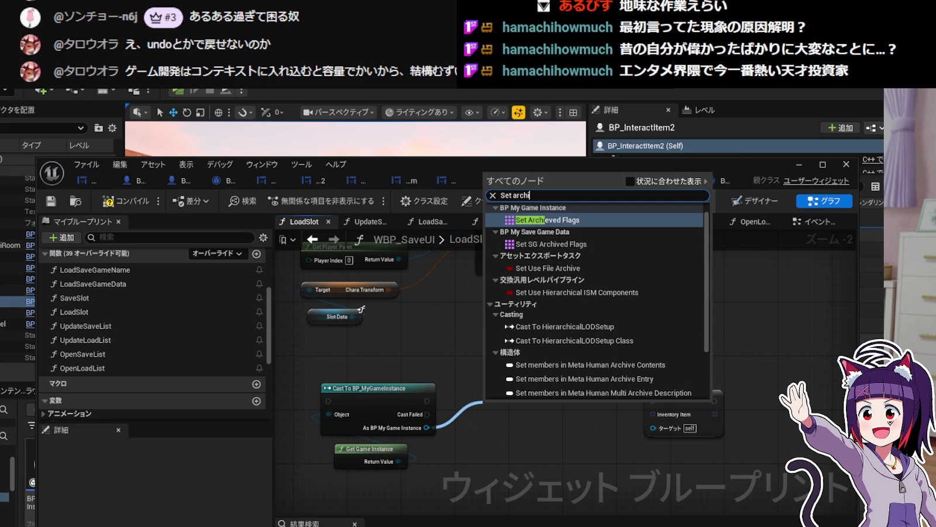
key("Escape")
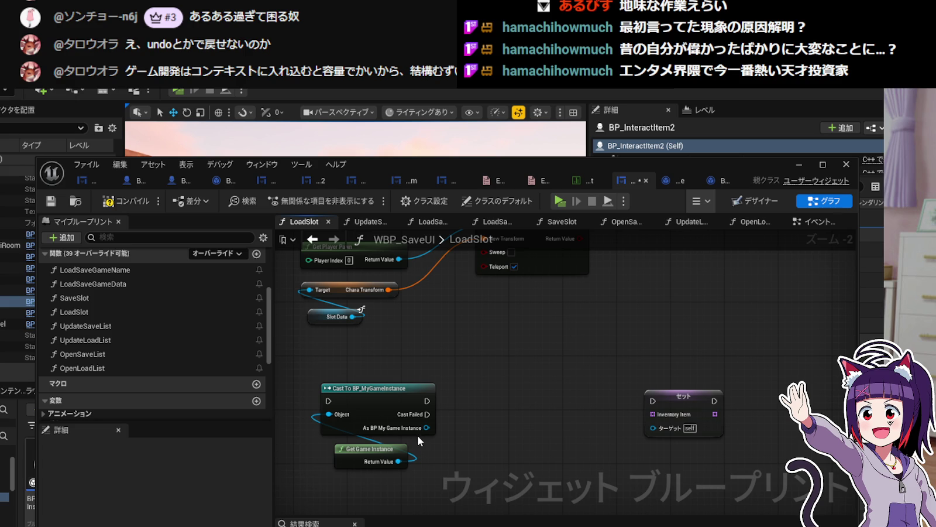
left_click_drag(426, 428, 465, 409)
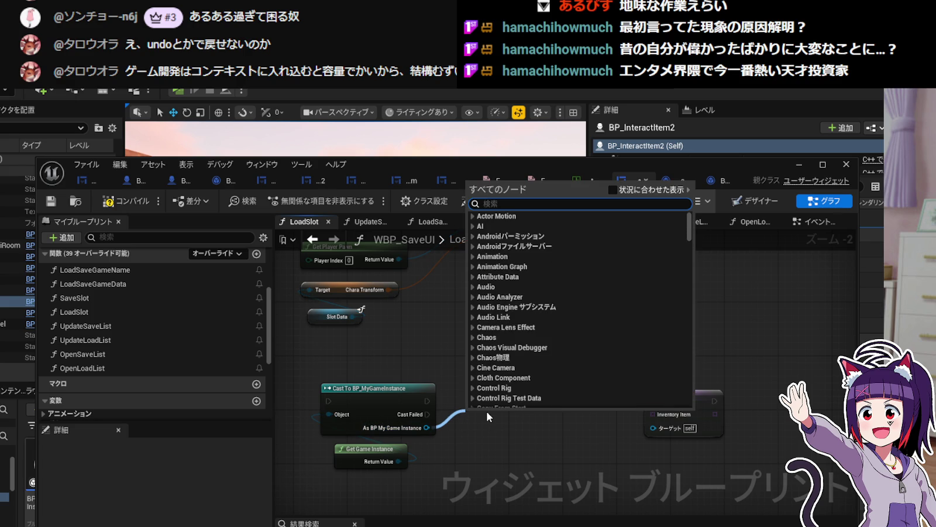
left_click(423, 352)
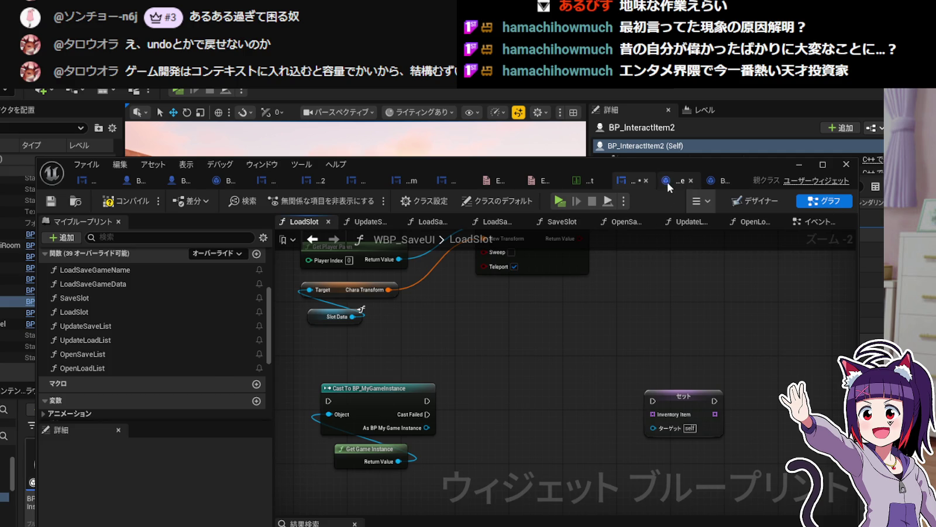
Check the SG_ArchivedFlags variable's spelling in BP_MySaveGame_Data.
left_click(667, 182)
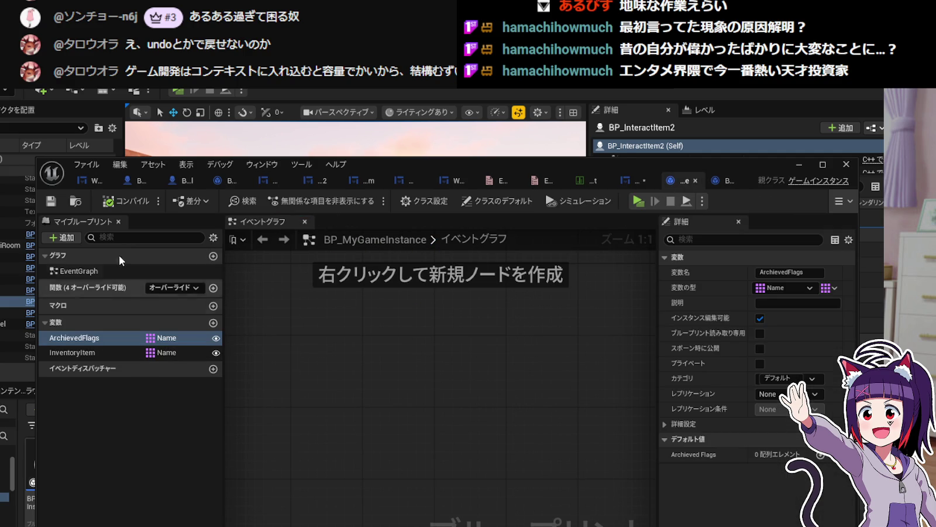
left_click(715, 182)
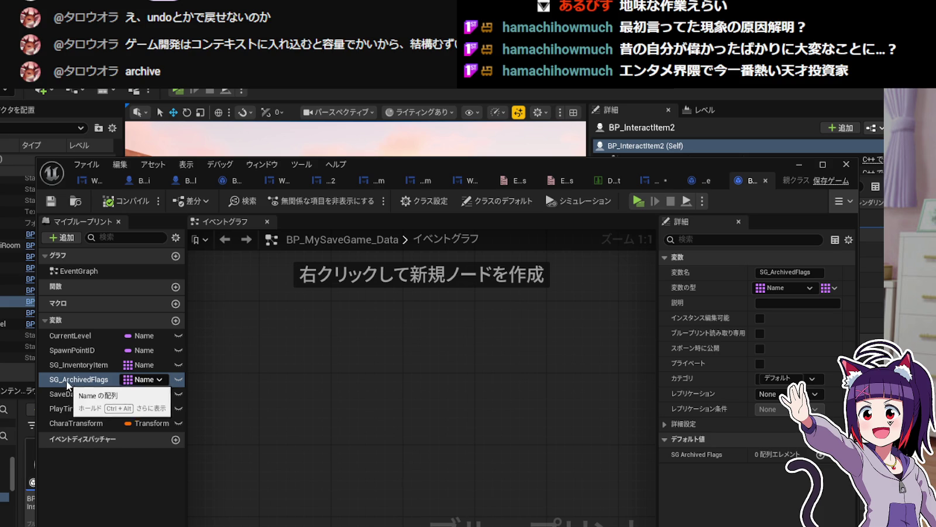
left_click(698, 182)
Rename ArchievedFlags to ArchivedFlags in BP_MyGameInstance, compile, and return to LoadSlot.
left_click(95, 342)
left_click(96, 345)
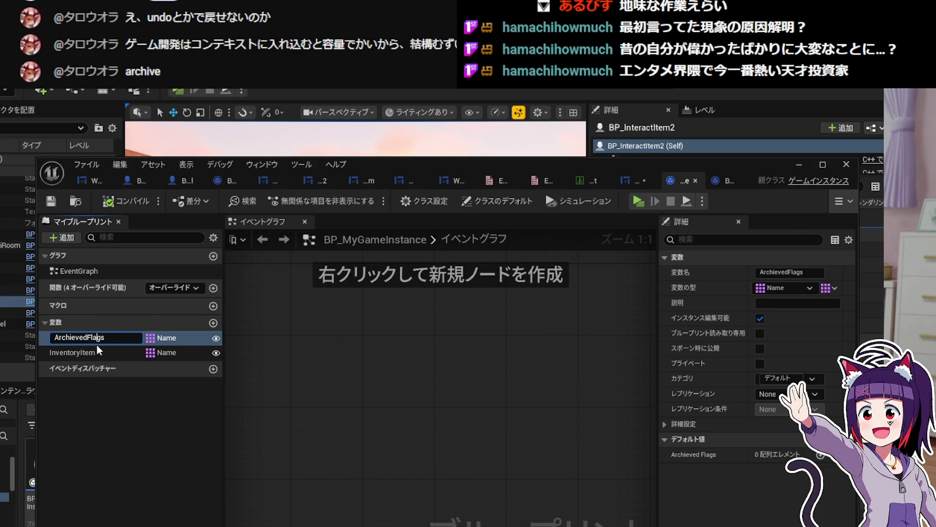
key("BackSpace")
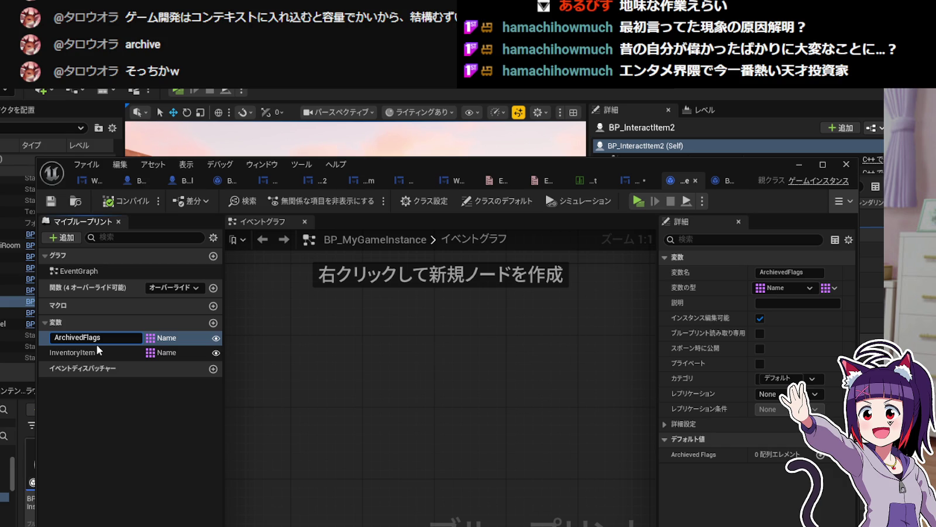
key("Return")
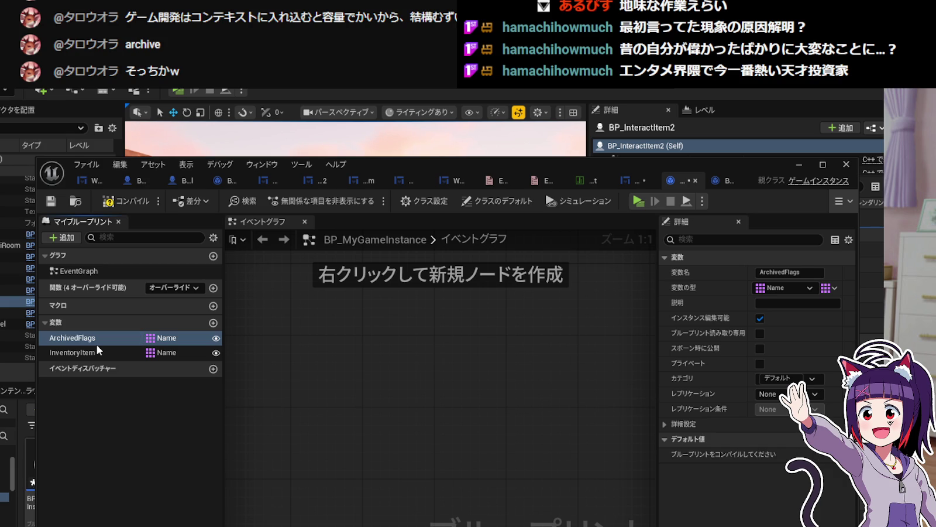
left_click(118, 208)
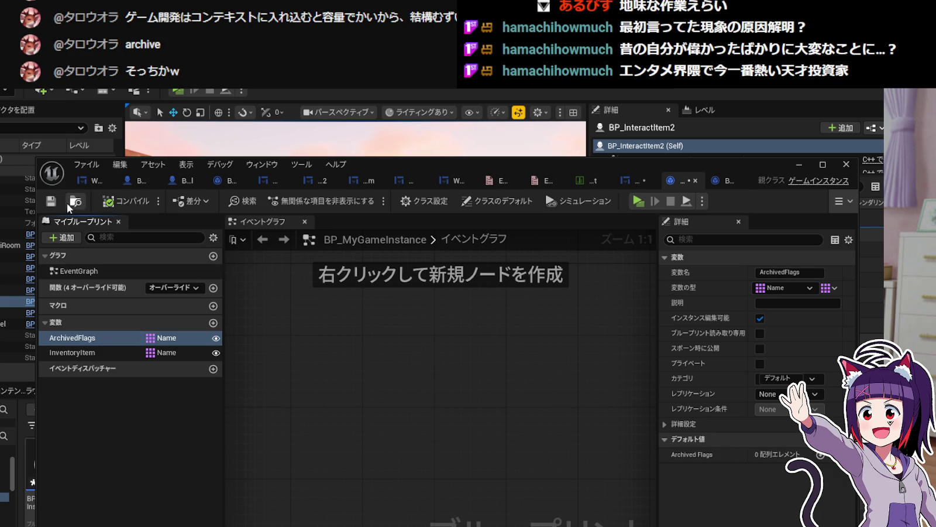
left_click(631, 180)
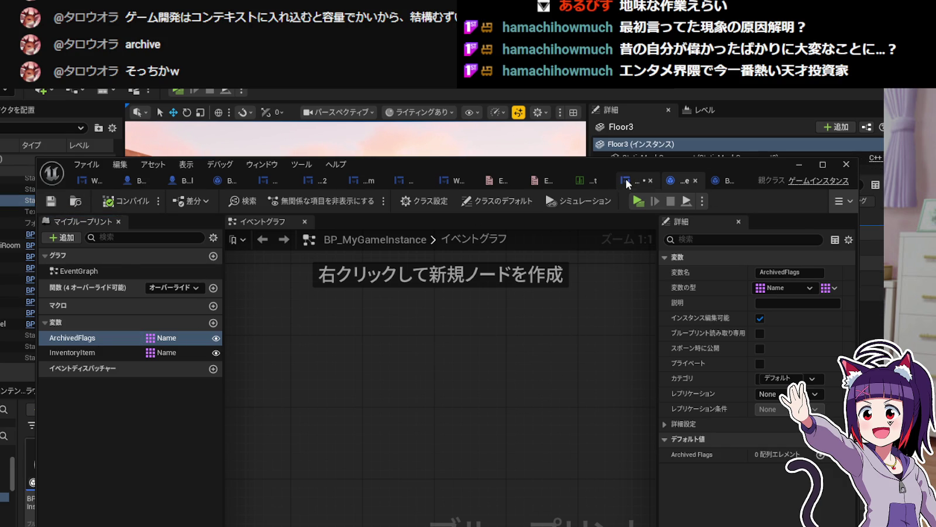
left_click_drag(426, 427, 479, 401)
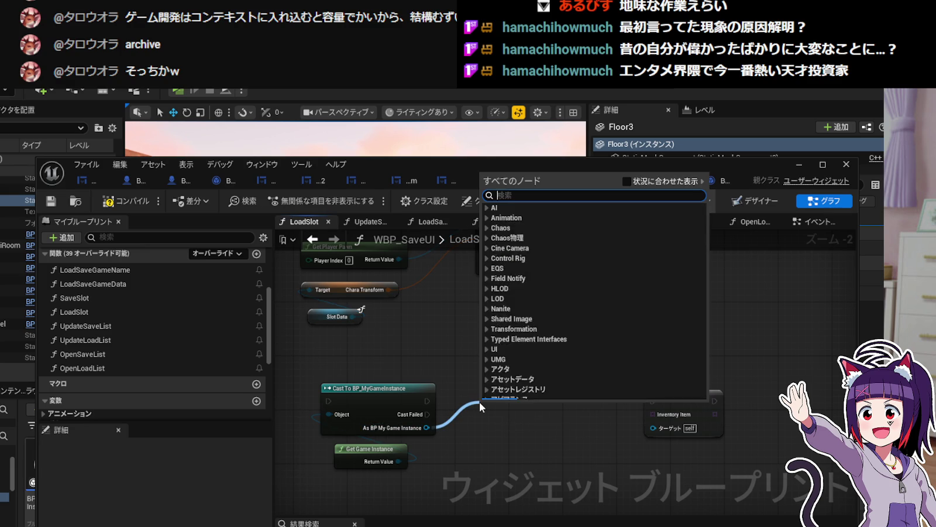
Run Set Archived Flags after the cast, chained into Set Inventory Item targeting the game instance.
type("Set")
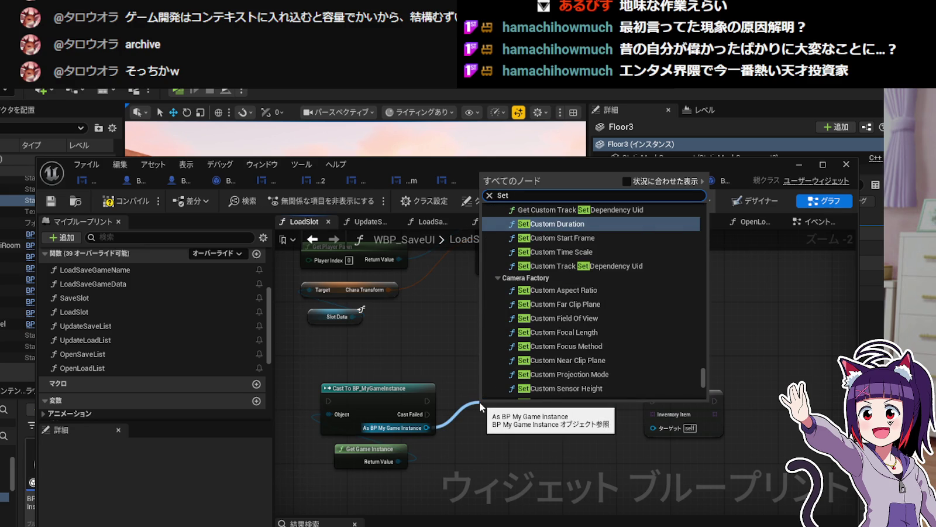
type(" archive")
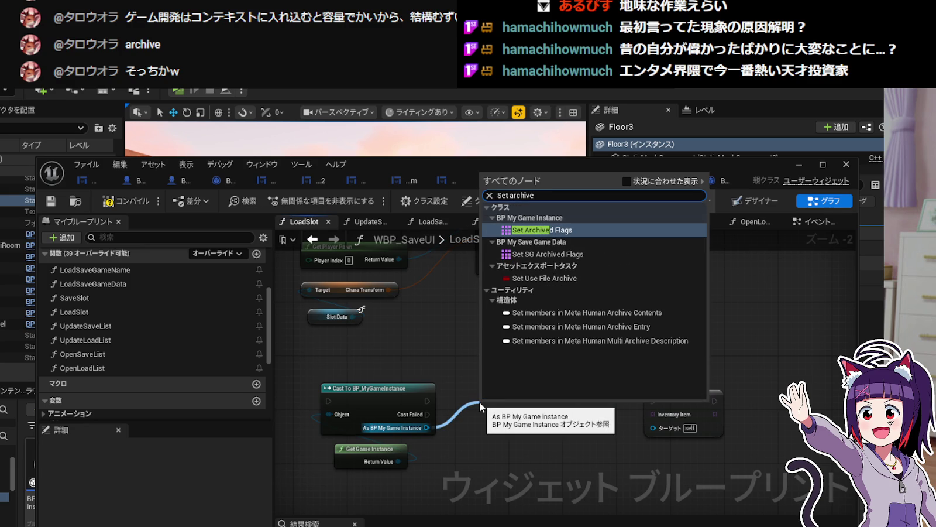
left_click(547, 231)
mouse_move(508, 404)
left_mouse_down()
mouse_move(535, 386)
mouse_move(513, 401)
left_mouse_up()
left_click_drag(427, 401, 490, 401)
left_click_drag(549, 401, 648, 400)
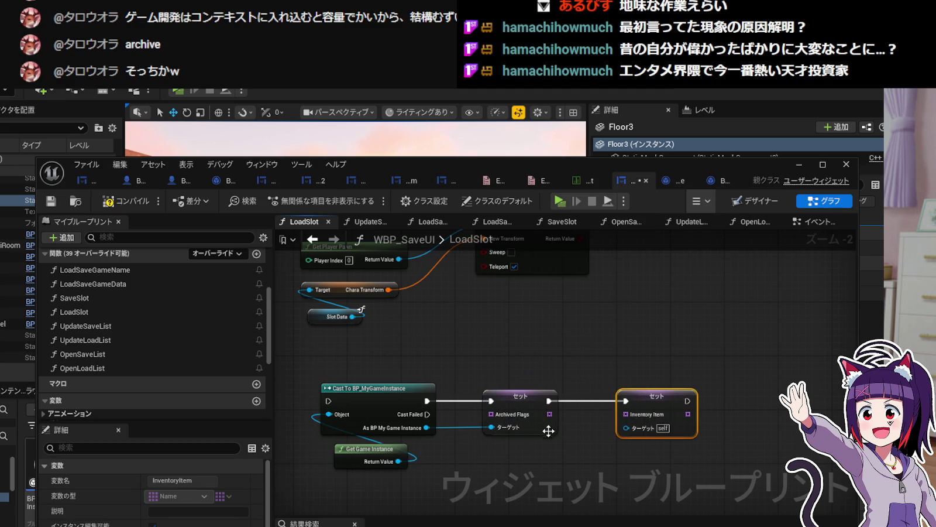
left_click_drag(426, 428, 626, 428)
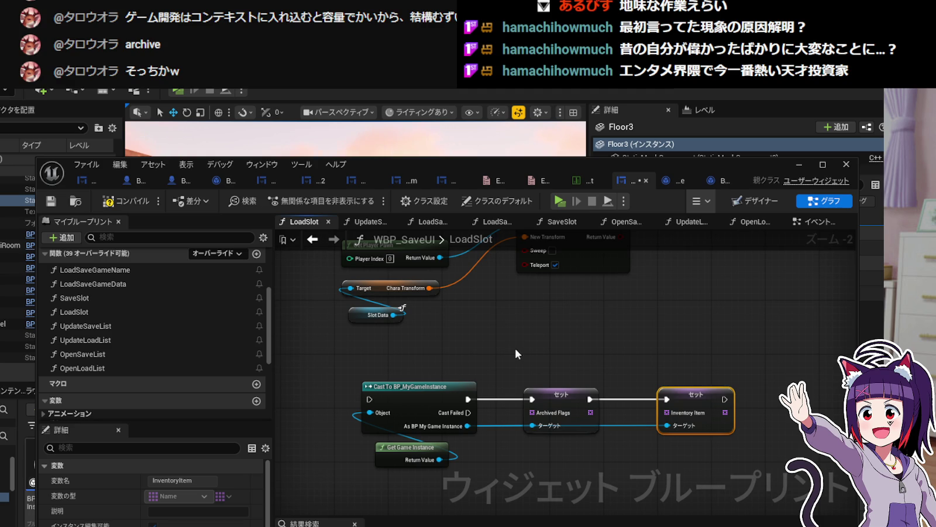
Rearrange the cast and both setter nodes up-left into a tidy row.
left_click_drag(581, 366, 632, 440)
left_click_drag(597, 387, 611, 386)
left_click_drag(720, 388, 738, 386)
mouse_move(560, 363)
left_mouse_down()
mouse_move(580, 395)
mouse_move(614, 410)
mouse_move(690, 408)
left_mouse_up()
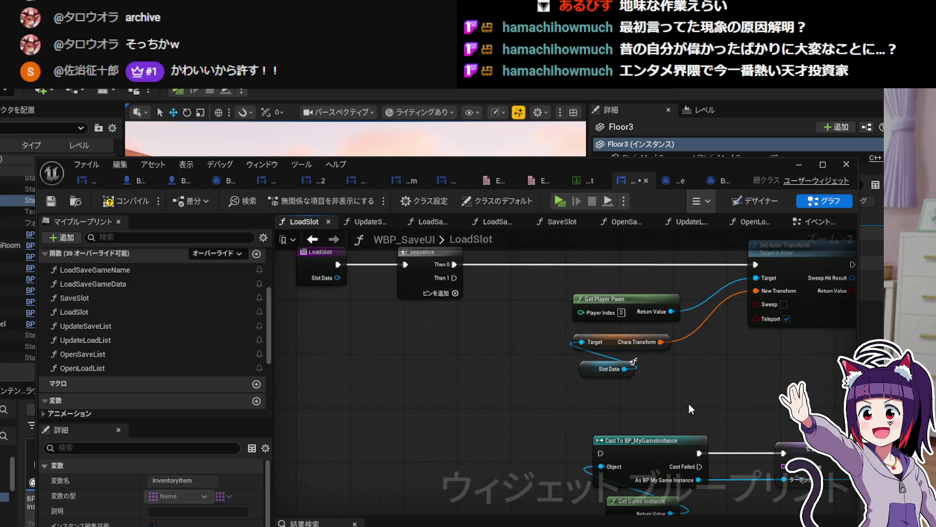
scroll(689, 403, "down", 2)
left_click_drag(523, 391, 764, 455)
left_click_drag(552, 398, 535, 384)
left_click(555, 357)
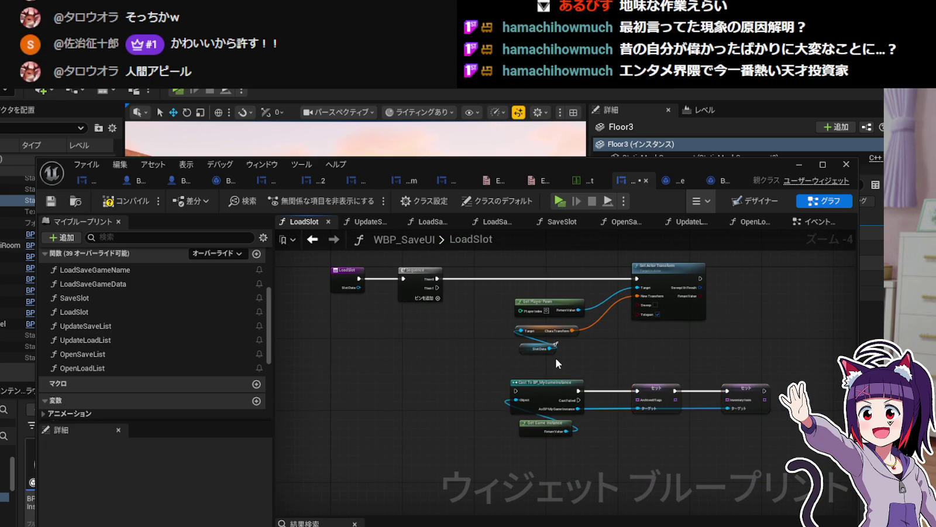
Wire the Sequence node's Then 1 output to the Cast To BP_MyGameInstance exec input.
scroll(556, 356, "up", 1)
scroll(387, 298, "up", 1)
left_click_drag(373, 273, 496, 426)
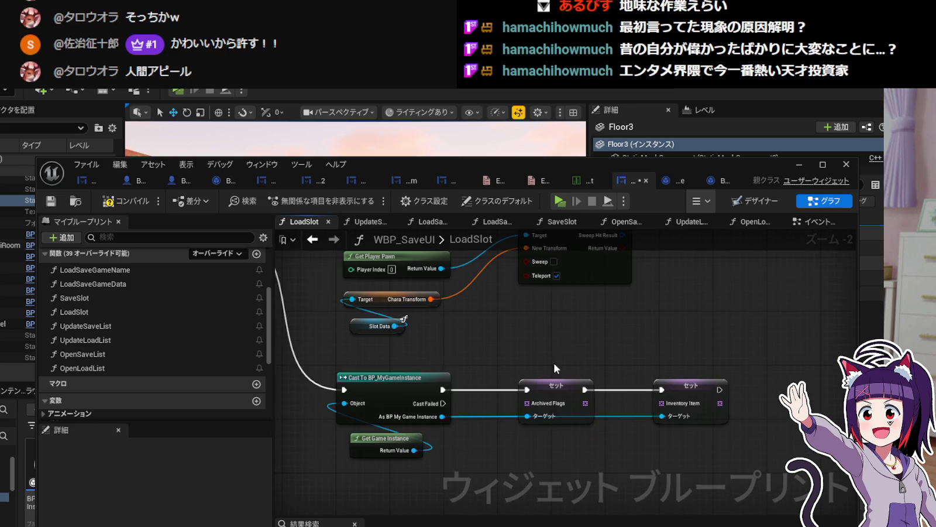
mouse_move(485, 353)
left_mouse_down()
mouse_move(562, 354)
mouse_move(673, 410)
mouse_move(661, 377)
mouse_move(569, 328)
left_mouse_up()
scroll(562, 351, "down", 1)
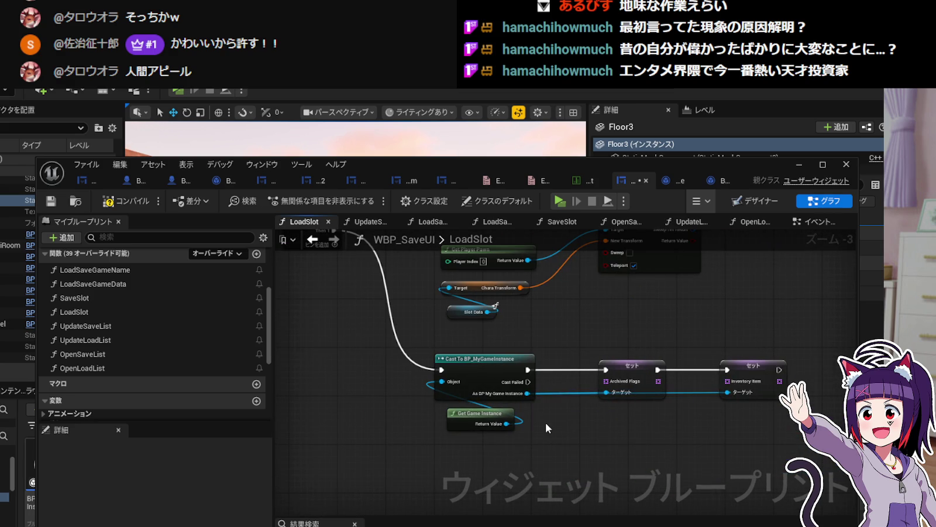
left_click_drag(545, 421, 538, 407)
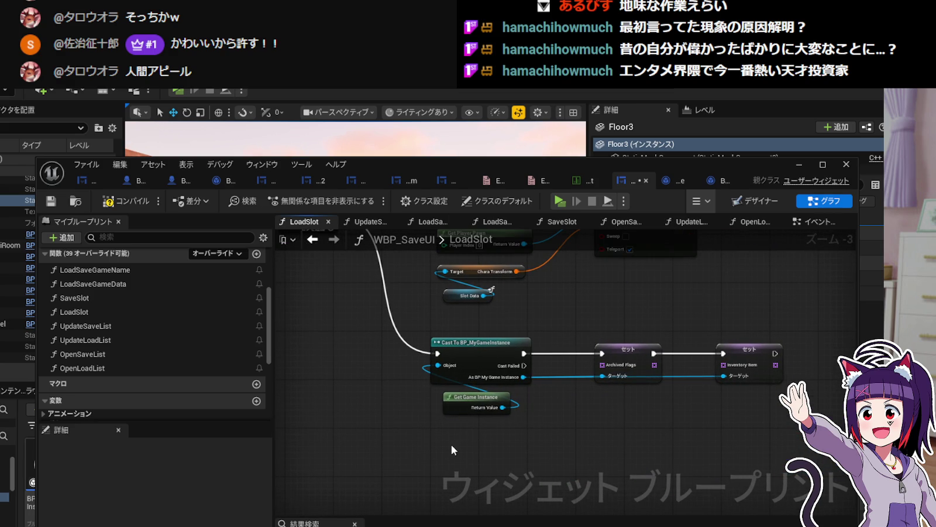
Search the LoadSlot node list for a 'Savegame' node, then close it without adding anything.
right_click(452, 447)
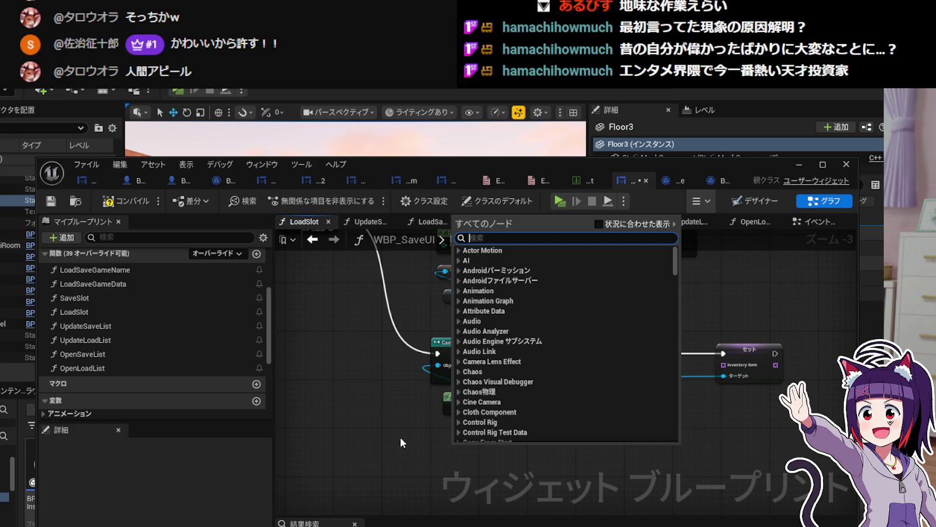
type("Get")
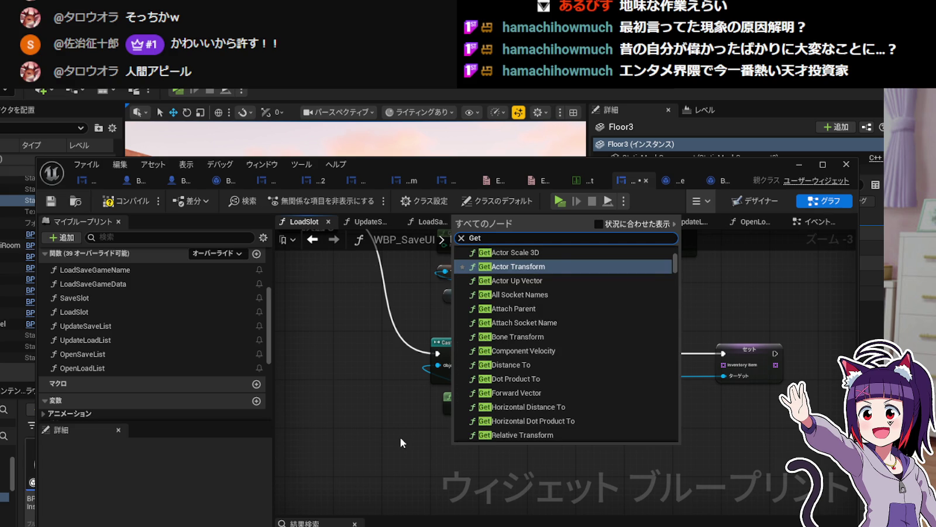
type(" Save")
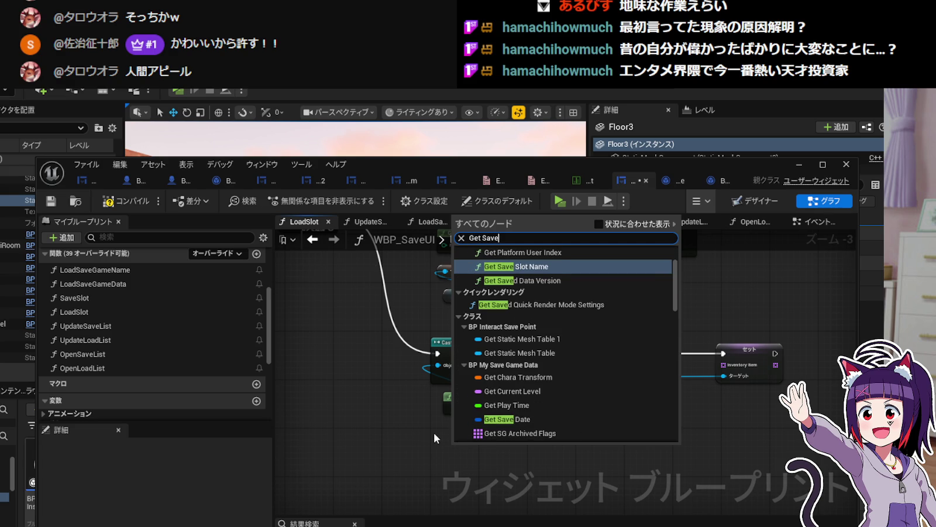
key("BackSpace")
key("BackSpace")
key("BackSpace")
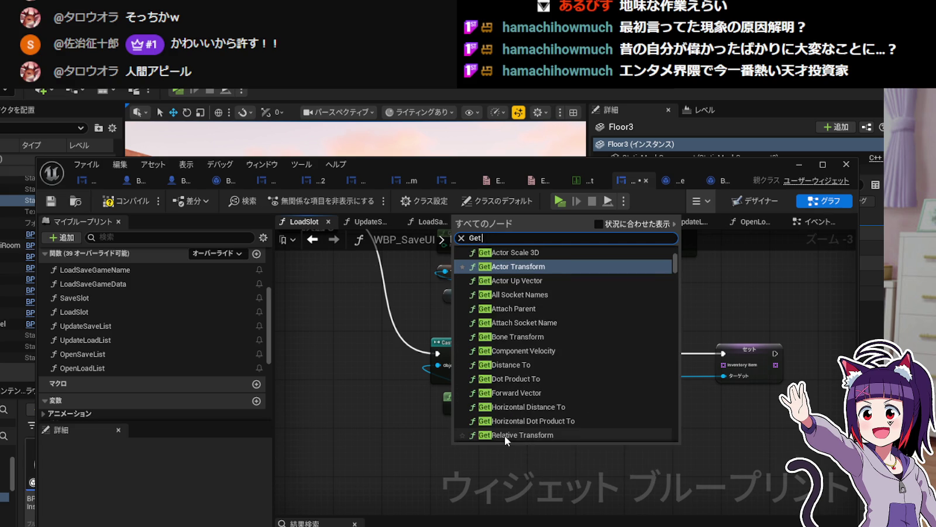
type(" mysage")
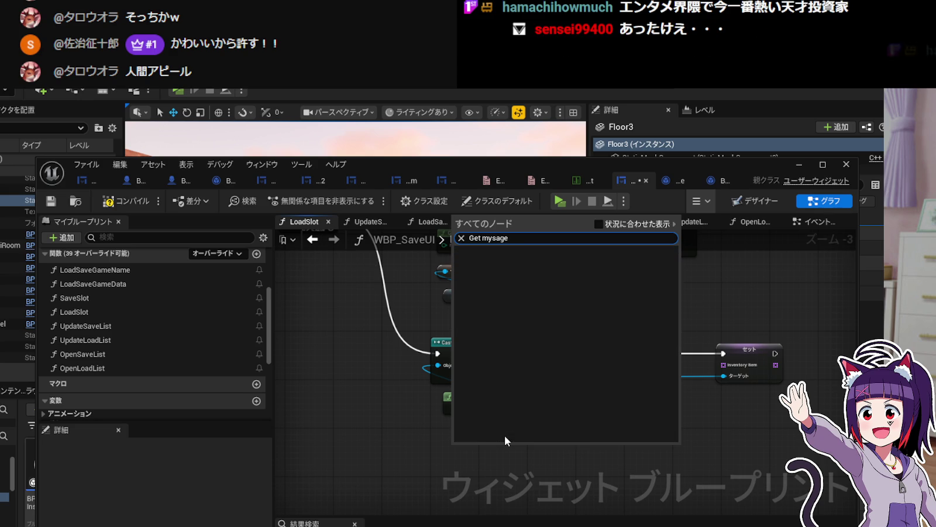
key("BackSpace")
key("BackSpace")
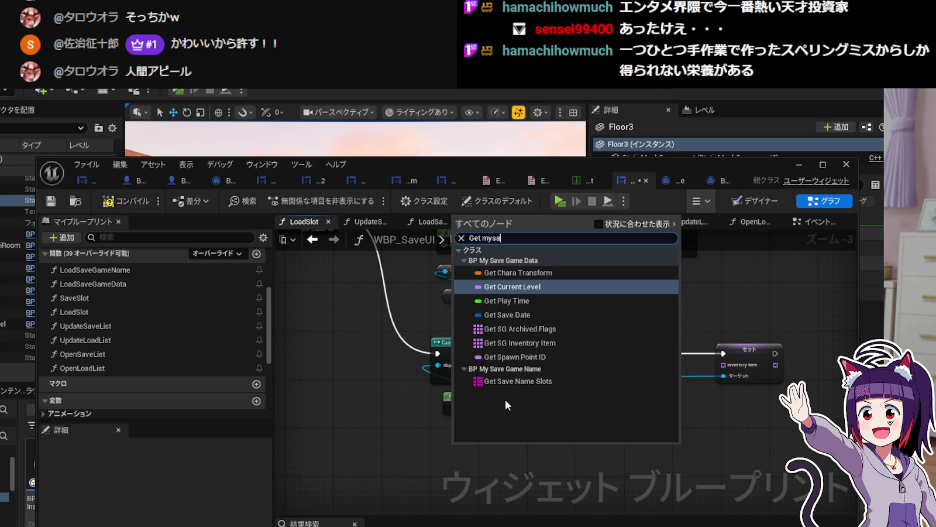
key("BackSpace")
key("BackSpace")
key("BackSpace")
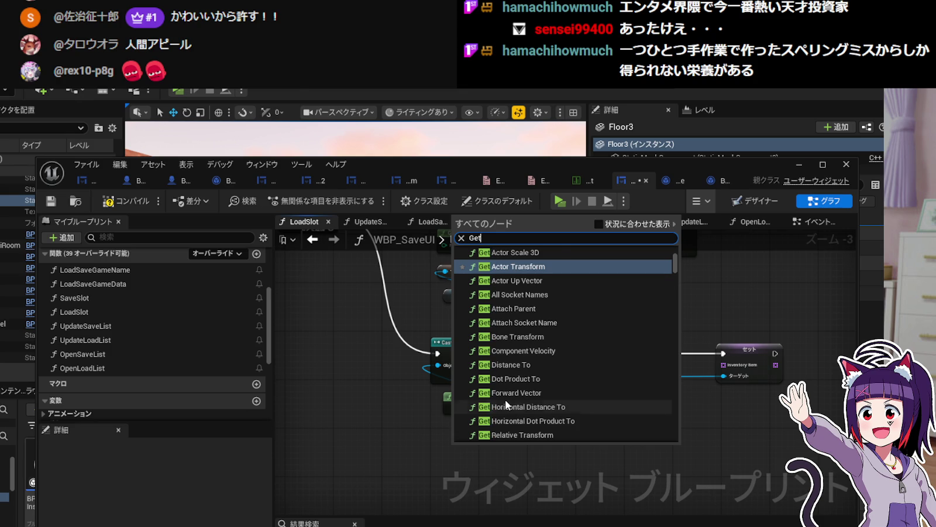
type(" Savega")
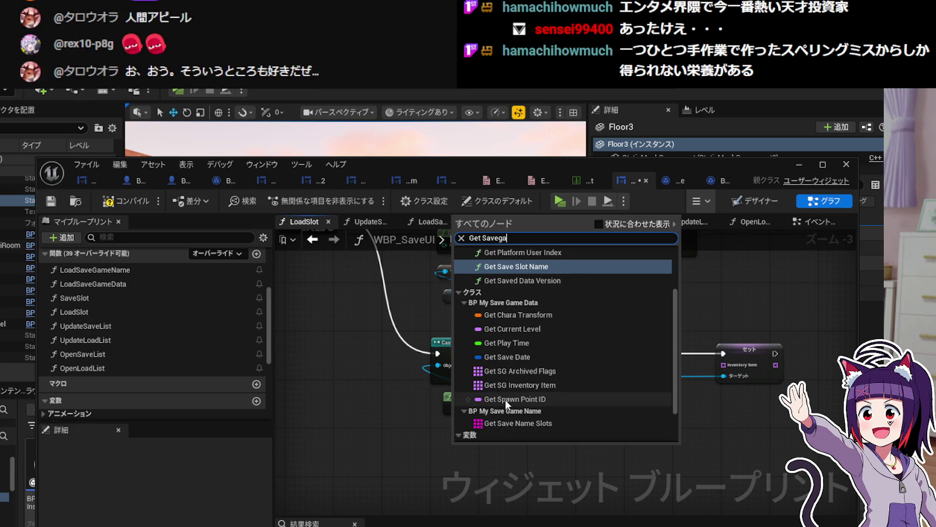
type("me")
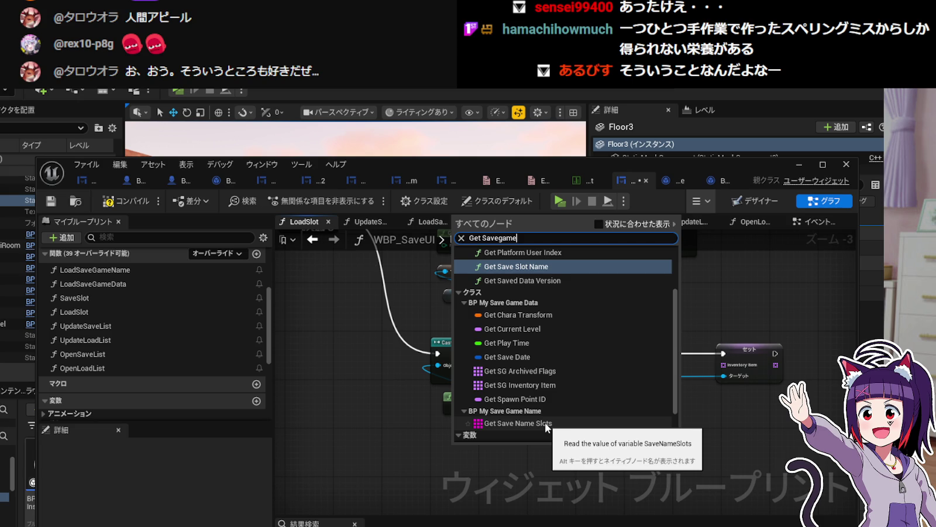
left_click(438, 417)
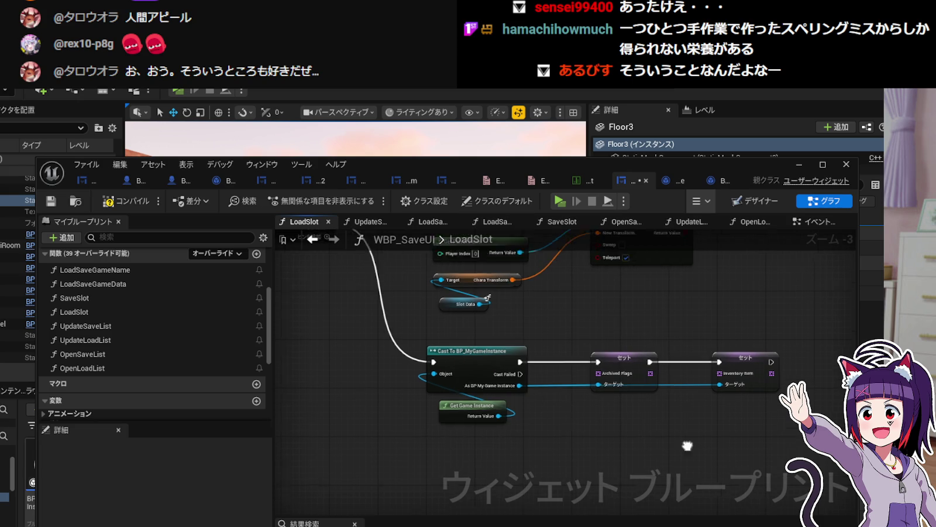
scroll(531, 369, "down", 2)
right_click(530, 369)
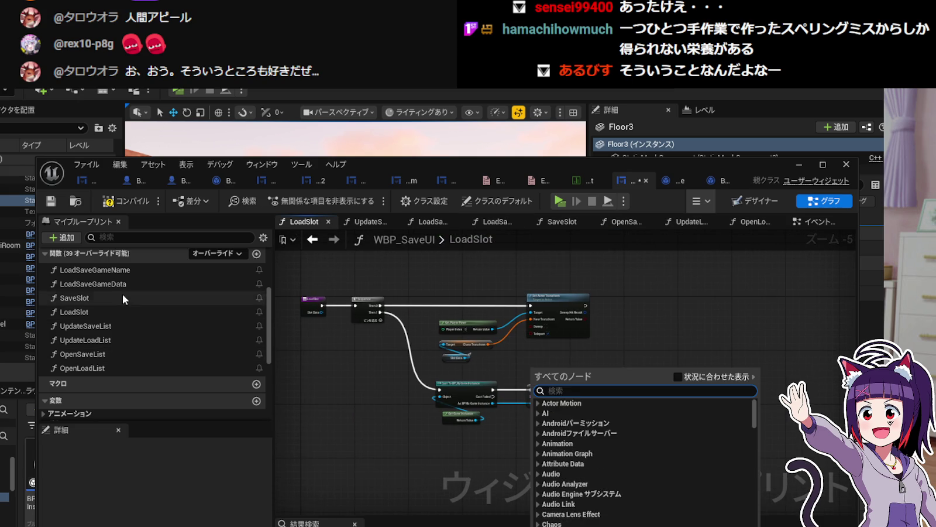
Review the SaveSlot graph's Save Game to Slot section and its entry and GET nodes for reference.
double_click(123, 298)
scroll(400, 384, "up", 2)
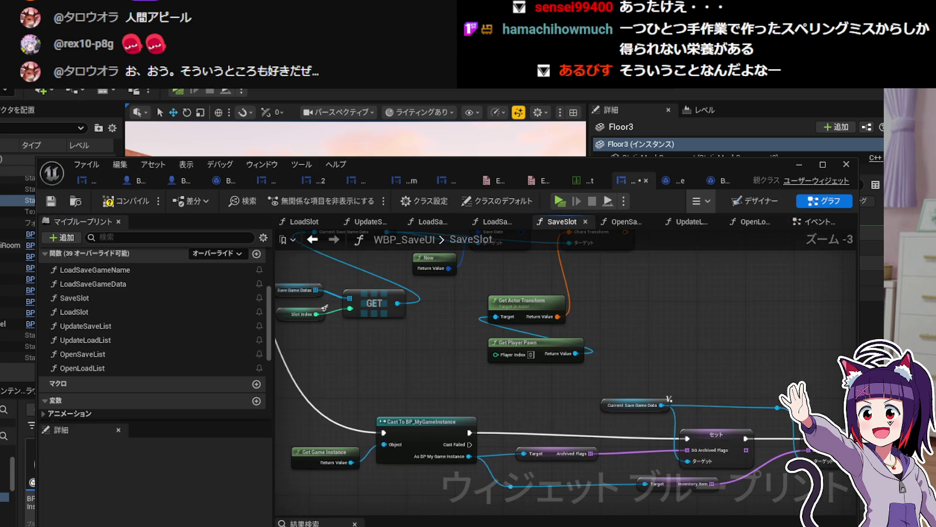
scroll(398, 379, "up", 1)
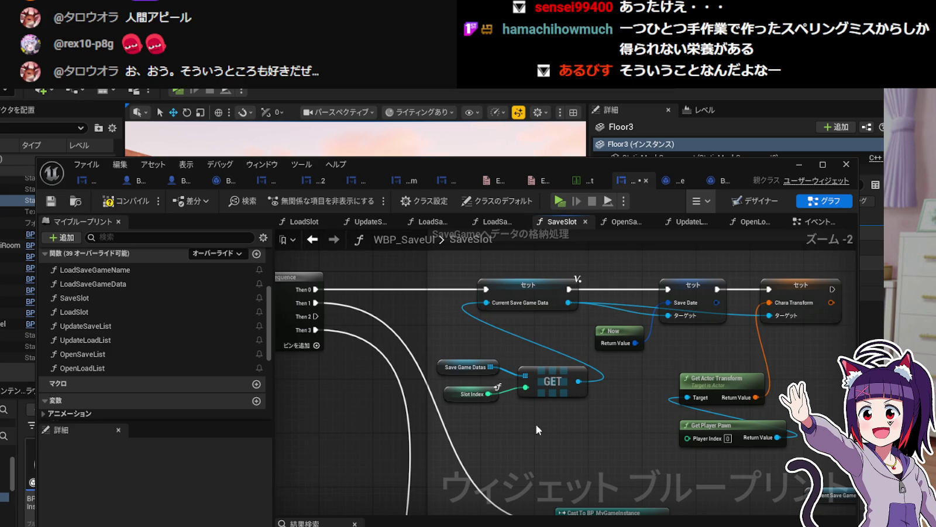
scroll(536, 427, "up", 1)
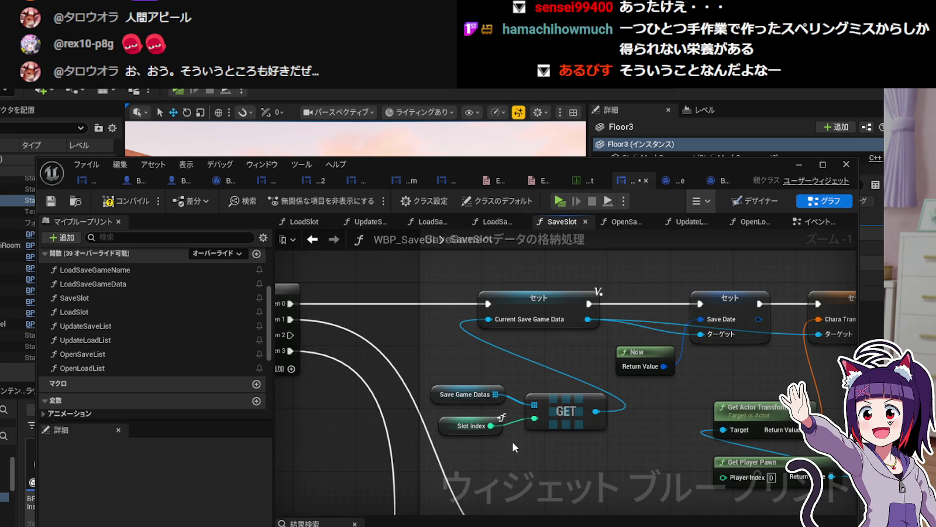
mouse_move(391, 439)
left_mouse_down()
mouse_move(386, 422)
mouse_move(556, 404)
left_mouse_up()
mouse_move(384, 464)
left_mouse_down()
mouse_move(777, 462)
mouse_move(777, 453)
mouse_move(705, 450)
left_mouse_up()
Back in LoadSlot, pull a wire from Slot Data and search for 'Get Archi'.
double_click(141, 310)
scroll(307, 331, "up", 4)
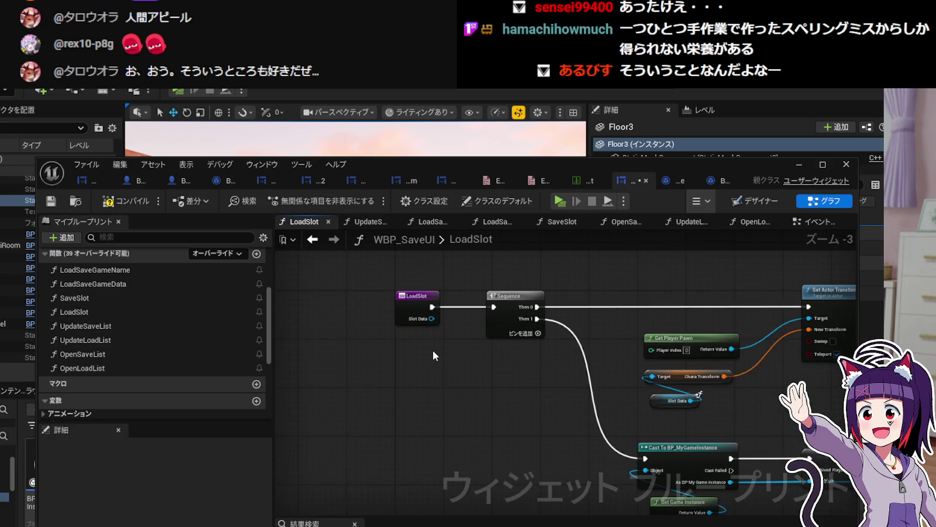
mouse_move(471, 359)
left_mouse_down()
mouse_move(373, 351)
mouse_move(391, 379)
left_mouse_up()
scroll(390, 380, "down", 1)
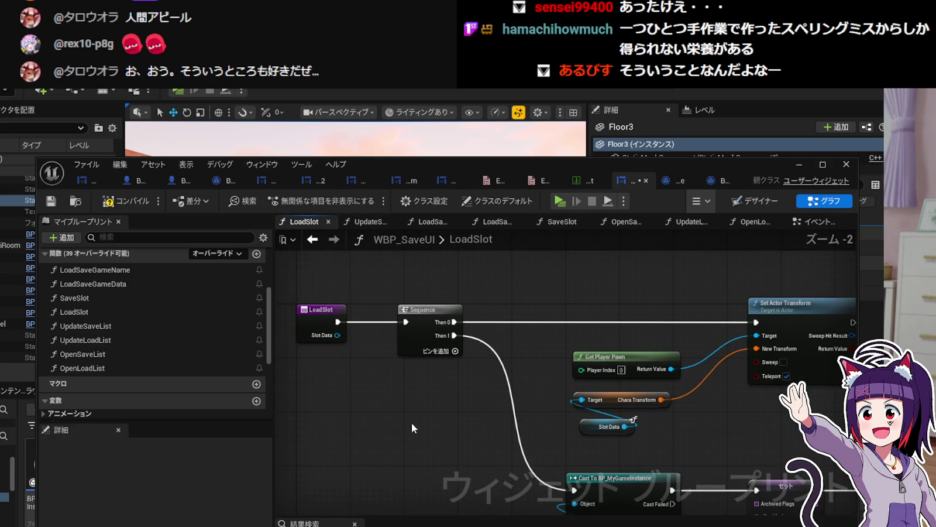
left_click_drag(411, 420, 397, 354)
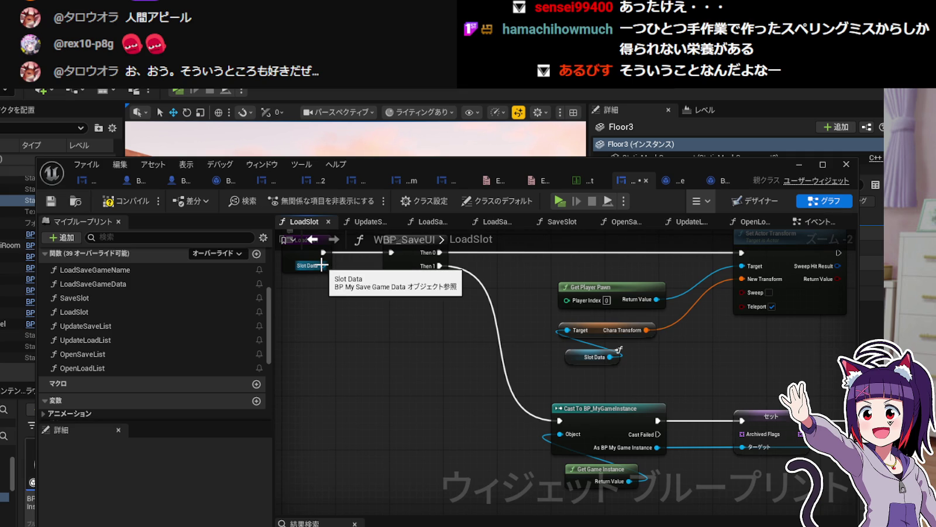
mouse_move(321, 266)
left_mouse_down()
mouse_move(370, 401)
mouse_move(489, 485)
mouse_move(526, 486)
mouse_move(566, 451)
mouse_move(565, 377)
mouse_move(575, 353)
mouse_move(595, 352)
left_mouse_up()
type("G")
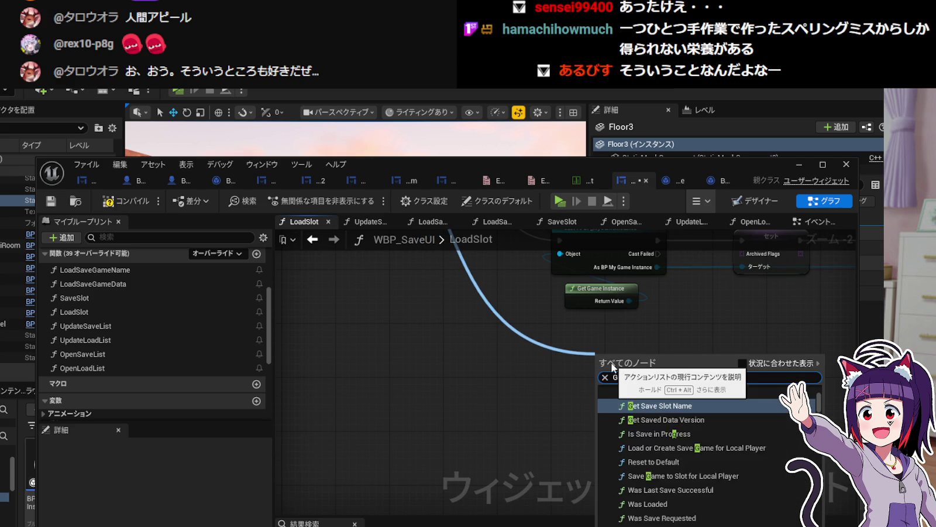
type("et Archi")
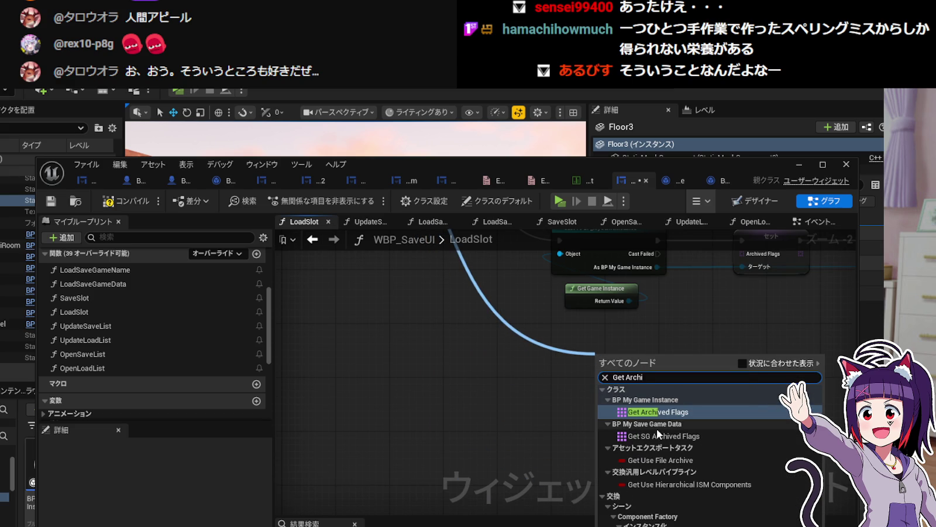
Add a Get SG Archived Flags node from Slot Data and wire it to the Archived Flags input.
left_click(691, 436)
mouse_move(693, 387)
left_mouse_down()
mouse_move(519, 442)
mouse_move(507, 464)
mouse_move(560, 330)
left_mouse_up()
left_click_drag(450, 437, 556, 431)
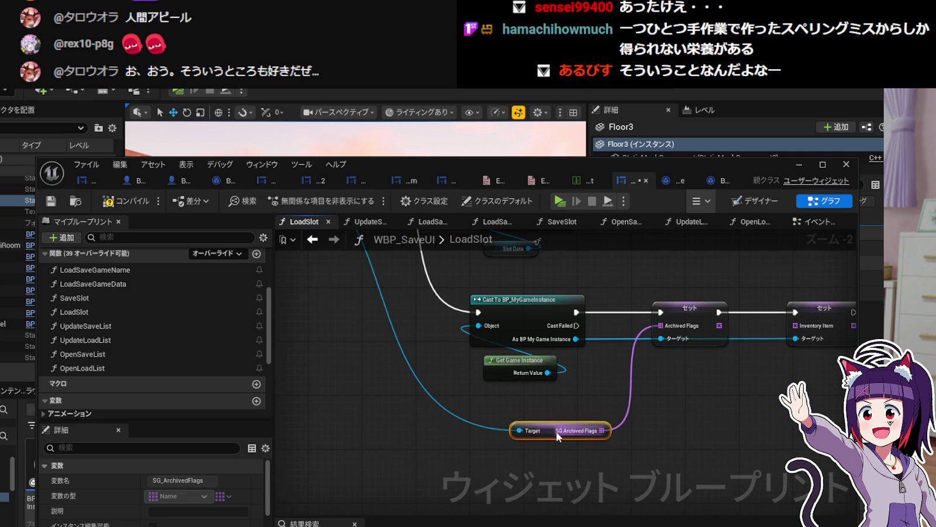
Add a reroute on Slot Data and wire a Get SG Inventory Item node to the Inventory Item input.
double_click(487, 426)
mouse_move(487, 436)
left_mouse_down()
mouse_move(659, 441)
mouse_move(710, 427)
left_mouse_up()
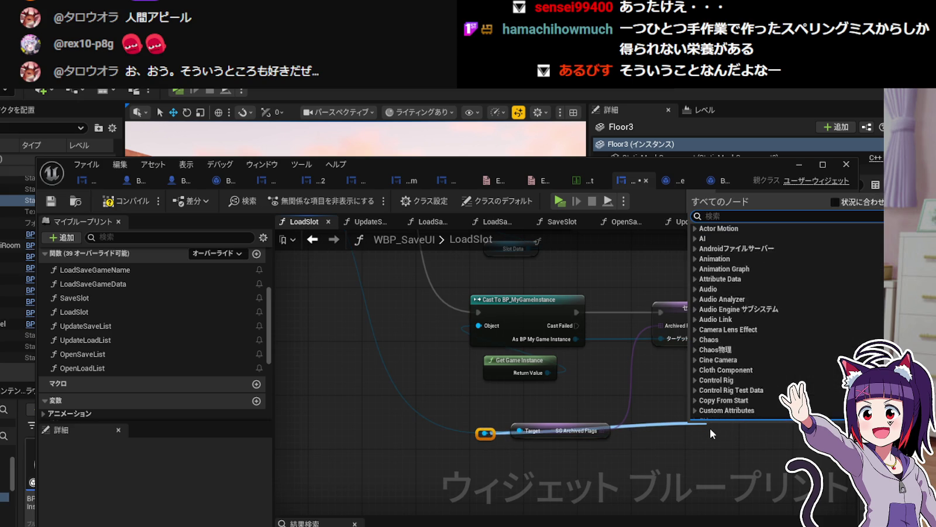
type("Get")
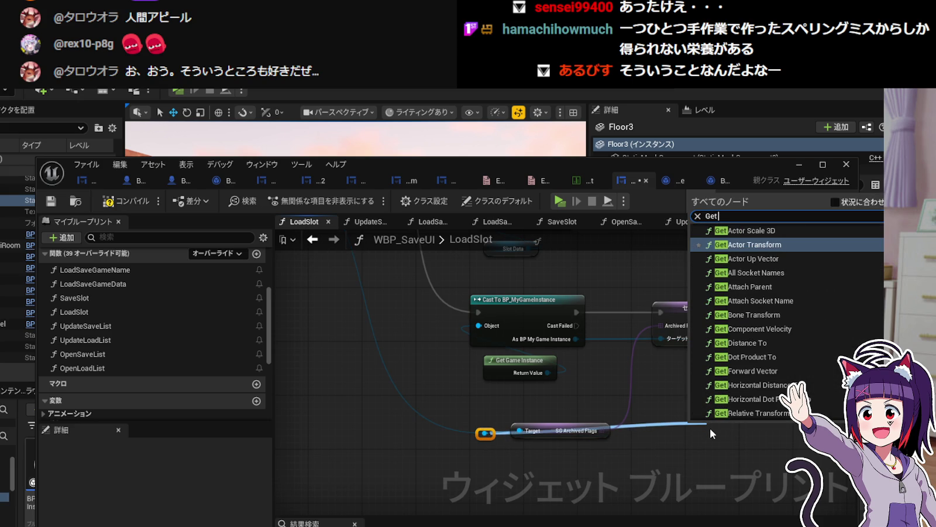
type(" SG")
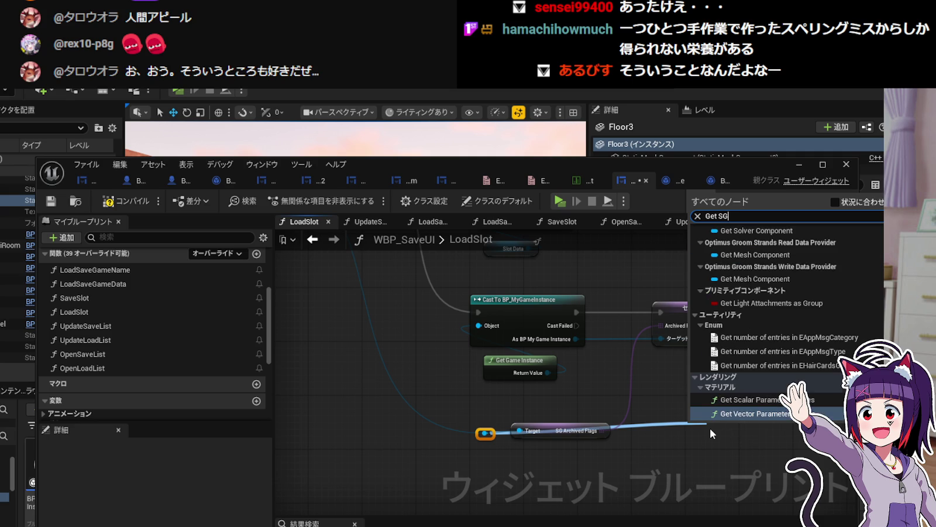
key("BackSpace")
type("g")
key("BackSpace")
type("G")
type("Inv")
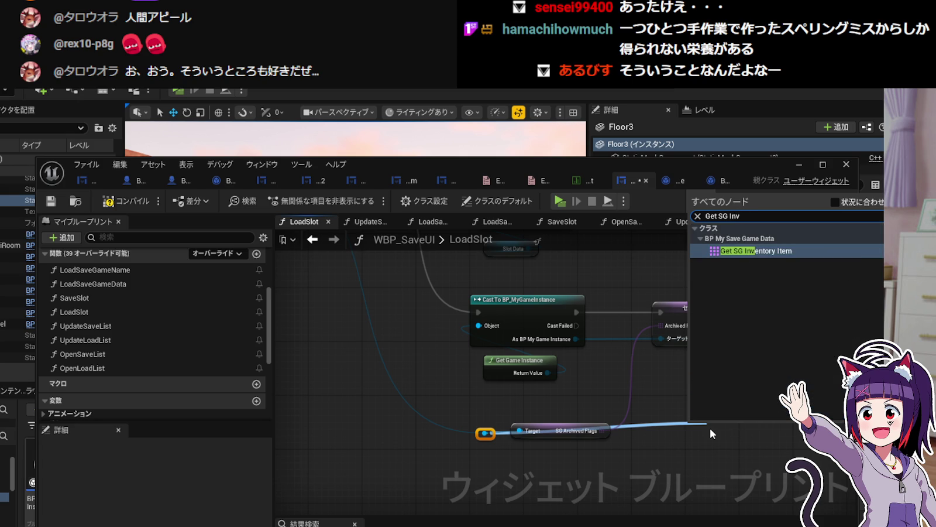
left_click(725, 254)
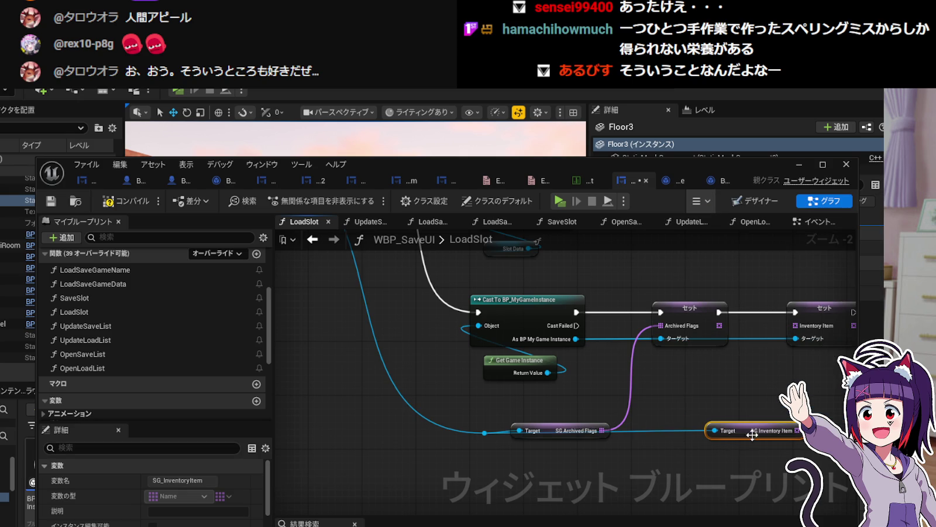
left_click_drag(796, 431, 795, 326)
Tidy both getter nodes, compile and save, then select the cast, set and getter nodes.
mouse_move(744, 431)
left_mouse_down()
mouse_move(554, 449)
mouse_move(551, 421)
mouse_move(549, 436)
mouse_move(514, 399)
left_mouse_up()
left_click(550, 432, "ctrl")
left_click(640, 396)
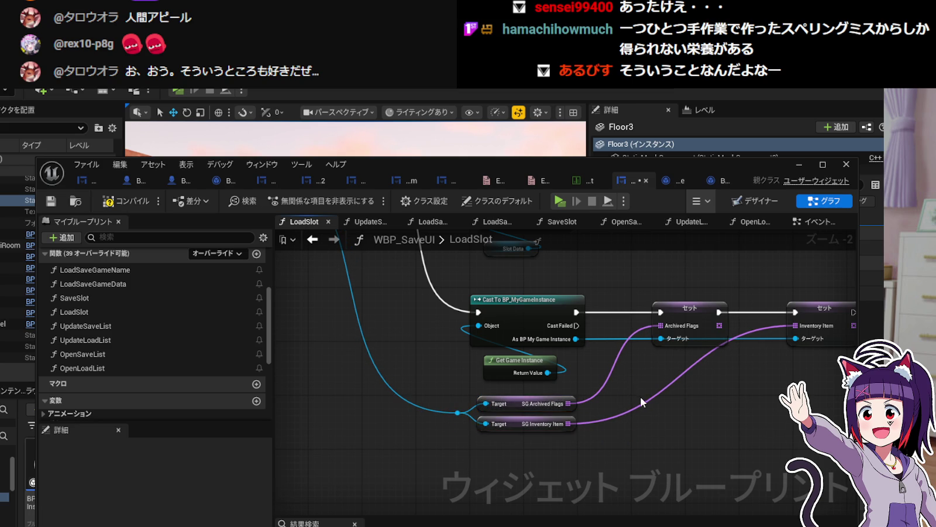
scroll(640, 304, "down", 2)
key("ctrl+s")
mouse_move(418, 356)
left_mouse_down()
mouse_move(491, 389)
mouse_move(438, 356)
left_mouse_up()
left_click_drag(469, 450, 731, 345)
Box the selected LoadSlot nodes in a comment titled フラグとアイテムのロード.
right_click(715, 359)
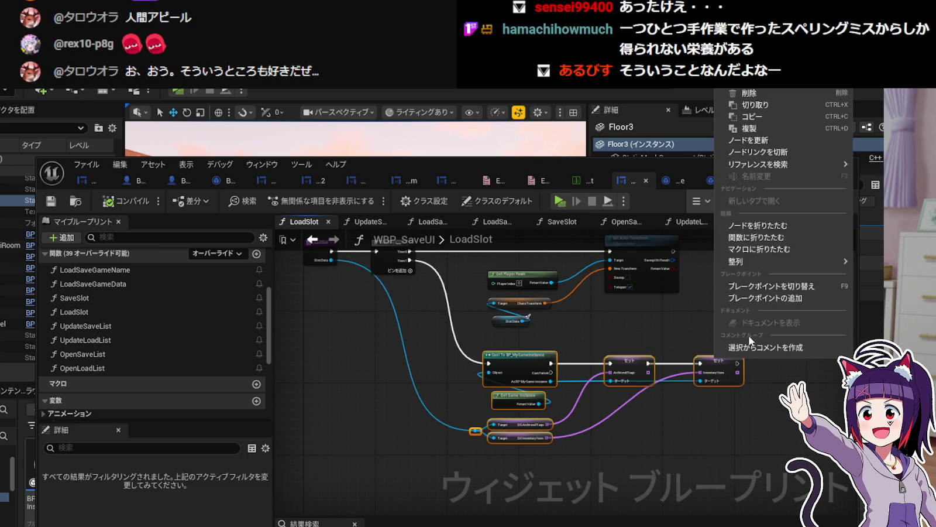
left_click(755, 347)
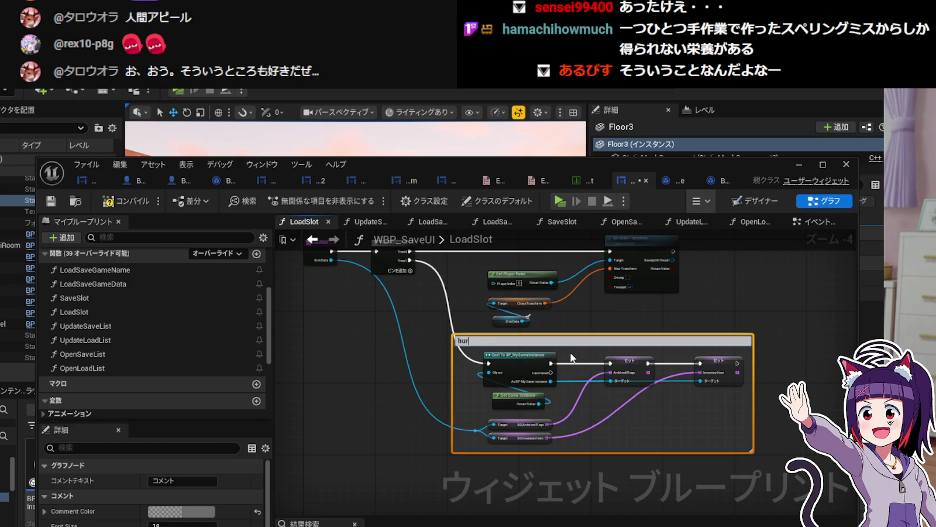
type("フラグとあいてm")
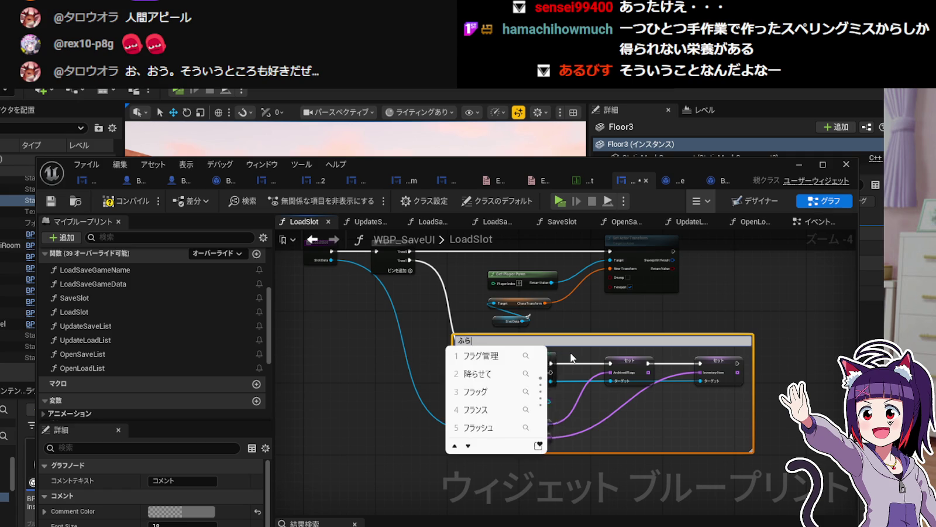
type("unoro-do")
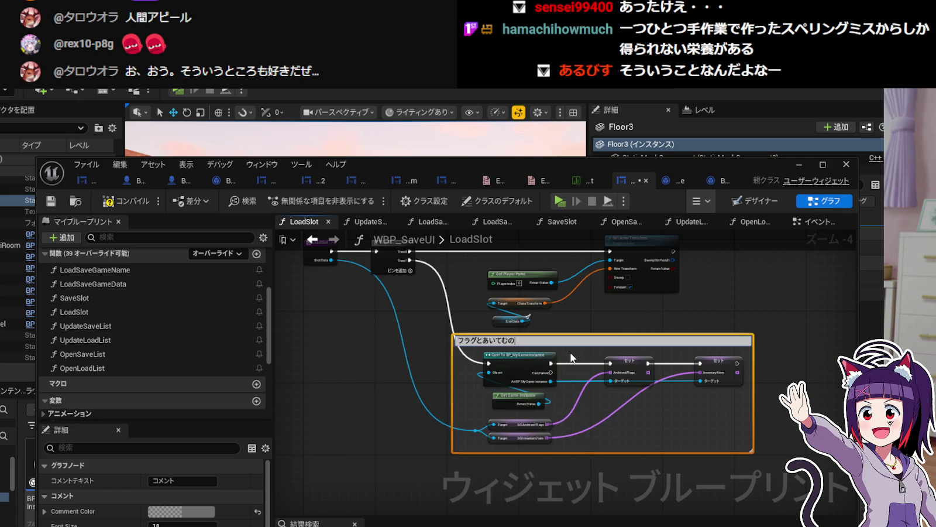
key("Return")
key("Return")
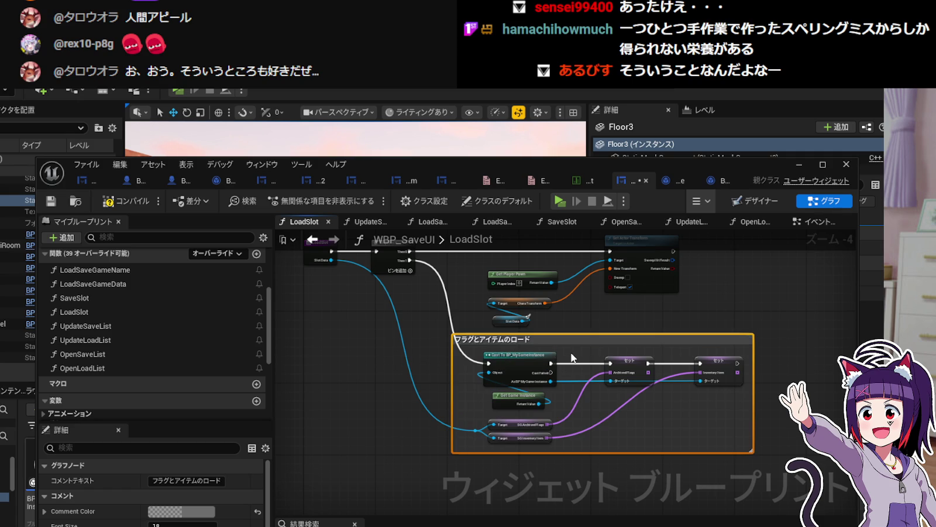
In SaveSlot, box the cast and set nodes in a comment titled フラグとアイテムのセーブ.
double_click(130, 296)
scroll(517, 405, "down", 6)
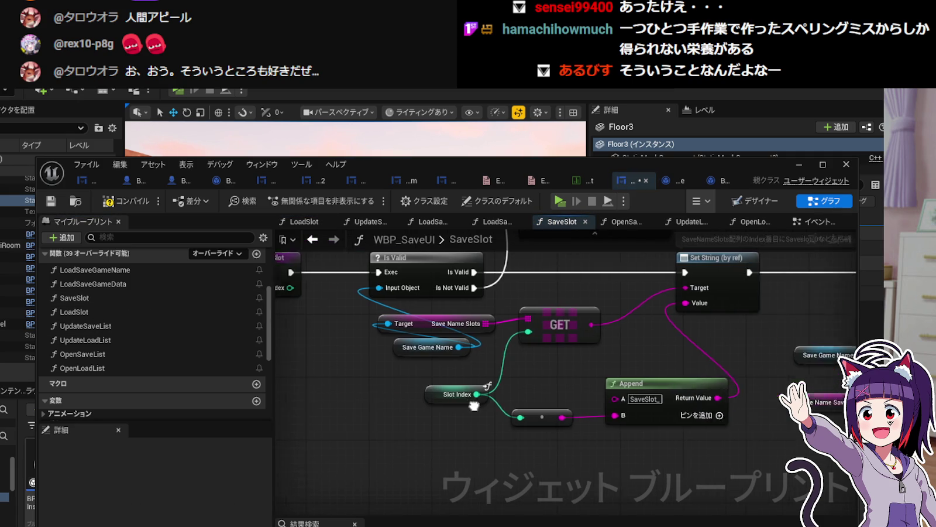
scroll(450, 396, "up", 1)
mouse_move(403, 398)
left_mouse_down()
mouse_move(705, 333)
mouse_move(679, 314)
mouse_move(584, 315)
left_mouse_up()
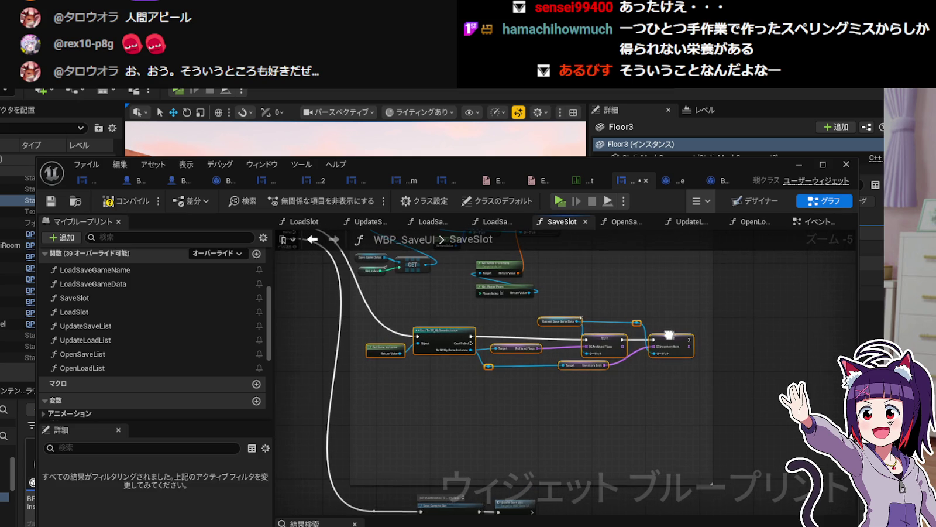
right_click(669, 349)
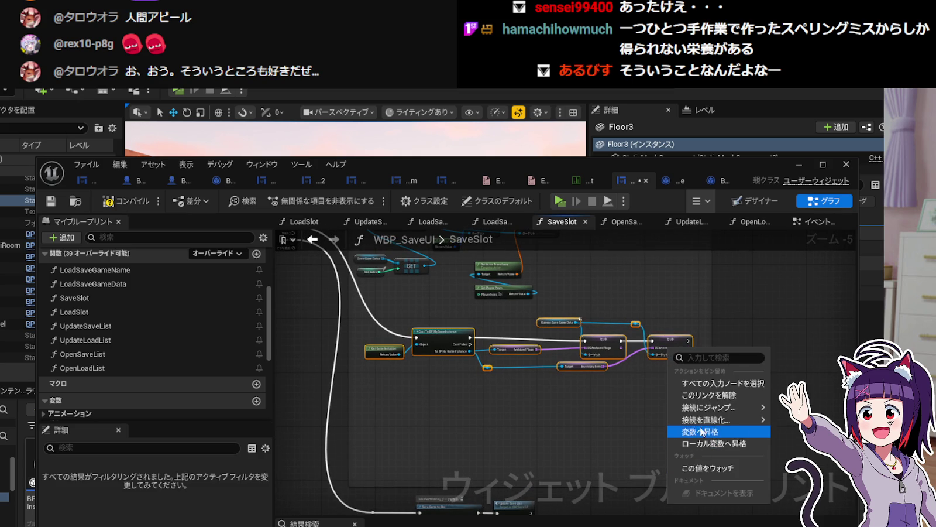
right_click(672, 340)
mouse_move(696, 524)
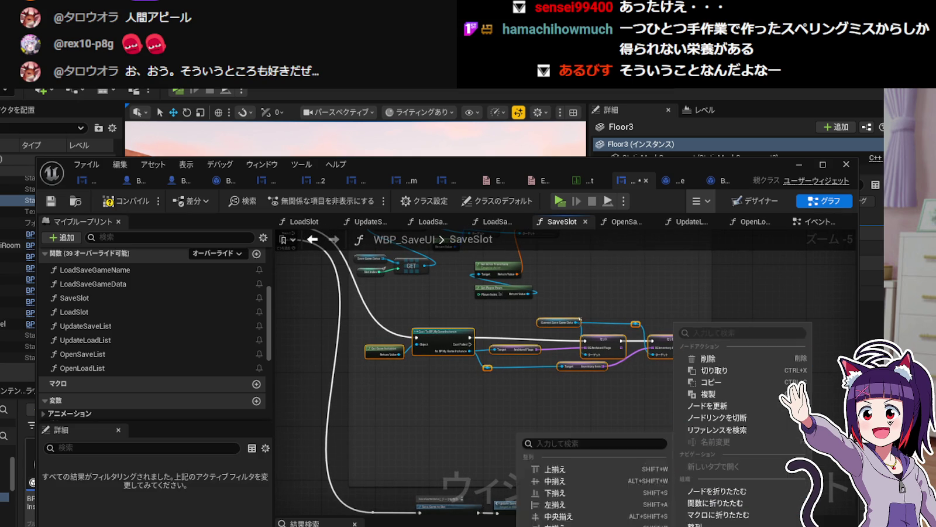
type("c")
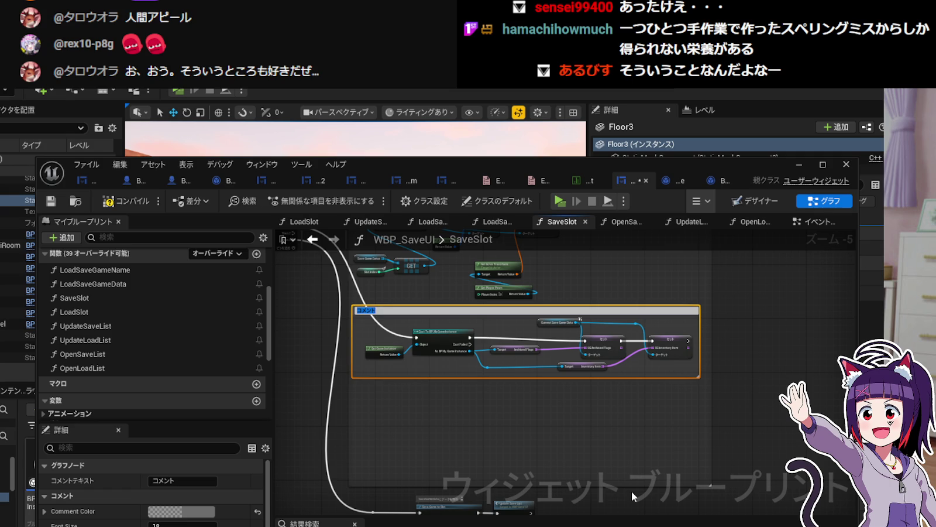
type("フラグとあいて")
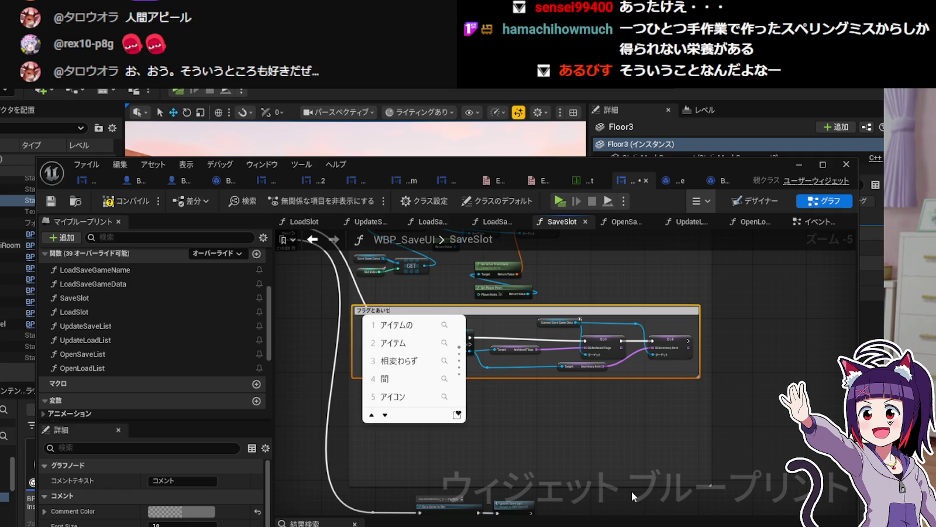
type("むのせー")
key("Return")
key("Return")
Compile and save the widget blueprint, close the editor, and start a play preview.
left_click(51, 202)
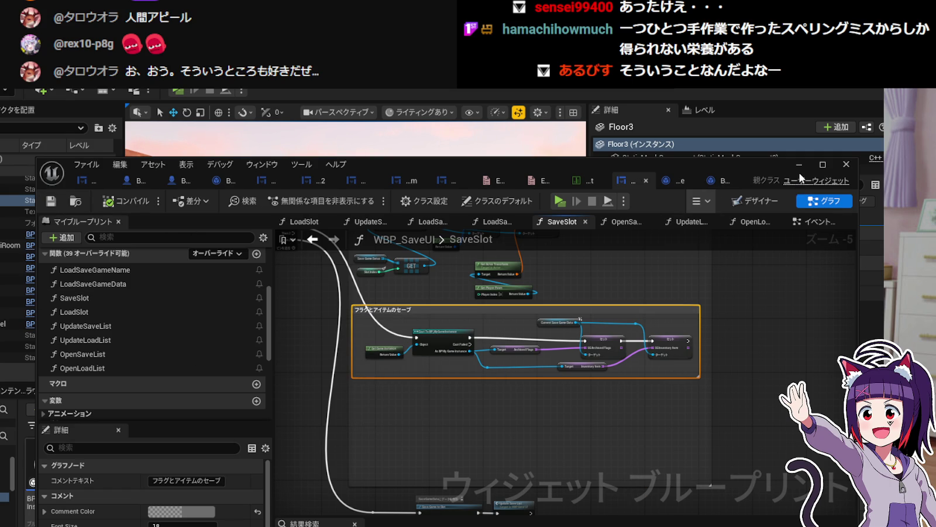
left_click(799, 166)
key("alt+p")
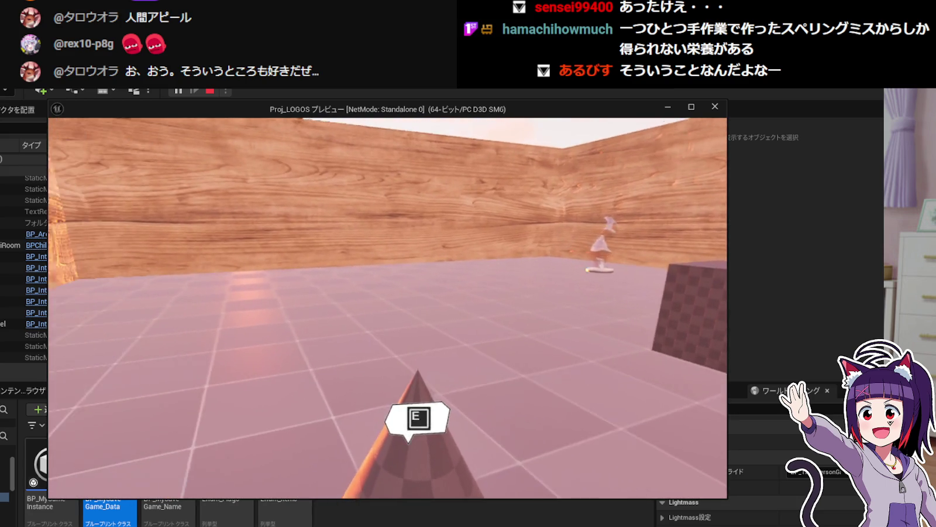
Pick up the cone and second test item, check them in the diary, then travel to the other level.
key("e")
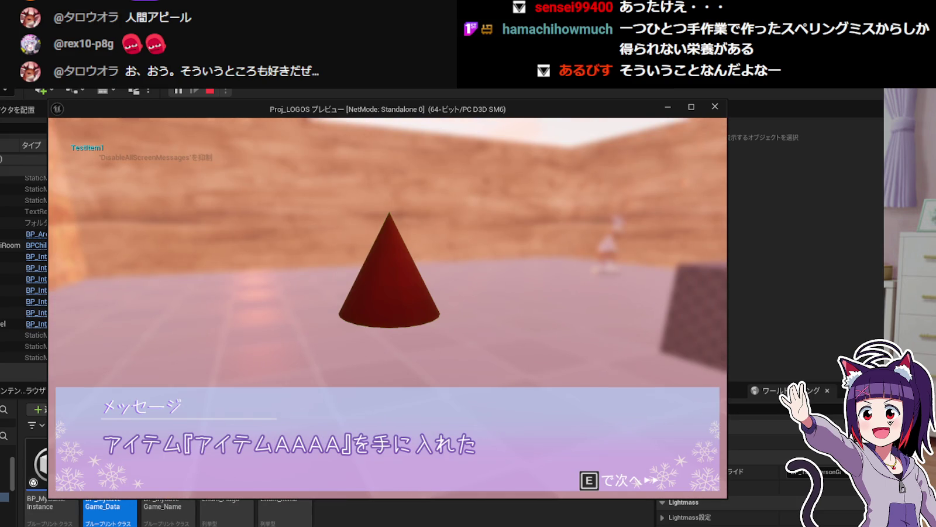
key("e")
key("e")
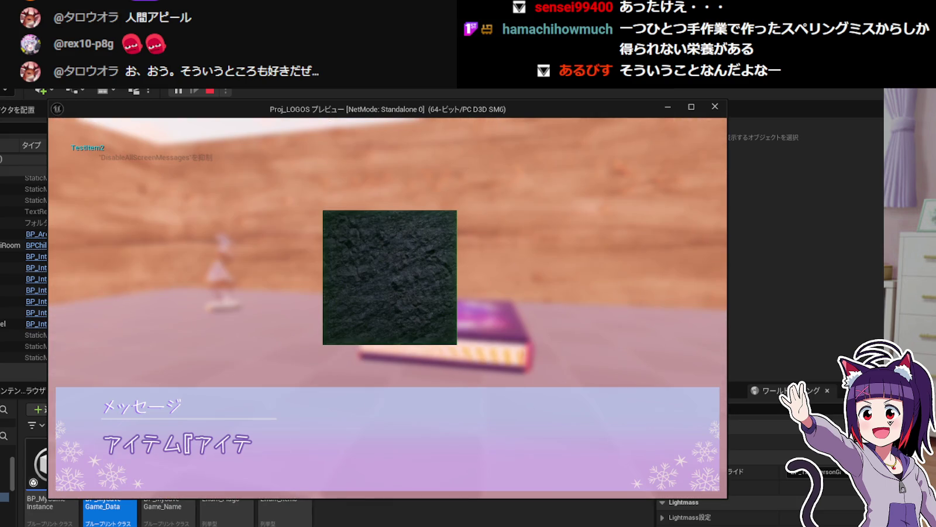
key("e")
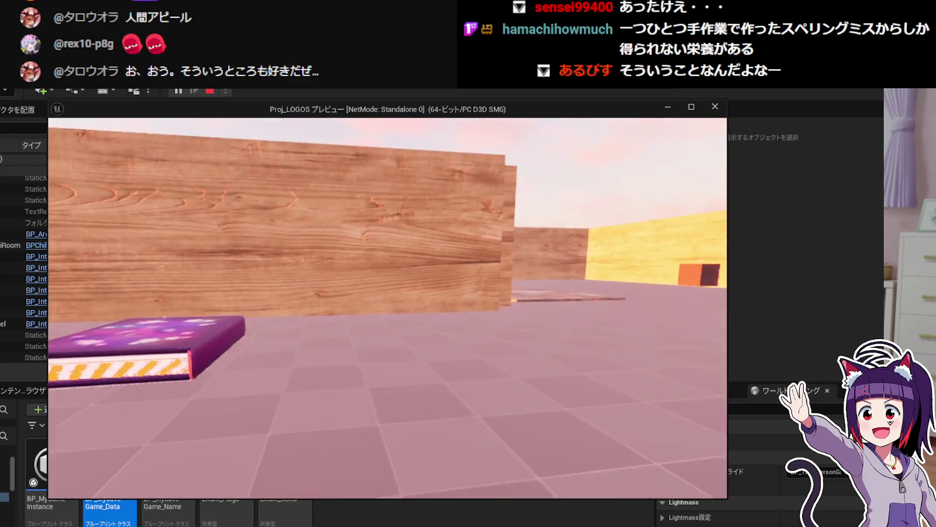
key("Tab")
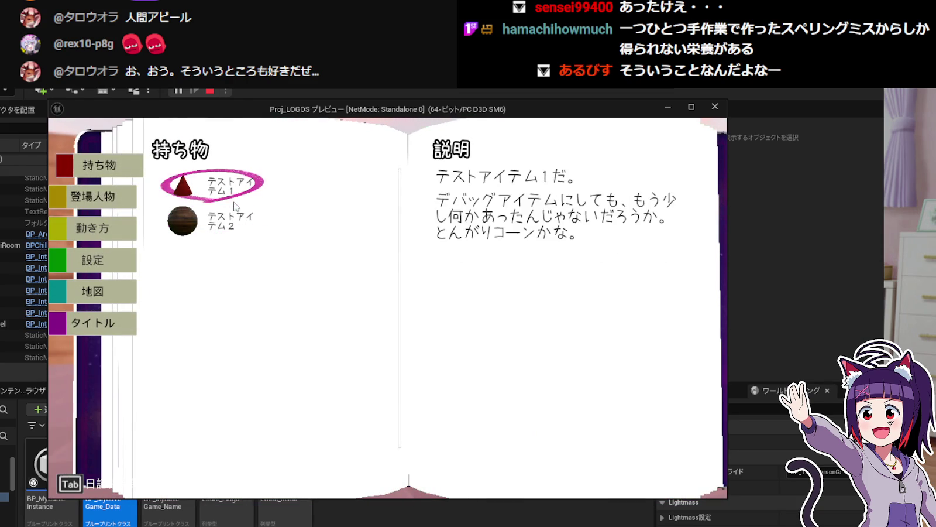
key("Tab")
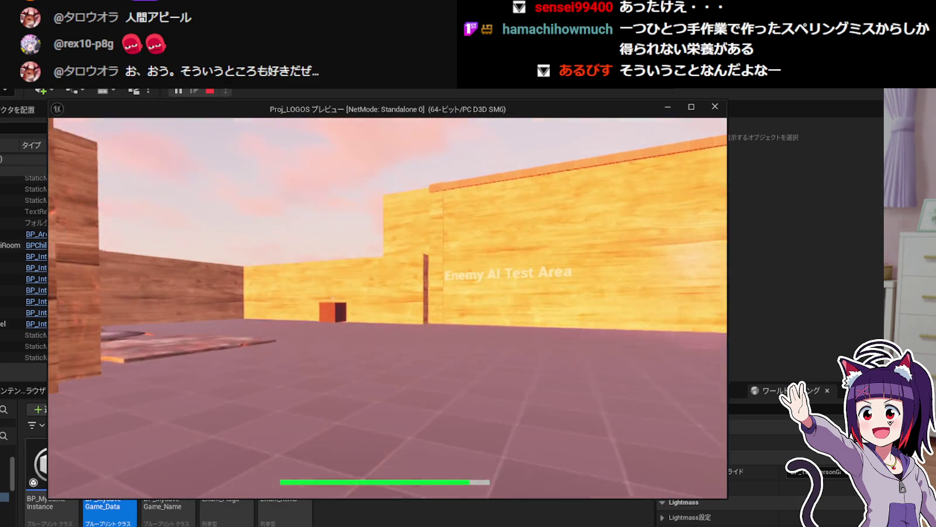
key("shift+w")
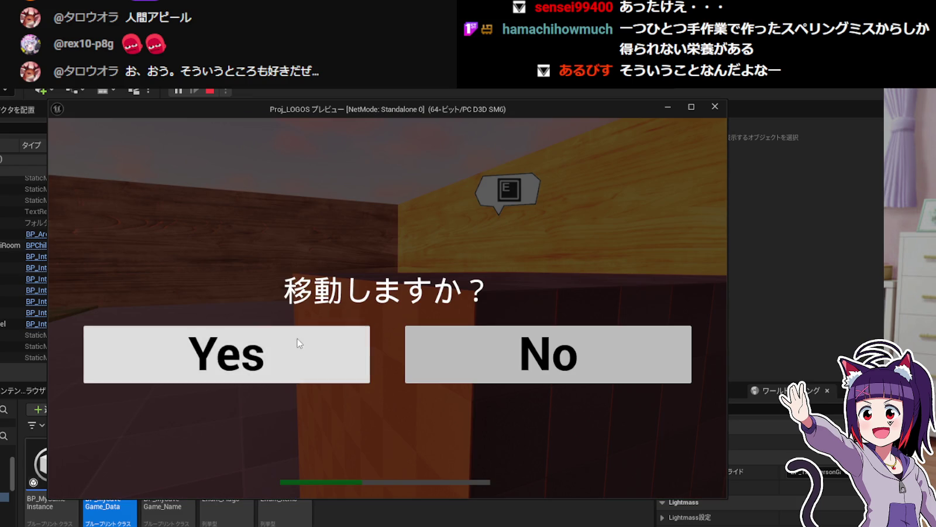
left_click(300, 342)
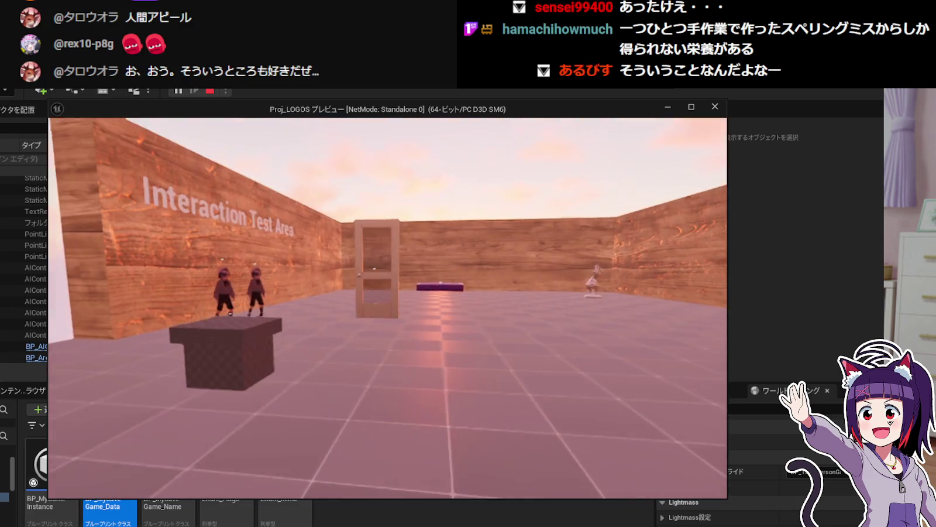
At the box, write a diary entry into the third slot and return to the game.
key("w")
key("e")
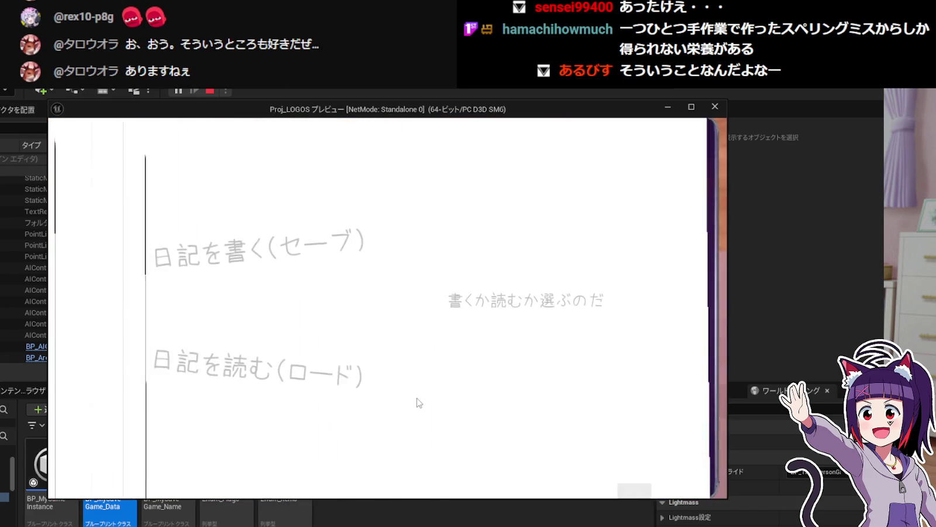
left_click(316, 269)
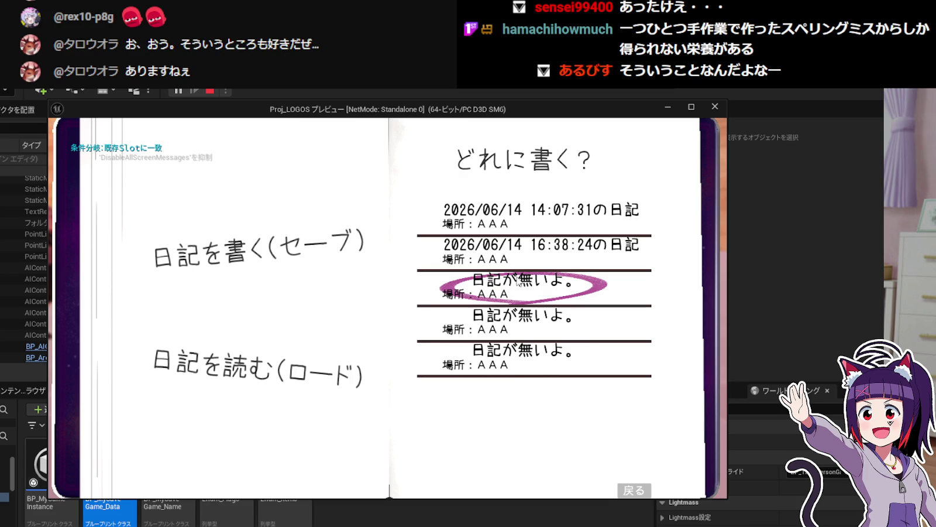
left_click(521, 289)
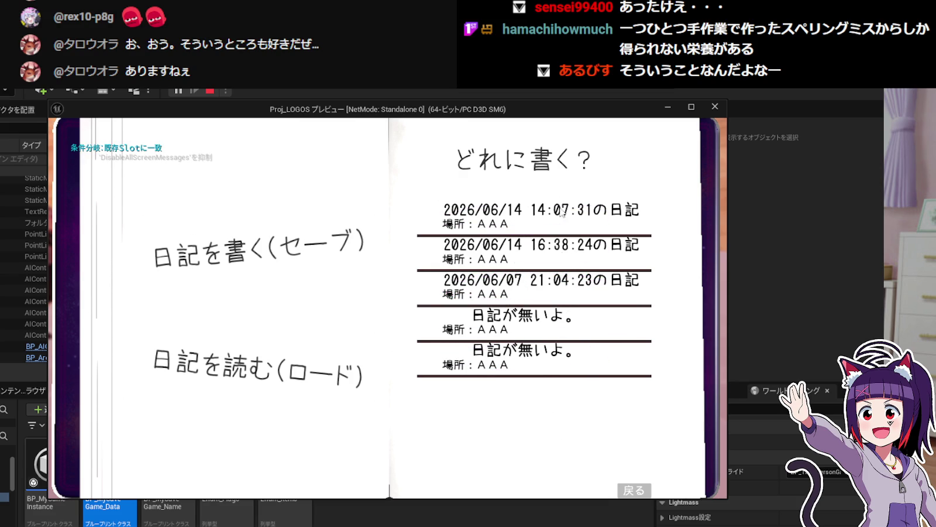
left_click(639, 484)
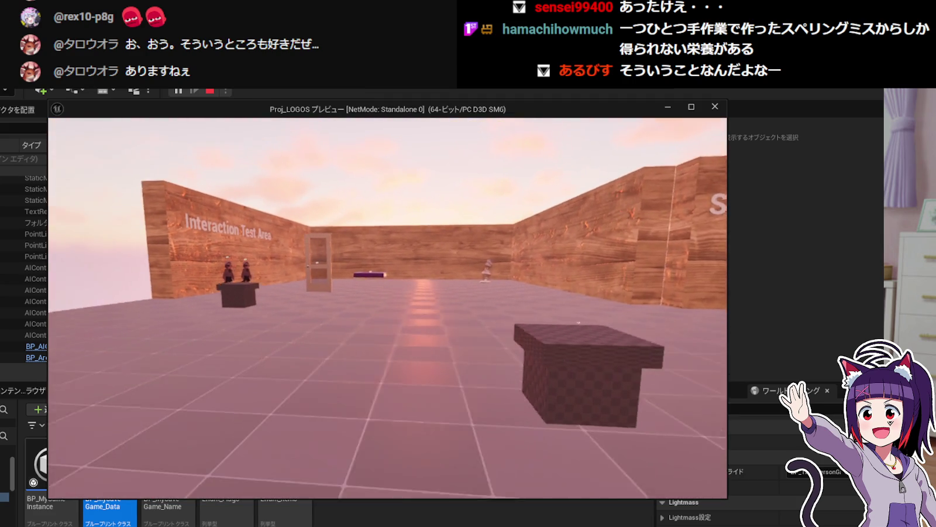
Check the carried items page, then read and load the third diary entry.
key("Tab")
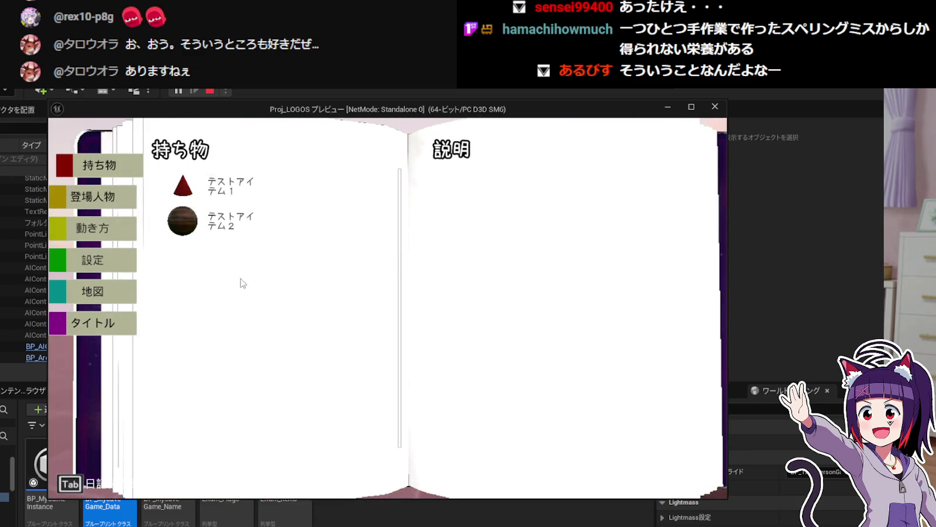
key("Tab")
key("e")
left_click(257, 368)
left_click(495, 293)
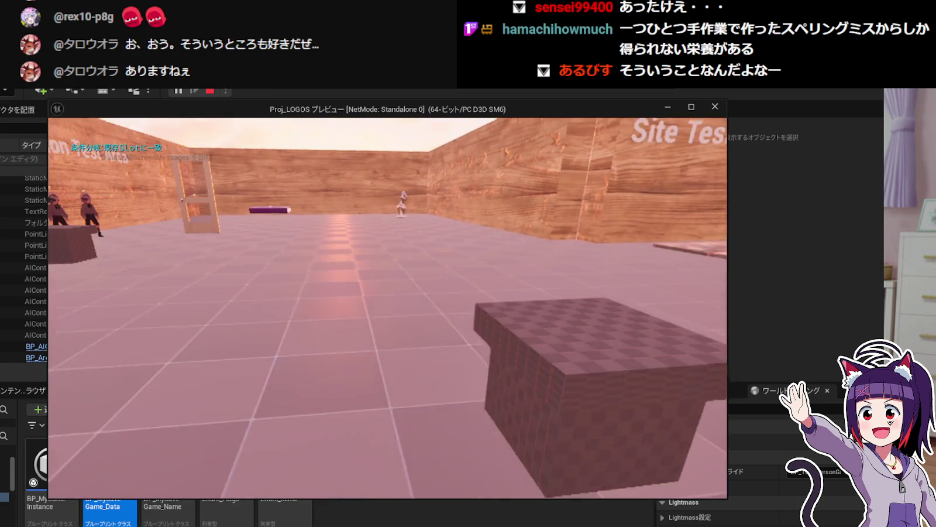
Reopen and close the diary save/load menu and items page several times to check them.
key("e")
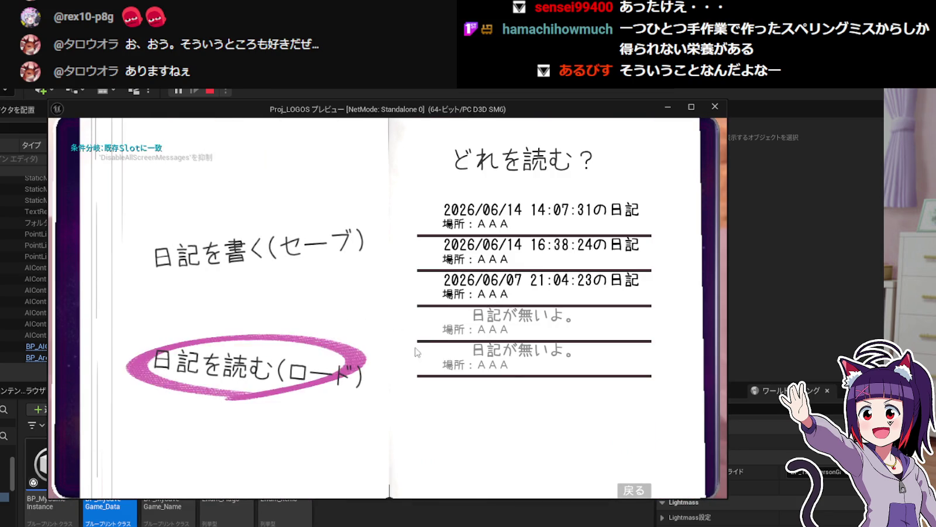
left_click(634, 489)
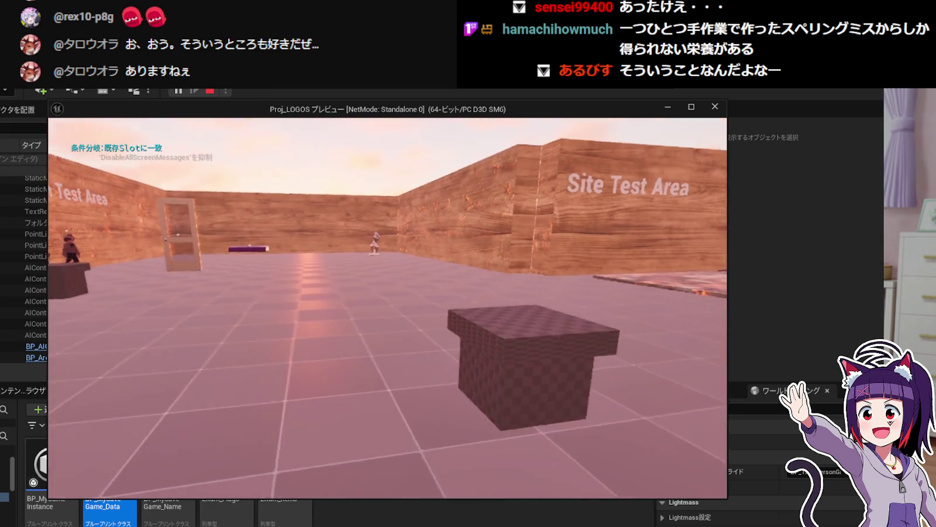
key("Tab")
key("Tab")
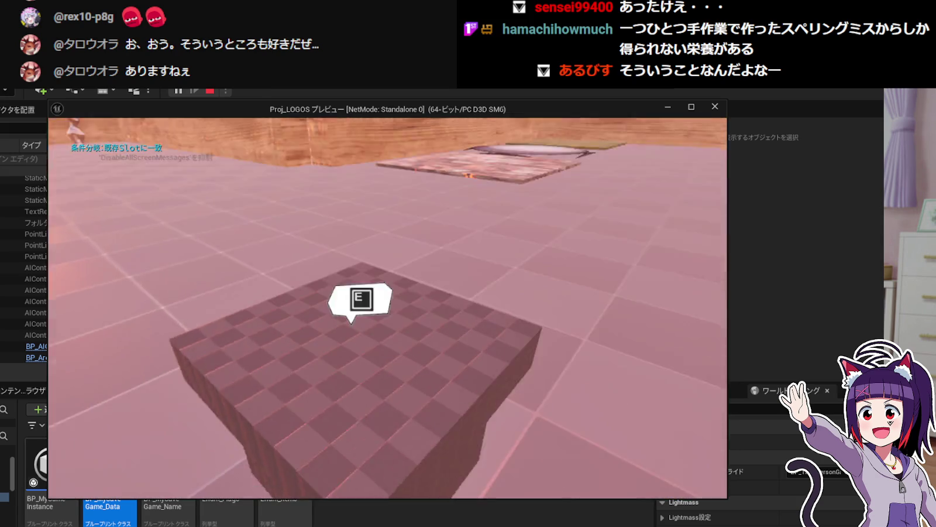
key("e")
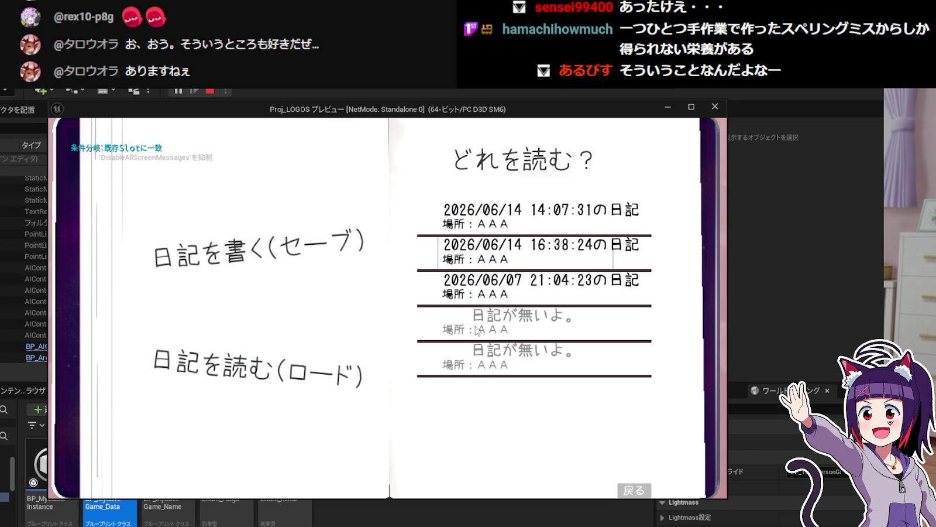
left_click(632, 491)
key("e")
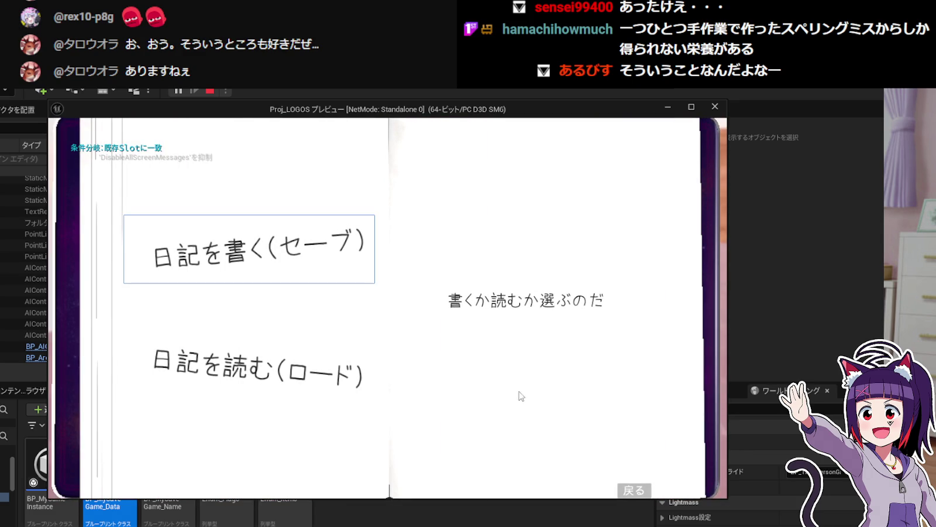
left_click(643, 491)
Walk back to the diary pedestal and save a new diary entry into the fourth slot.
key("s")
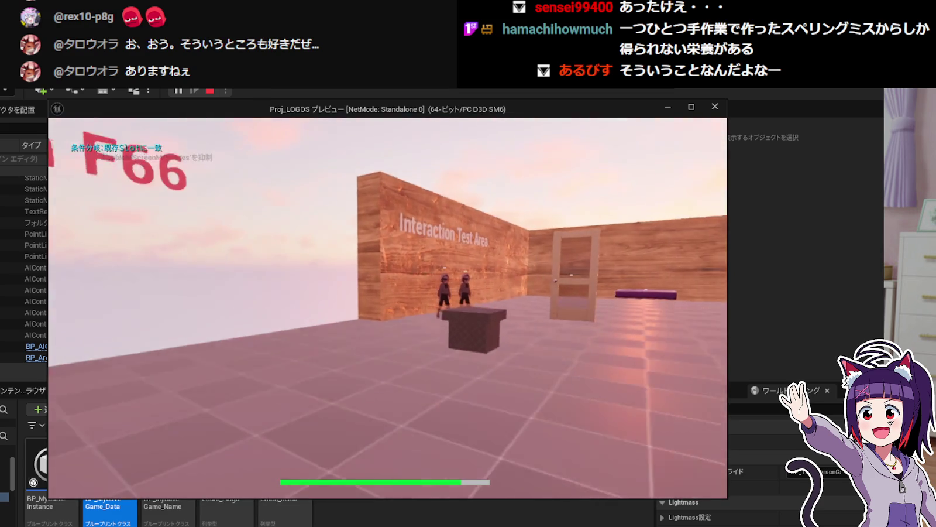
key("w")
key("e")
left_click(228, 249)
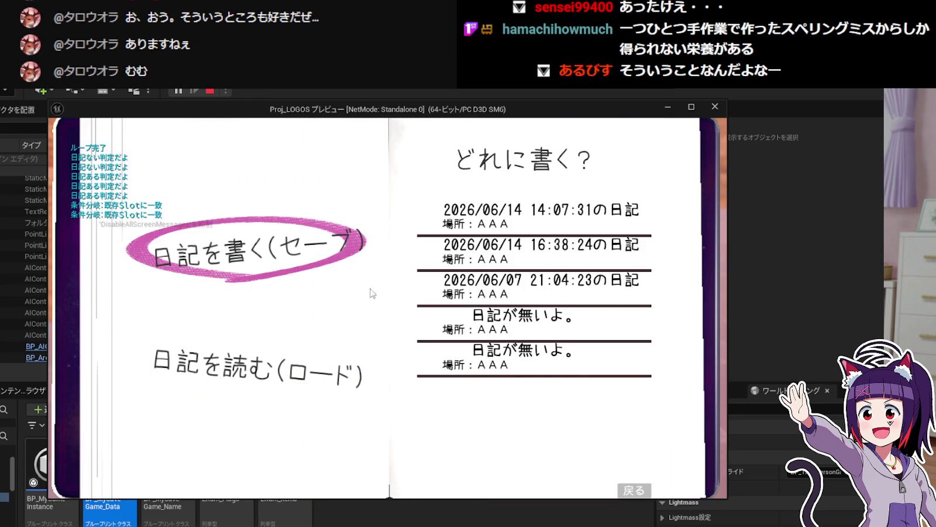
left_click(483, 325)
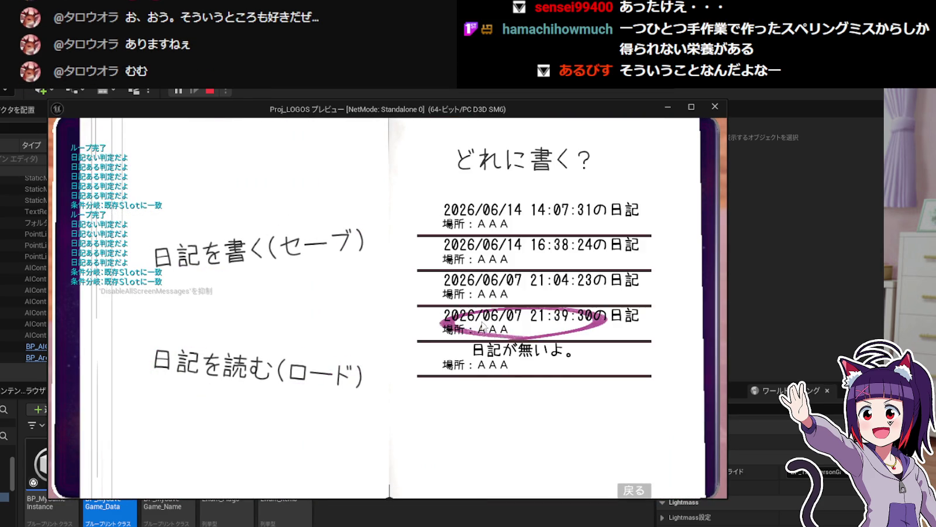
left_click(630, 491)
Check the list of diaries to read twice, then stop the play-test preview.
key("e")
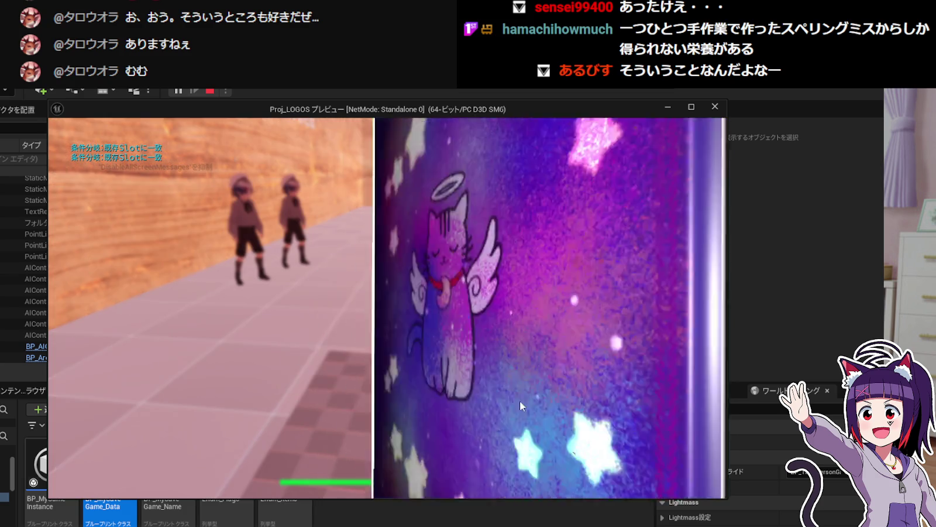
left_click(295, 376)
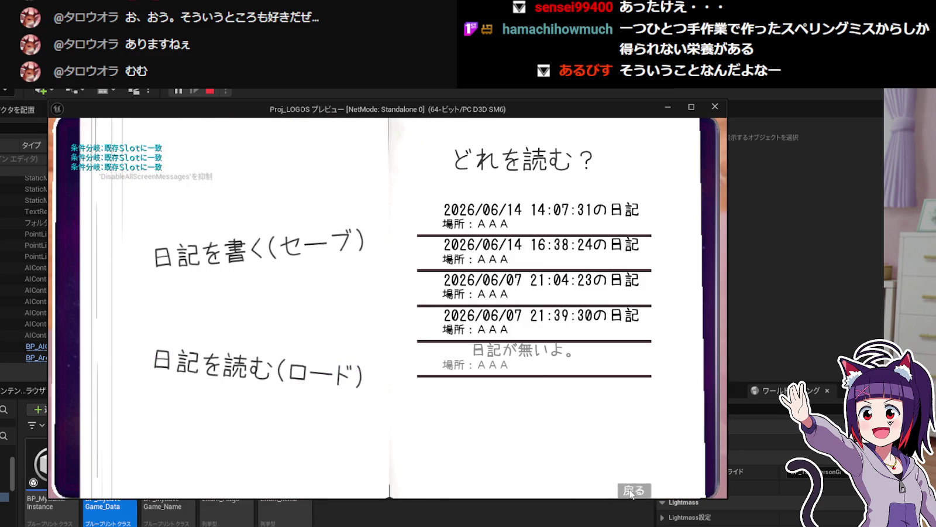
left_click(630, 490)
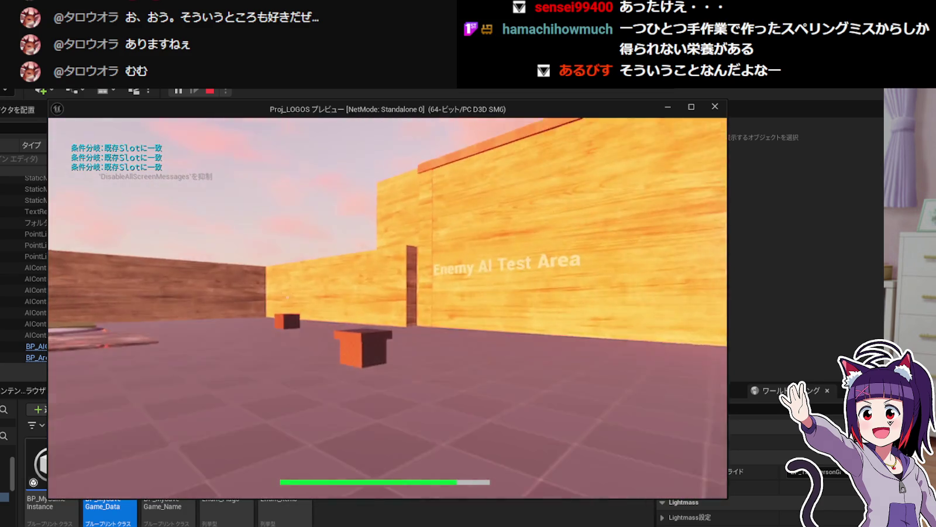
key("e")
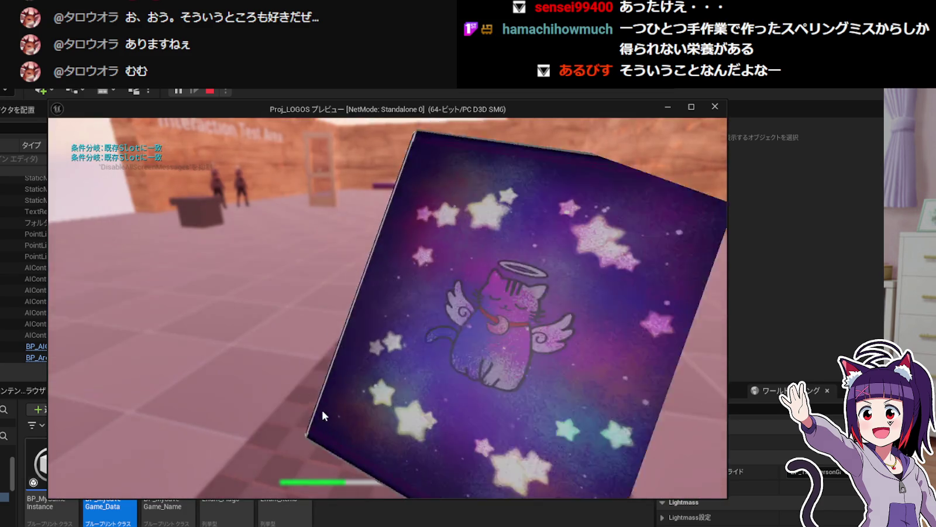
left_click(281, 369)
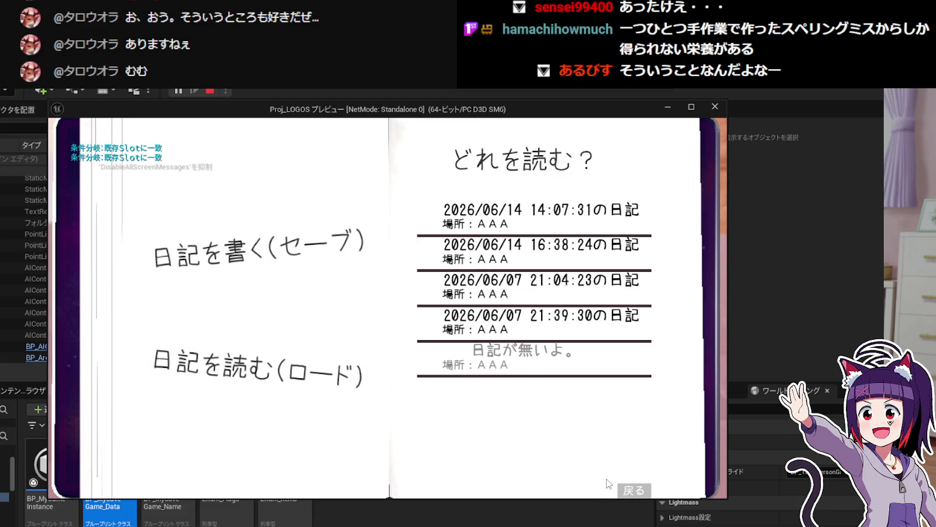
left_click(632, 490)
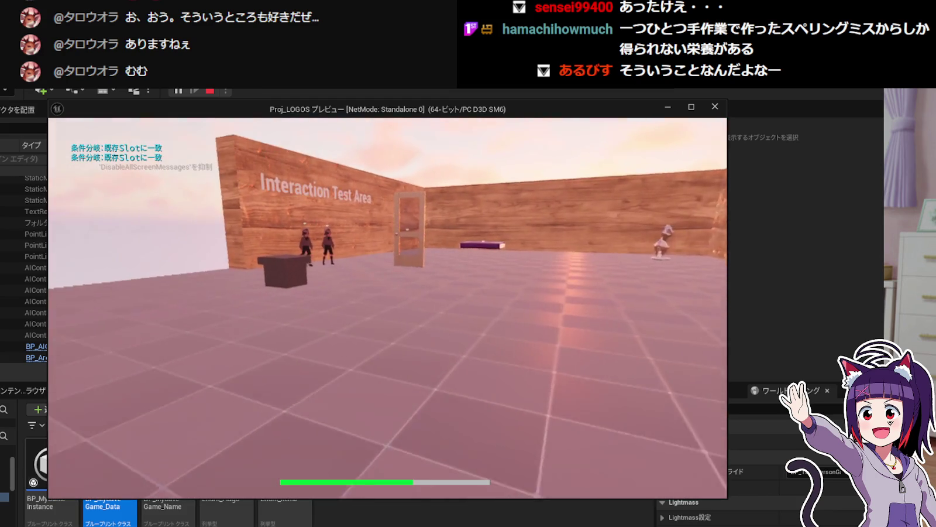
key("Escape")
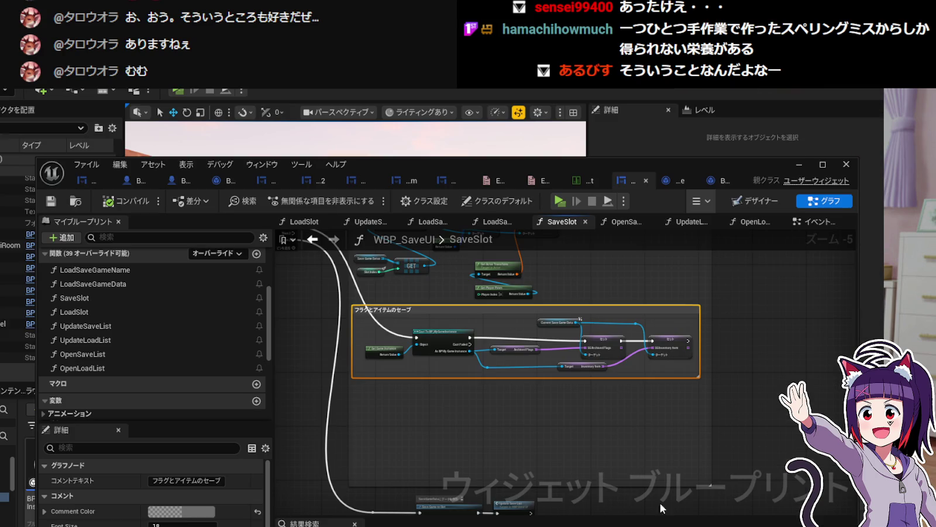
In the LoadSlot graph, nudge the pawn and transform nodes up-right to tidy them.
scroll(638, 479, "up", 3)
left_click_drag(638, 478, 677, 509)
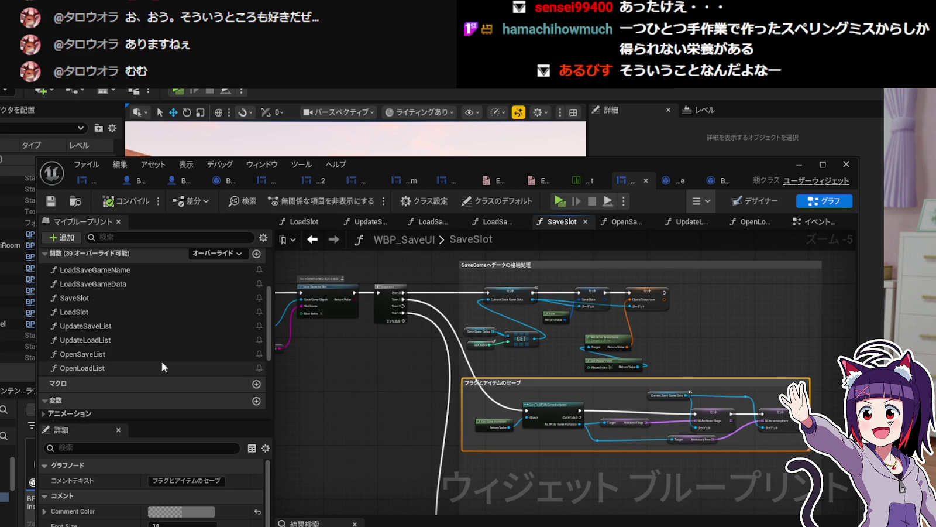
double_click(138, 312)
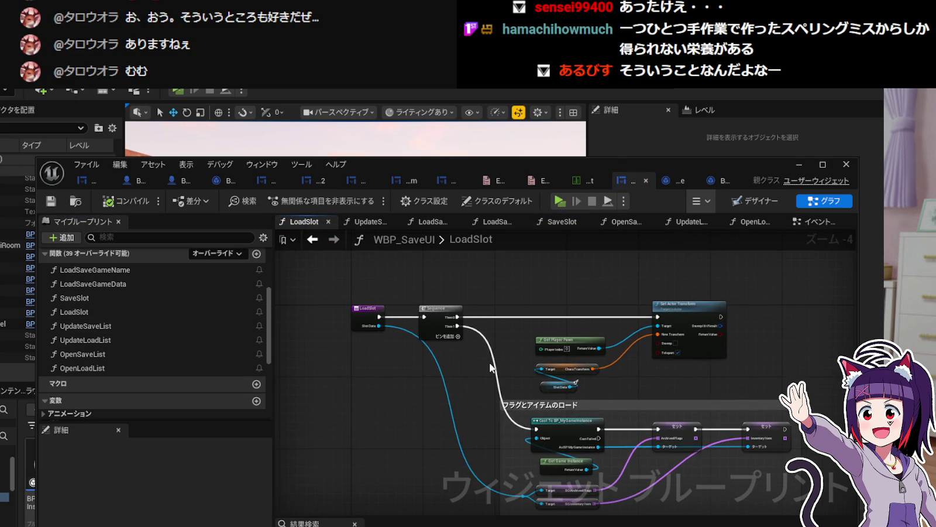
scroll(490, 367, "up", 3)
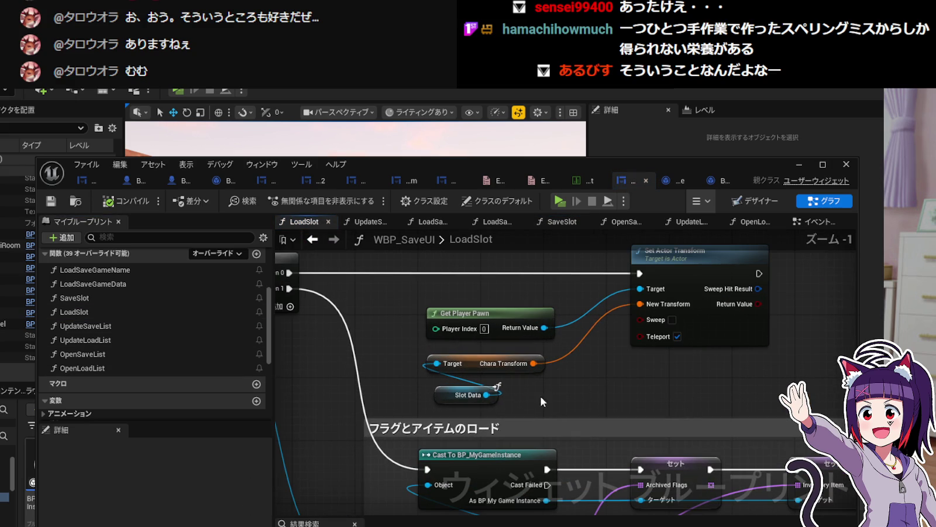
left_click_drag(464, 313, 491, 302)
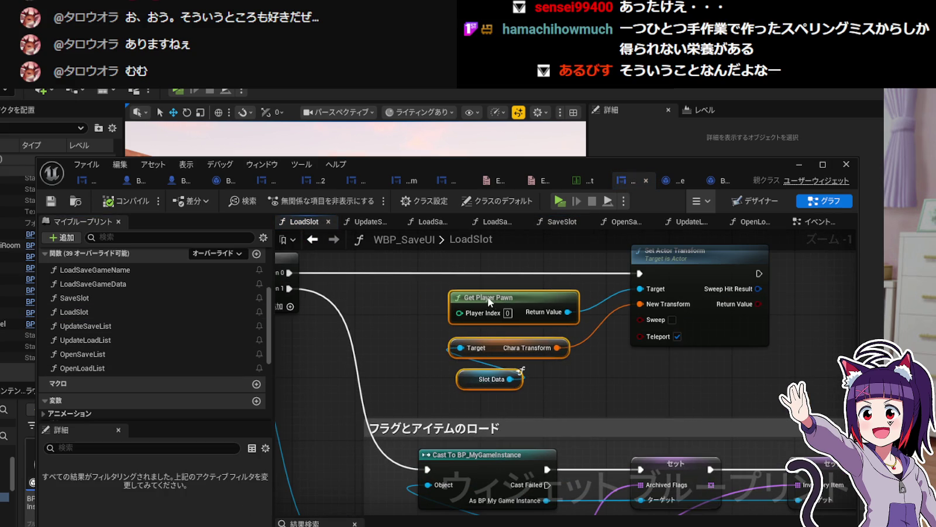
left_click(451, 334)
mouse_move(451, 335)
left_mouse_down()
mouse_move(619, 350)
mouse_move(429, 348)
mouse_move(553, 356)
mouse_move(400, 177)
mouse_move(452, 246)
mouse_move(428, 373)
left_mouse_up()
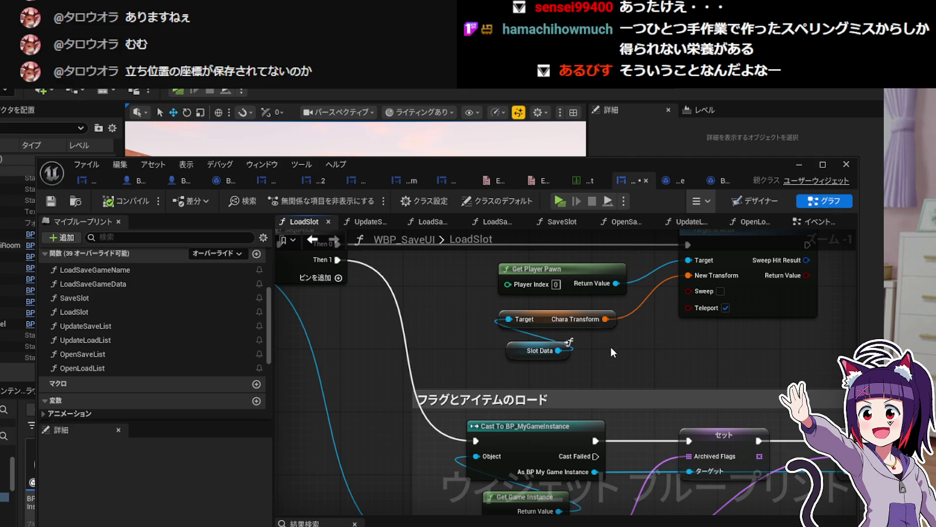
In SaveSlot, inspect Save Game to Slot and find its save object still unassigned.
double_click(101, 298)
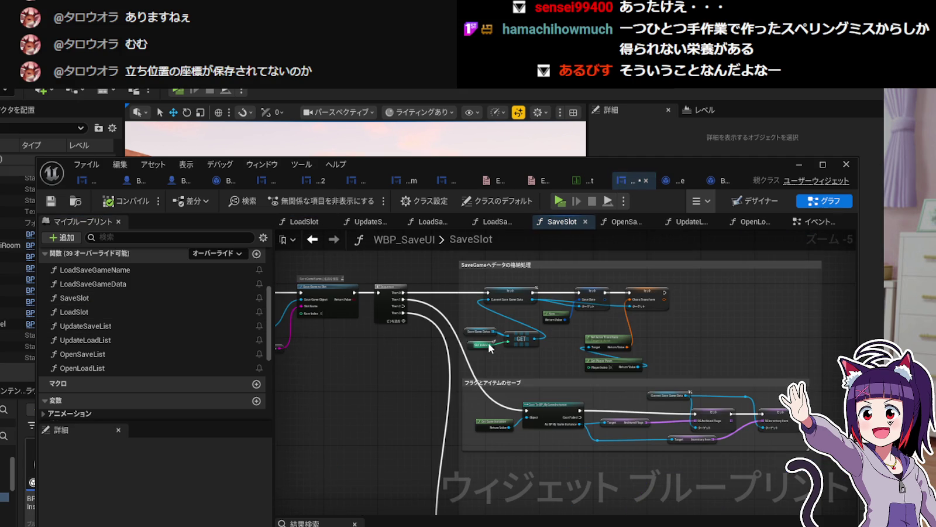
scroll(515, 357, "up", 2)
mouse_move(551, 381)
left_mouse_down()
mouse_move(566, 263)
mouse_move(571, 313)
mouse_move(562, 300)
left_mouse_up()
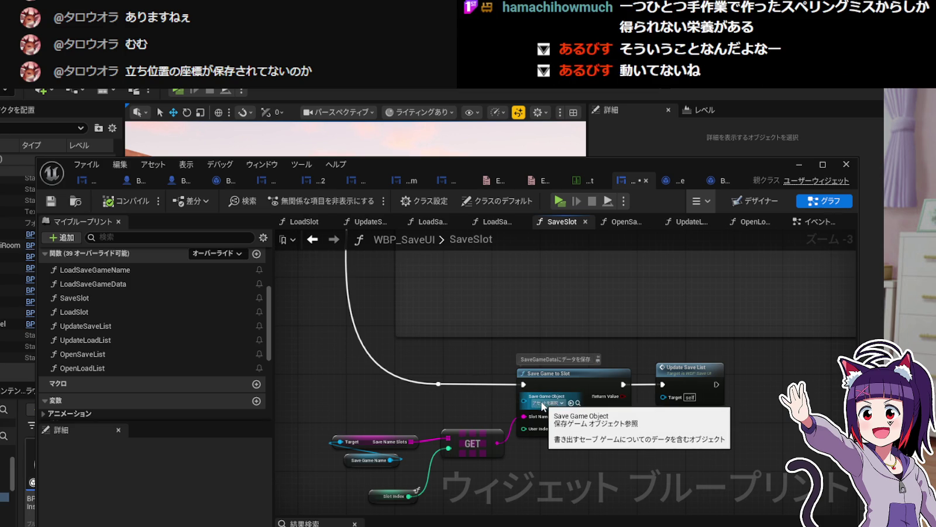
scroll(549, 407, "up", 3)
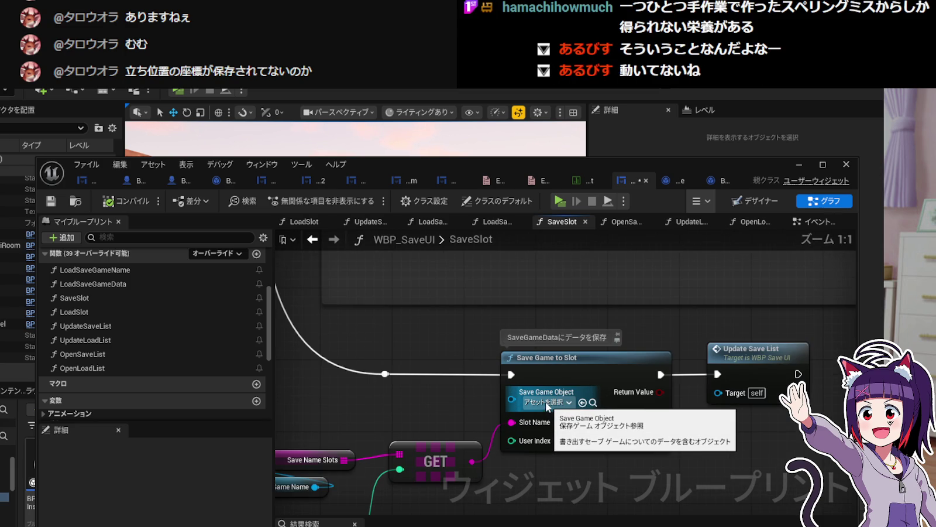
scroll(546, 403, "down", 4)
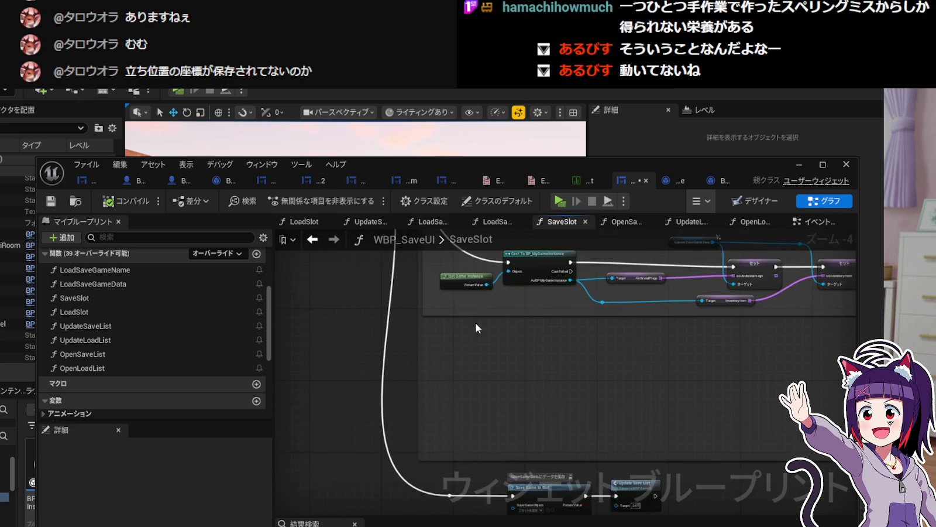
scroll(527, 380, "up", 4)
left_click(529, 381)
left_click(389, 305)
scroll(496, 367, "down", 4)
left_click_drag(496, 380, 491, 329)
scroll(510, 382, "up", 4)
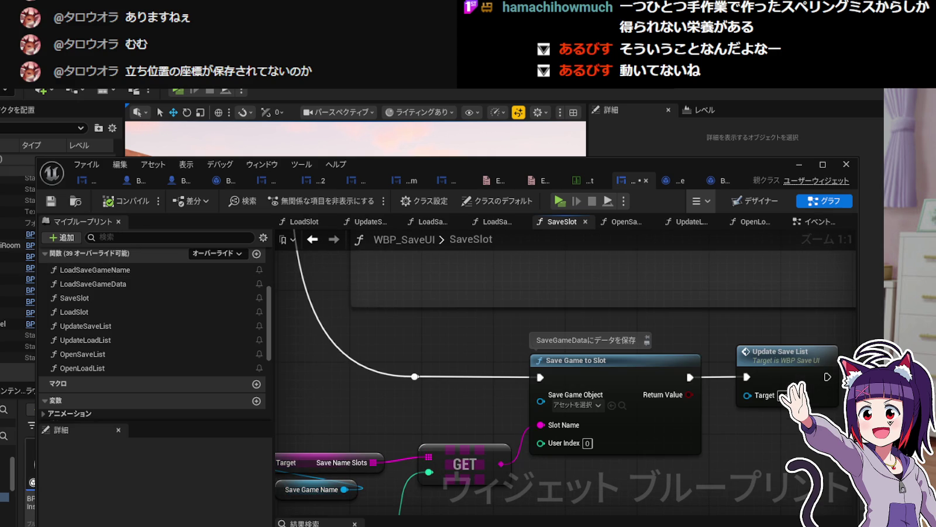
Add a Current Save Game Data getter and wire it into Save Game to Slot's save object input.
right_click(422, 384)
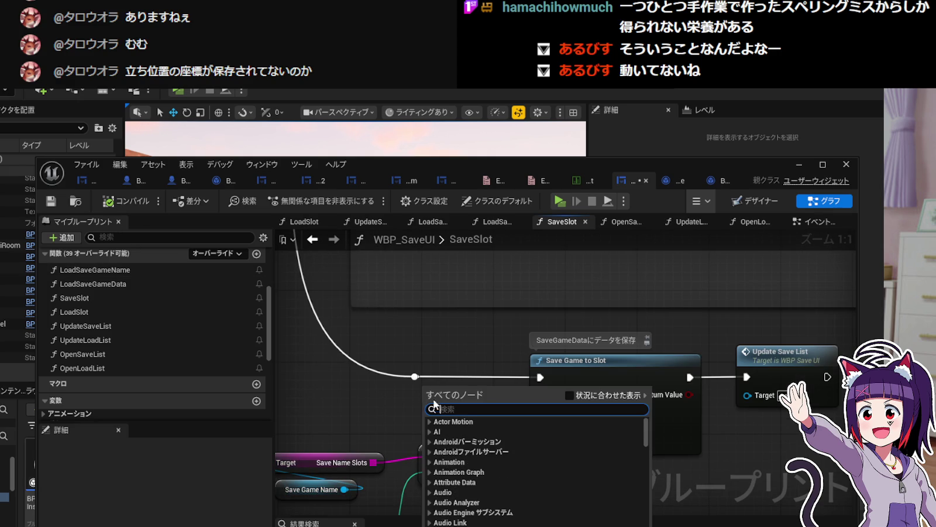
type("Ge")
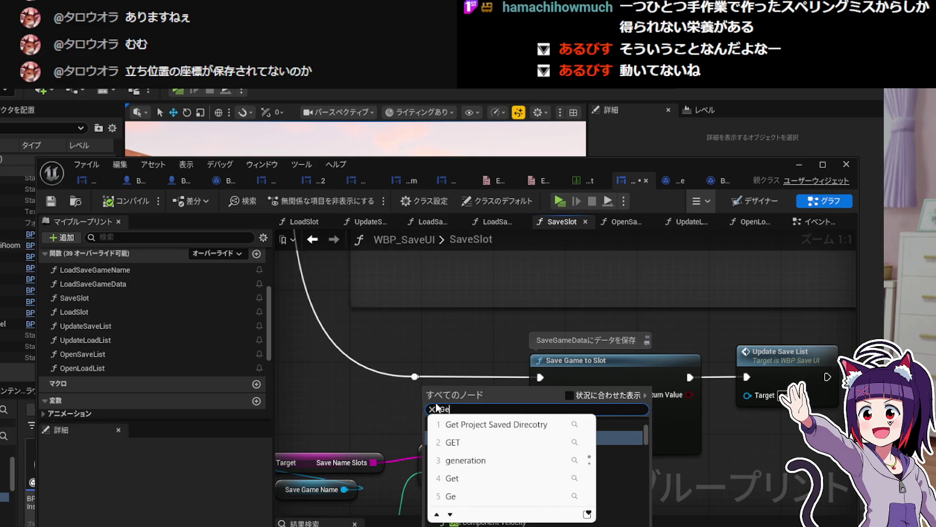
key("BackSpace")
key("BackSpace")
type("sa")
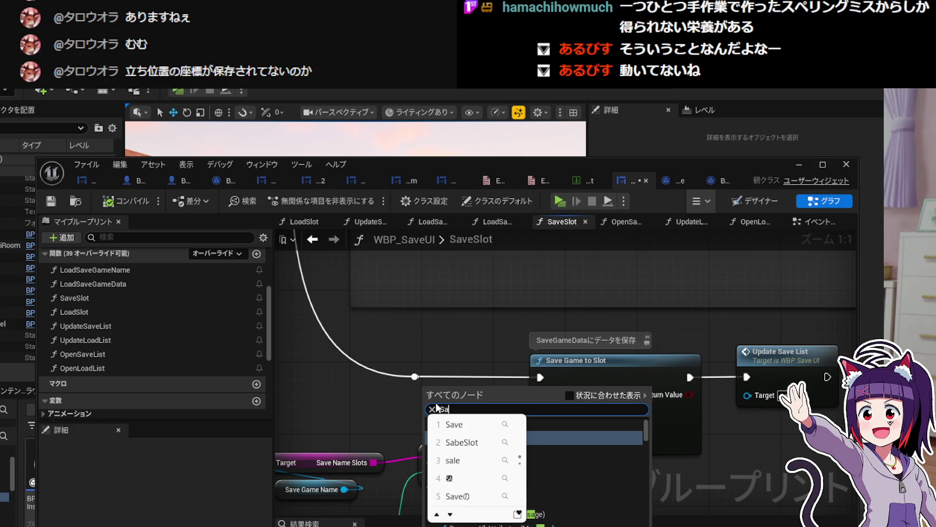
type("ve")
key("BackSpace")
key("BackSpace")
key("BackSpace")
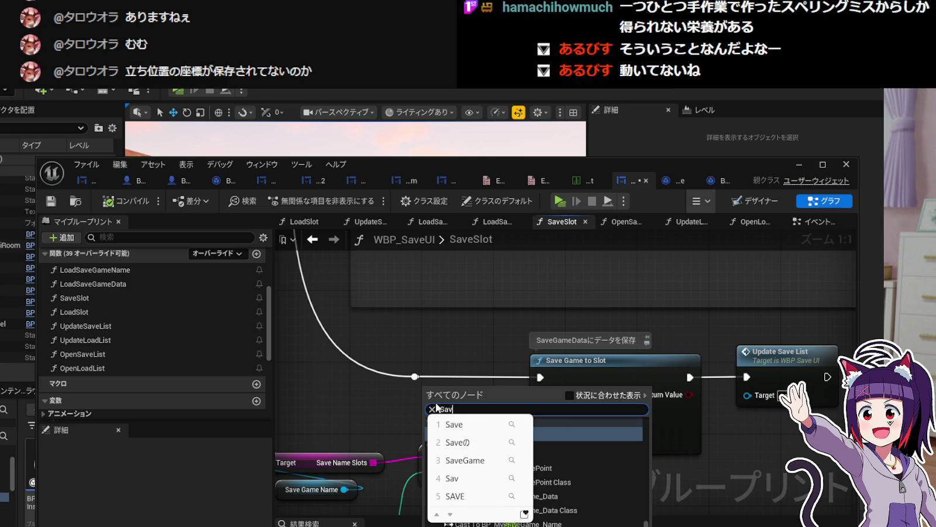
type("Curre")
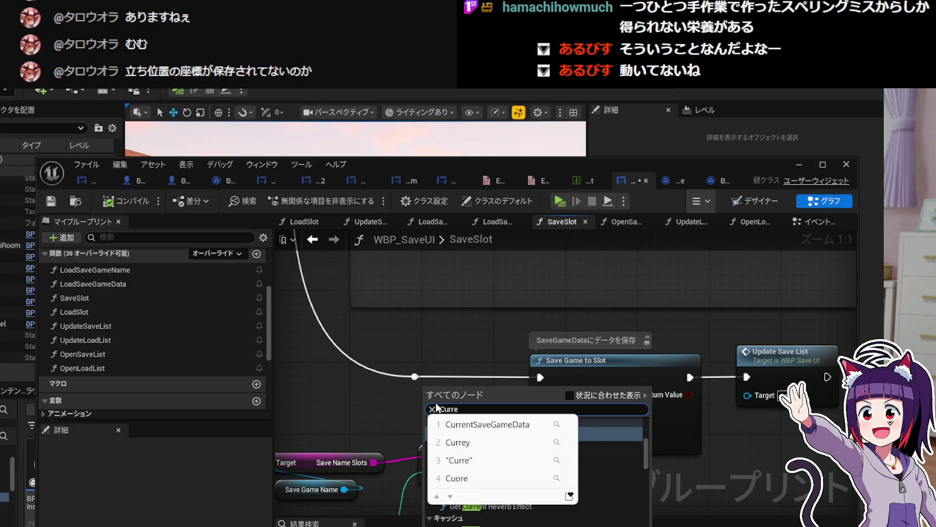
key("Tab")
key("Return")
left_click(451, 447)
left_click_drag(472, 391, 408, 405)
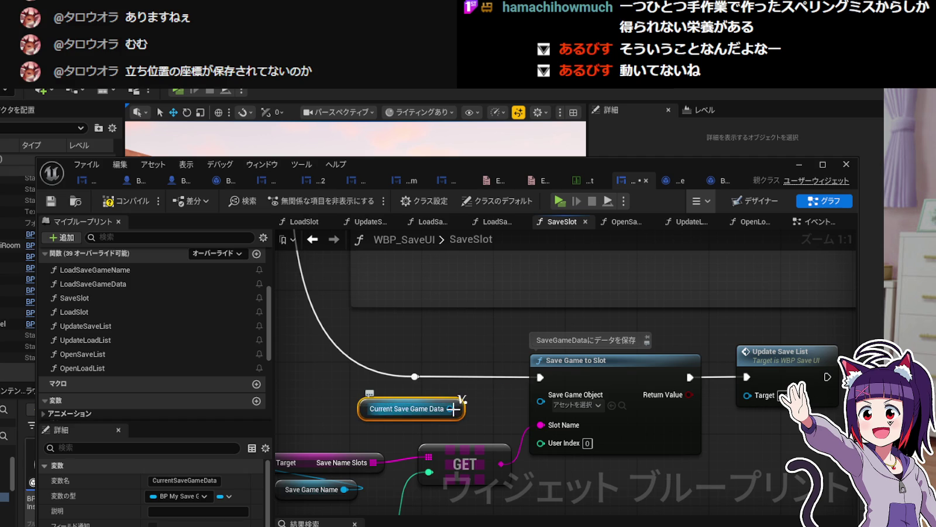
left_click_drag(527, 396, 536, 402)
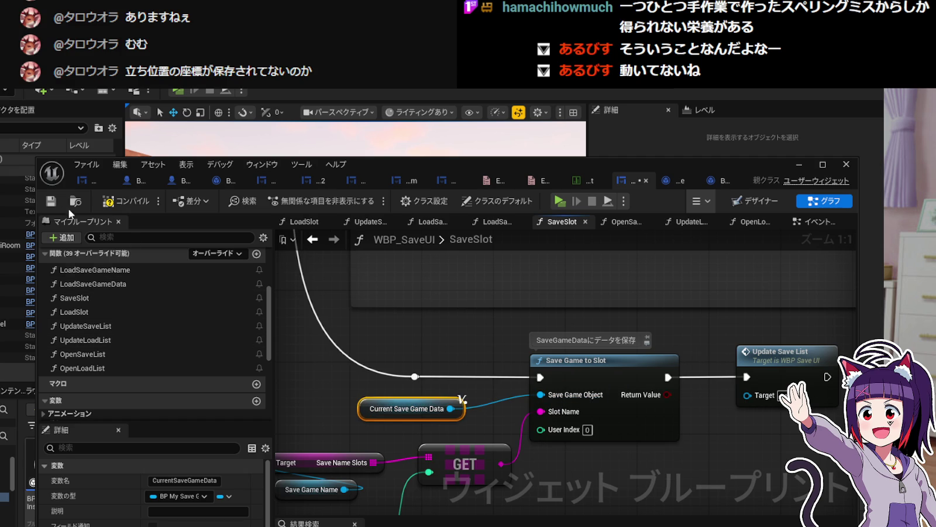
Glance over UpdateSaveList and LoadSlot, minimize the Blueprint editor, and start a standalone play-test.
double_click(786, 353)
scroll(583, 379, "down", 5)
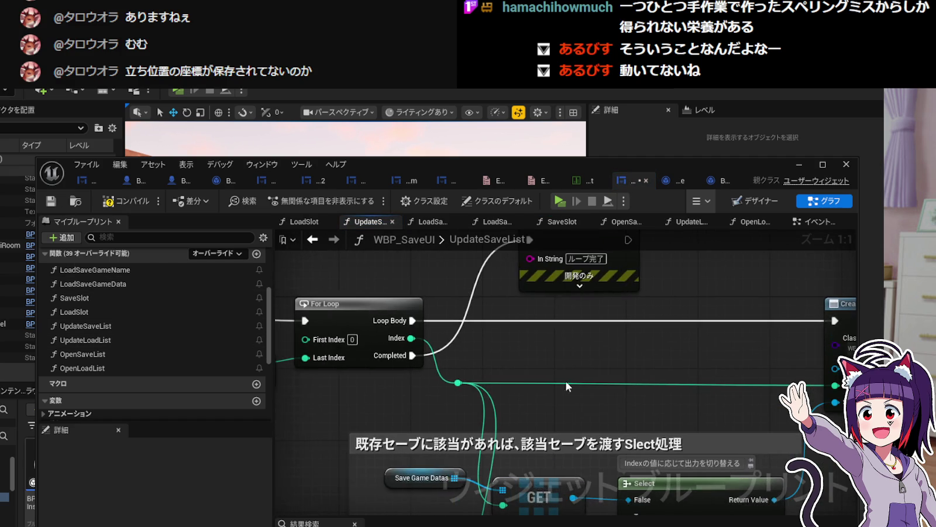
scroll(439, 375, "up", 4)
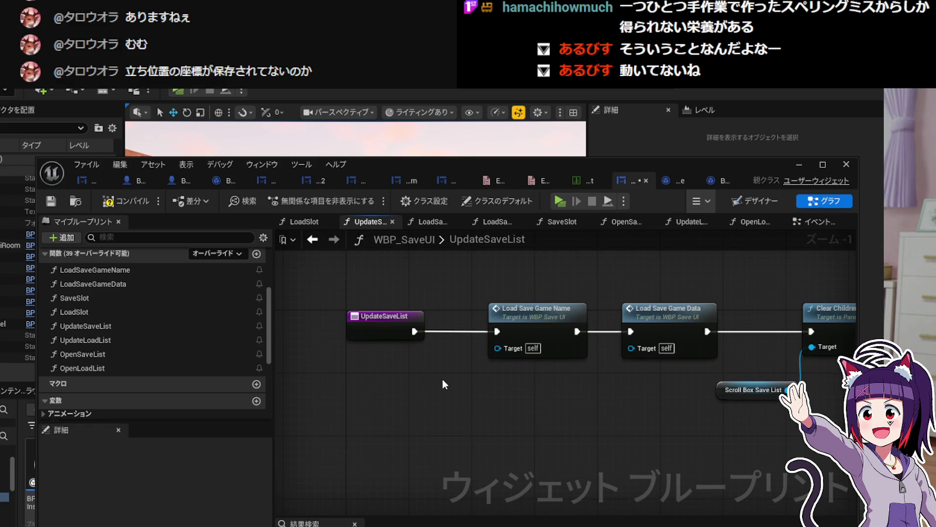
double_click(105, 311)
double_click(106, 298)
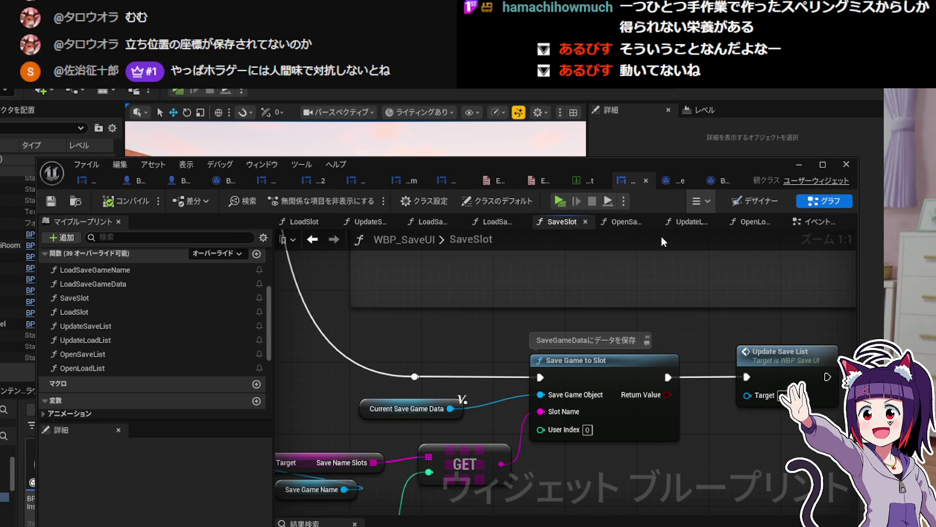
left_click(798, 165)
left_click(169, 89)
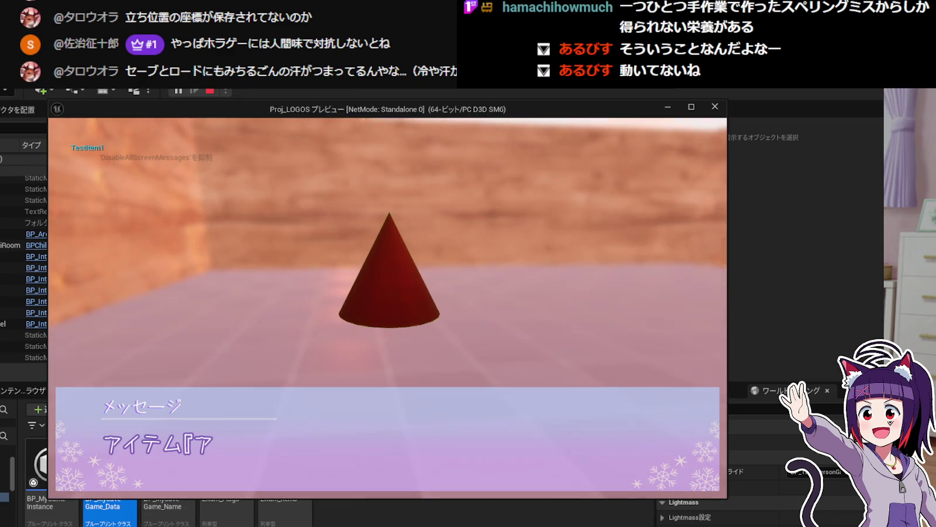
Pick up the box item, dismiss the pickup messages, and confirm travelling to the other area.
key("e")
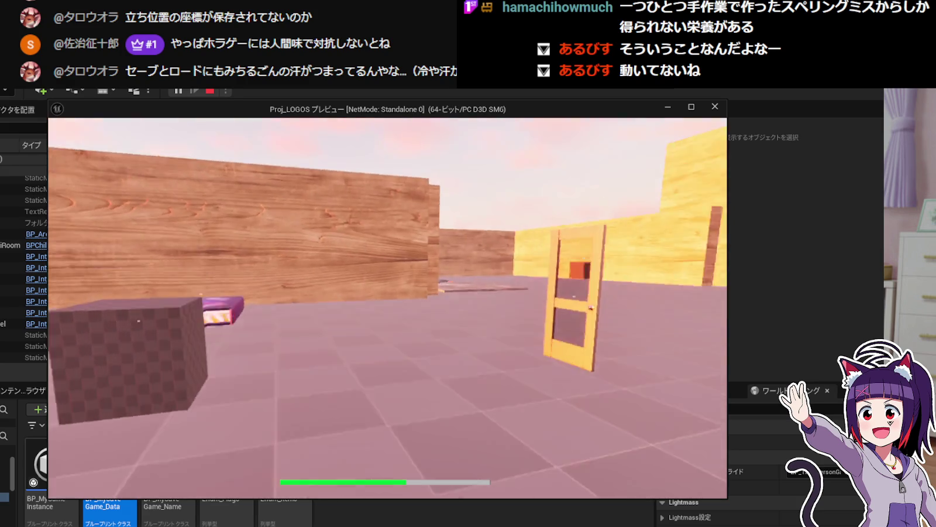
key("e")
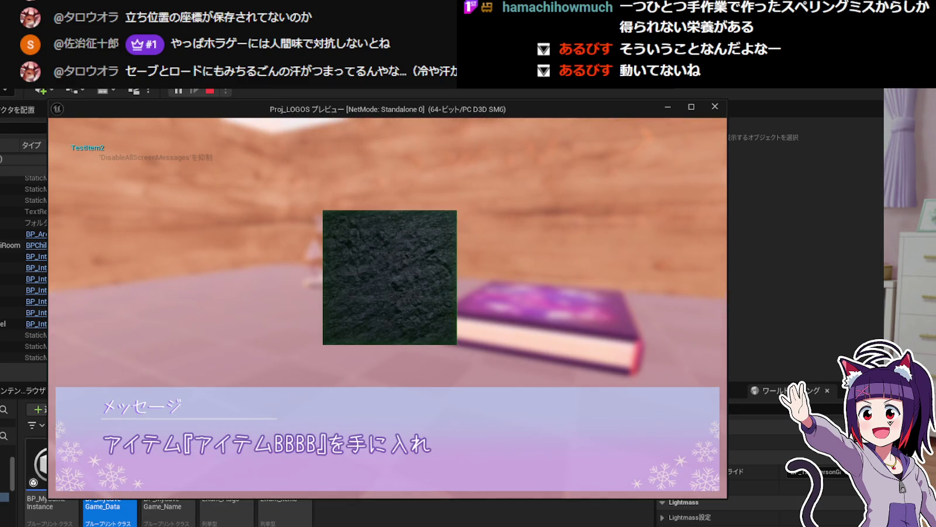
key("e")
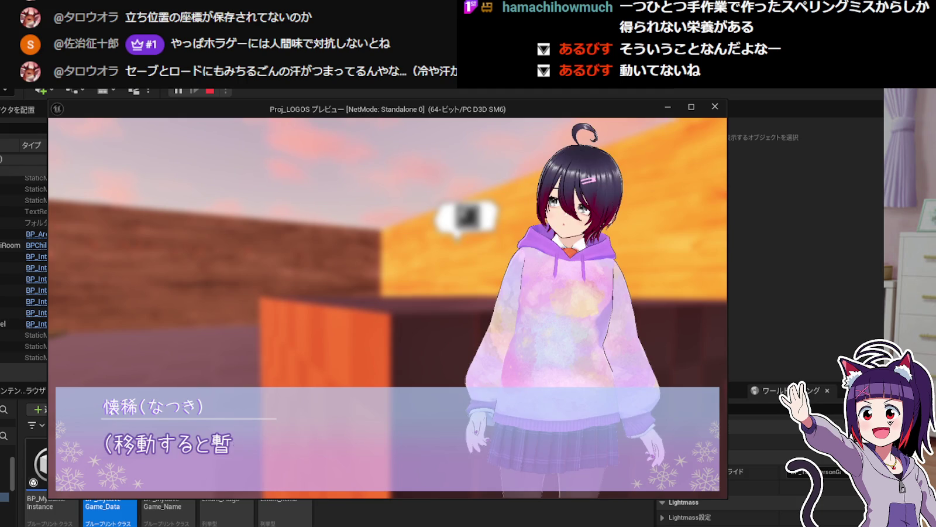
left_click(458, 179)
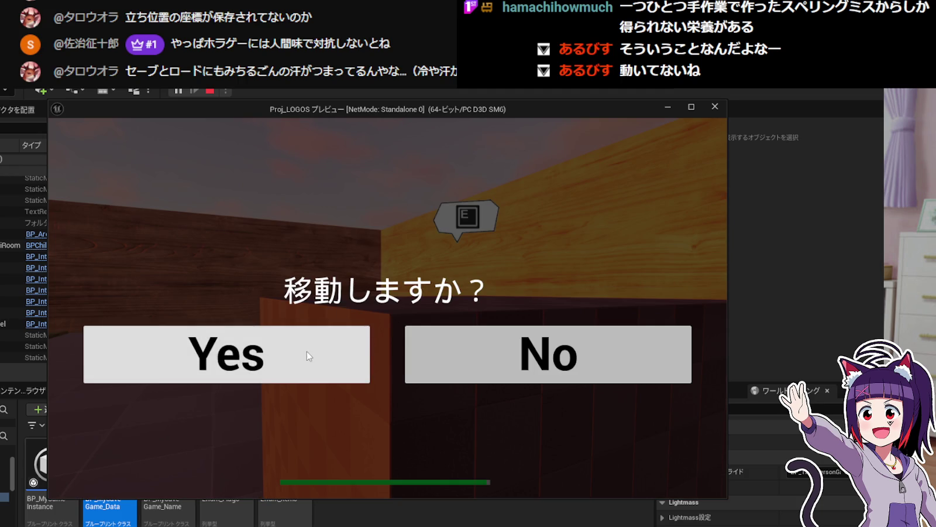
left_click(306, 351)
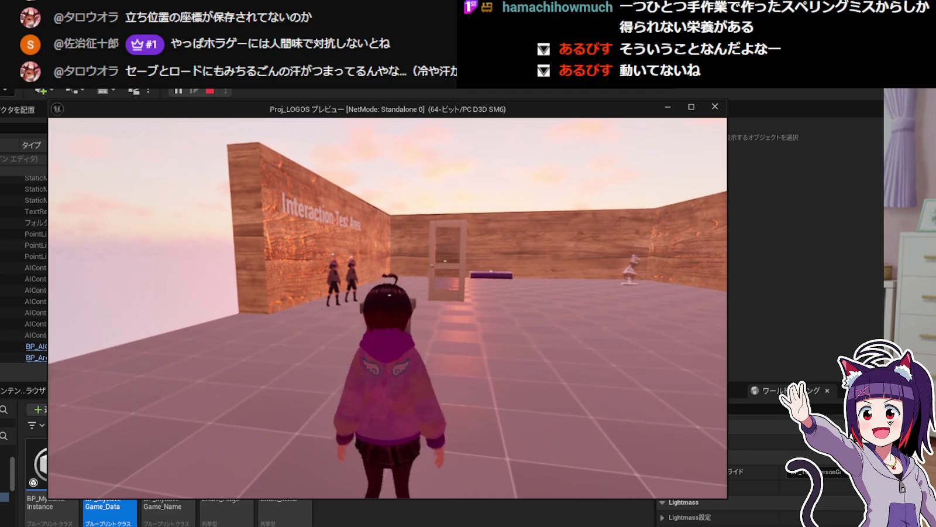
Overwrite the diary's fourth slot with a new 2026/06/14 17:58:45 save and close the diary.
key("w")
key("e")
left_click(322, 387)
left_click(310, 282)
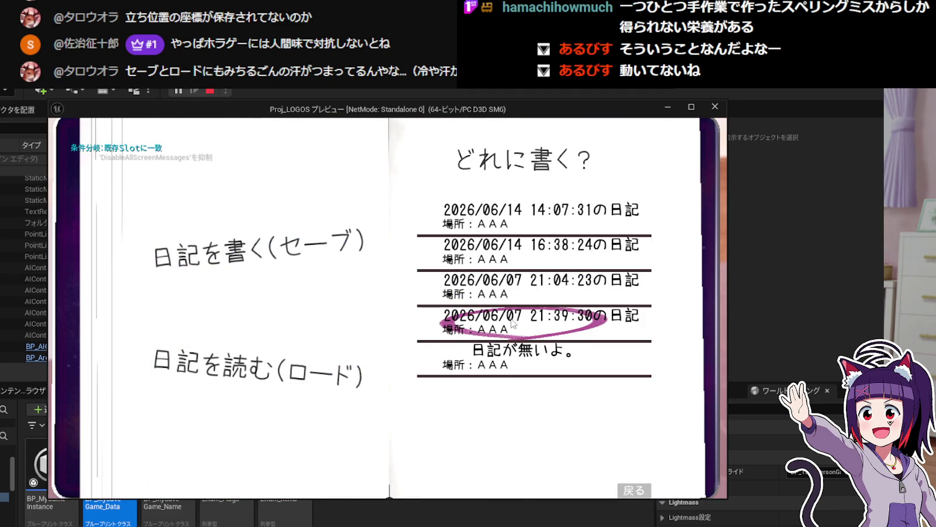
left_click(525, 332)
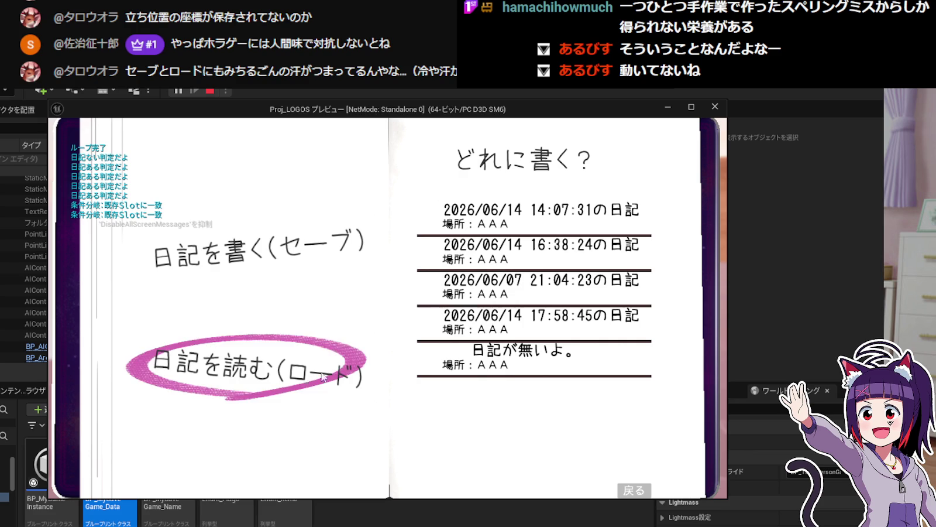
left_click(627, 488)
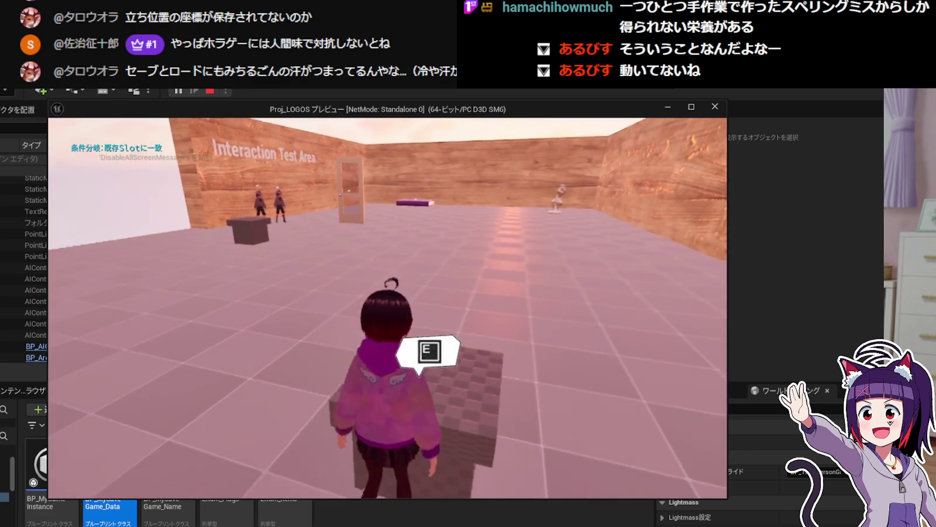
Reopen the diary without saving, then check the inventory book.
key("e")
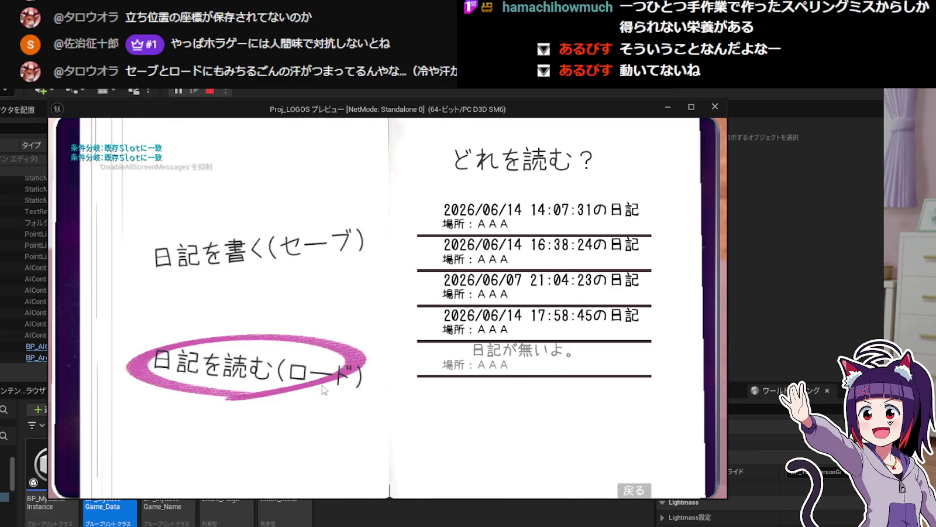
left_click(635, 491)
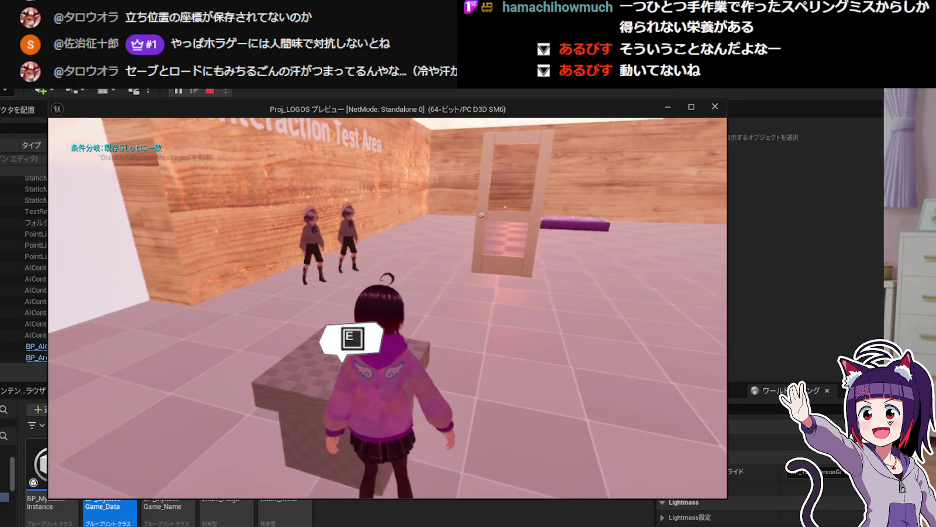
key("Tab")
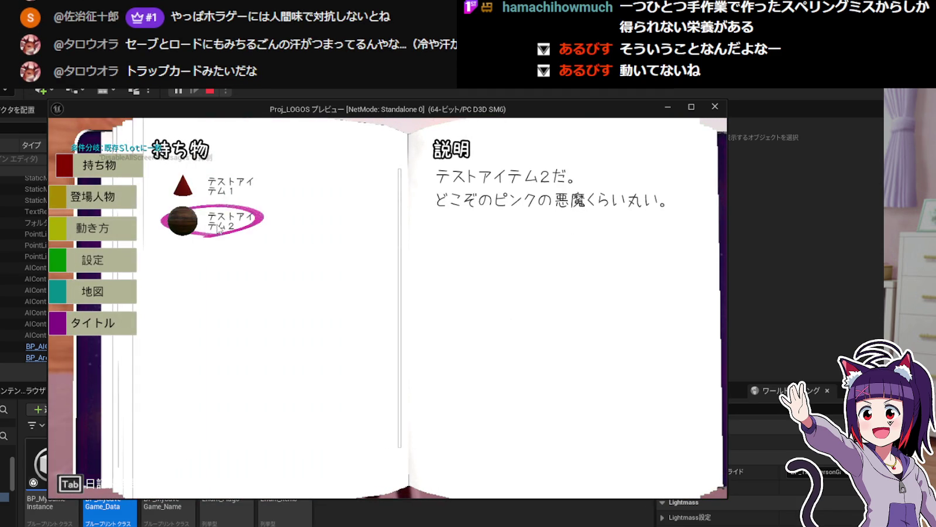
key("Tab")
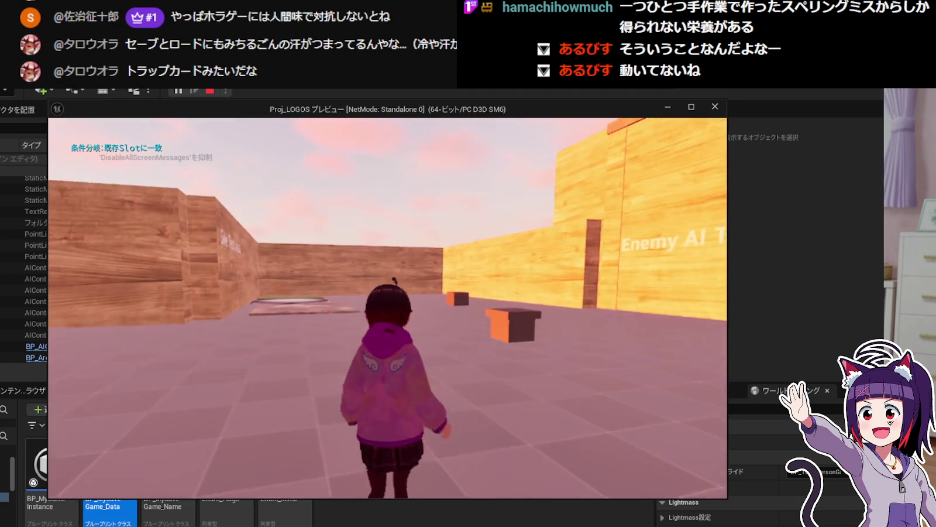
Walk back through the level, check the diary's load list, and reach the travel point.
key("w")
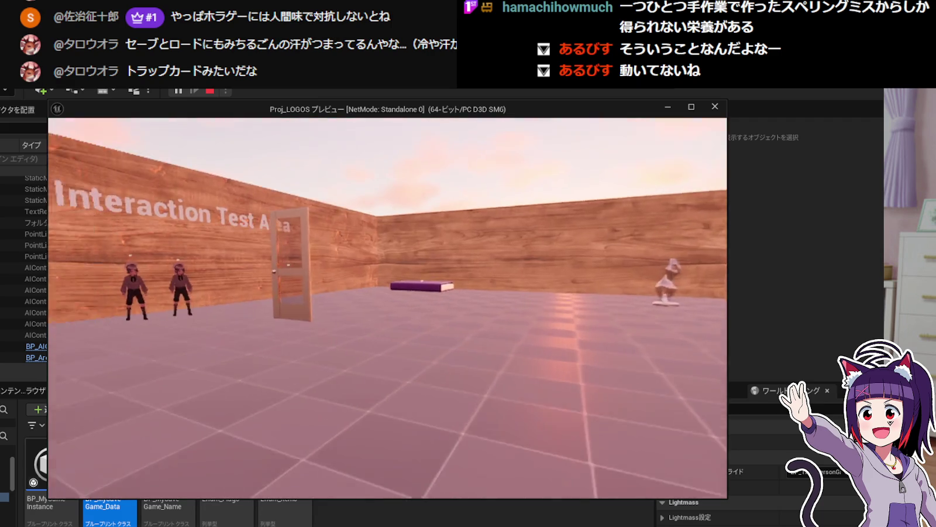
key("w")
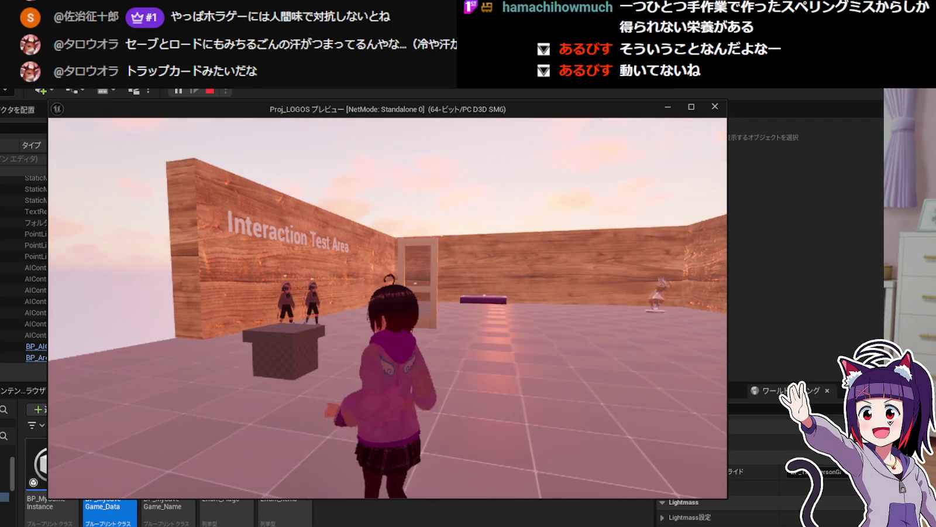
key("w")
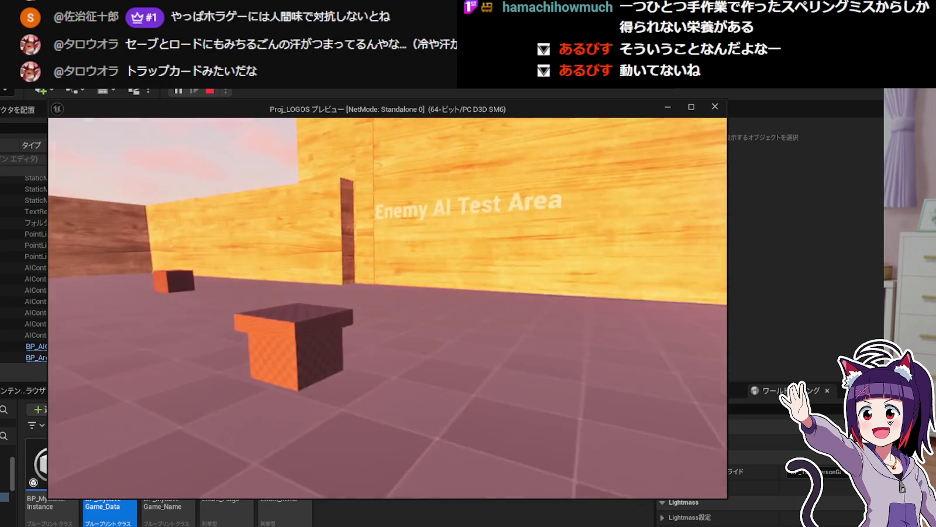
key("e")
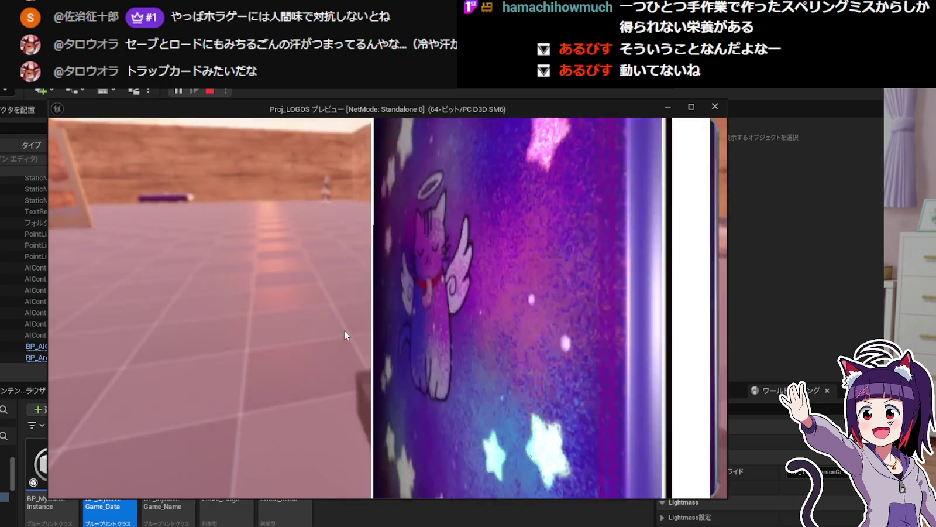
left_click(263, 366)
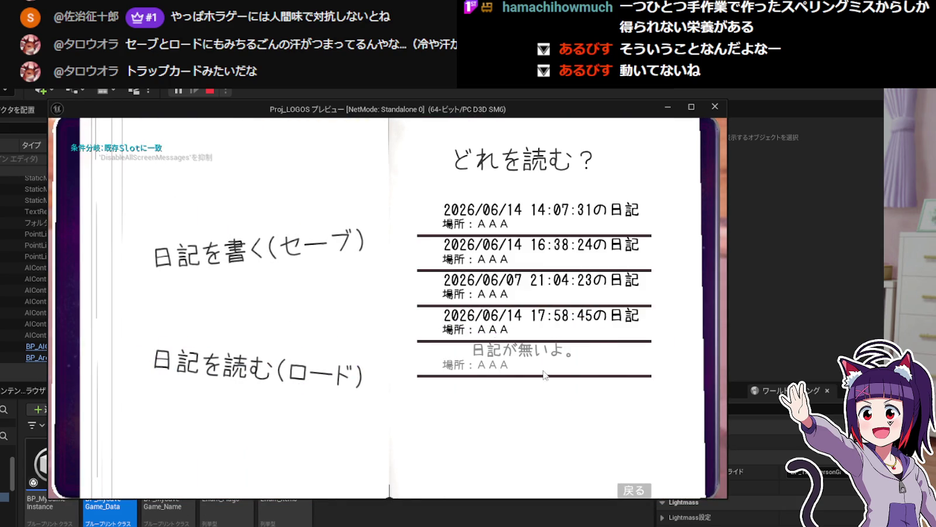
left_click(631, 493)
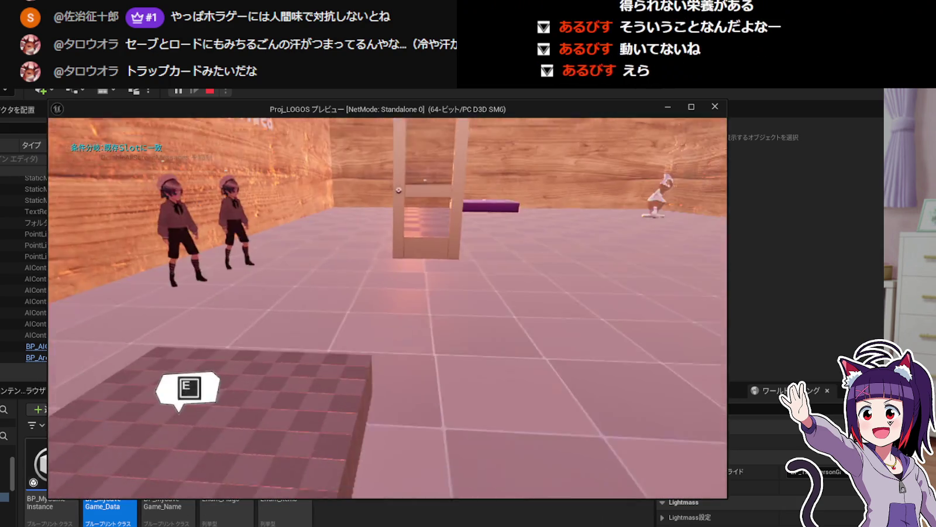
key("w")
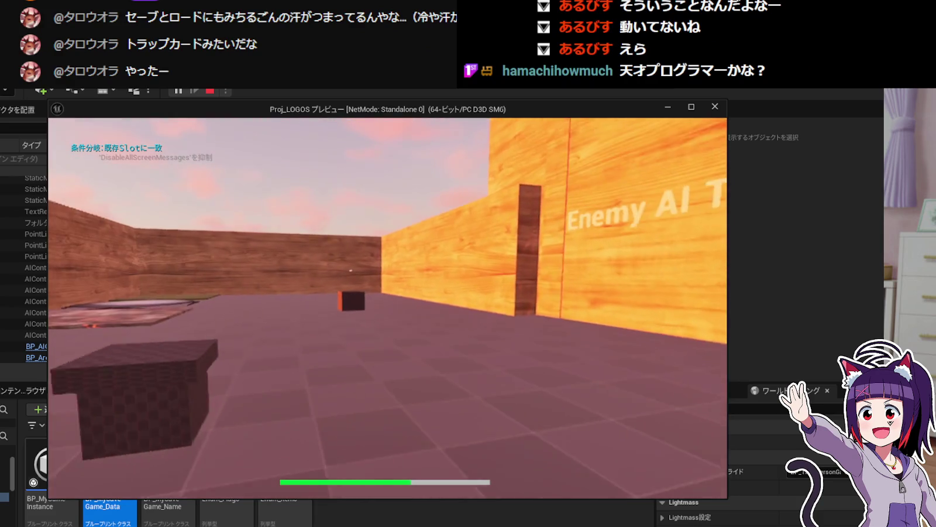
key("w")
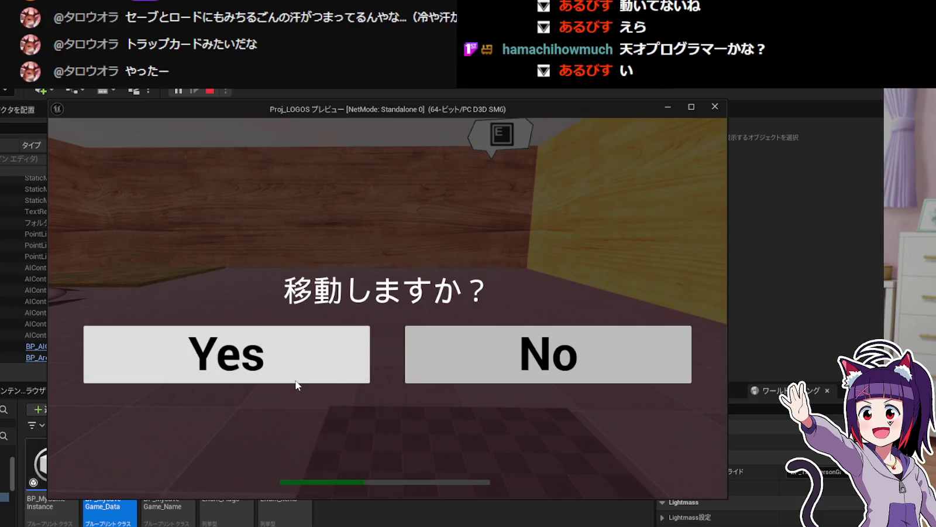
Confirm travel to the snow area and run past the door toward the Interaction Test Area.
left_click(296, 377)
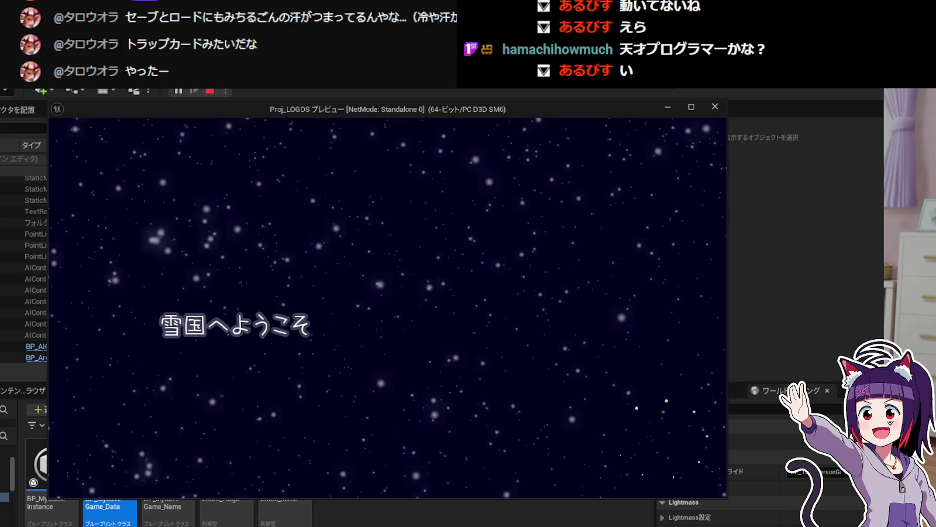
key("w")
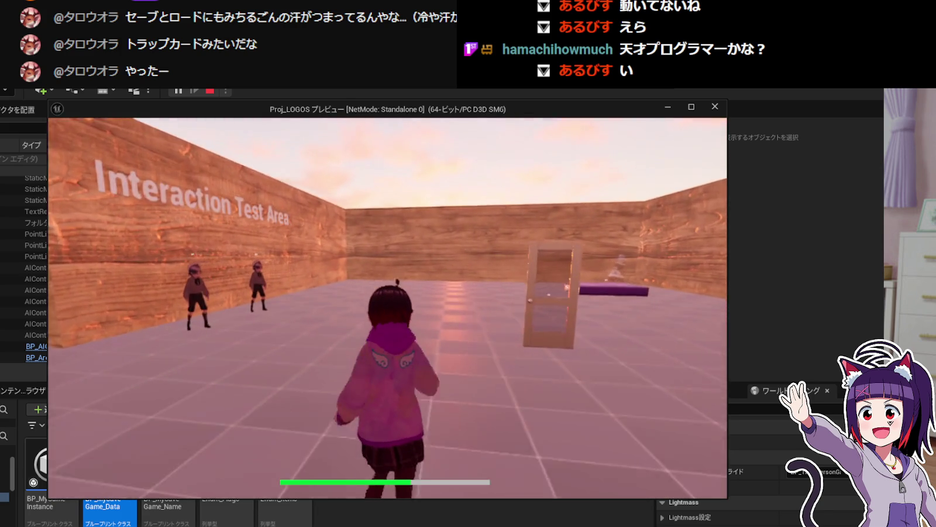
key("w")
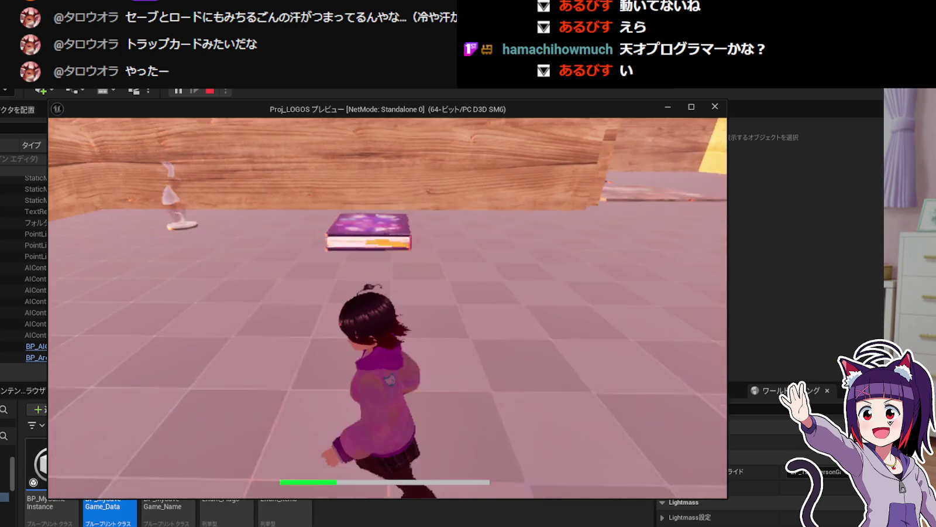
key("w")
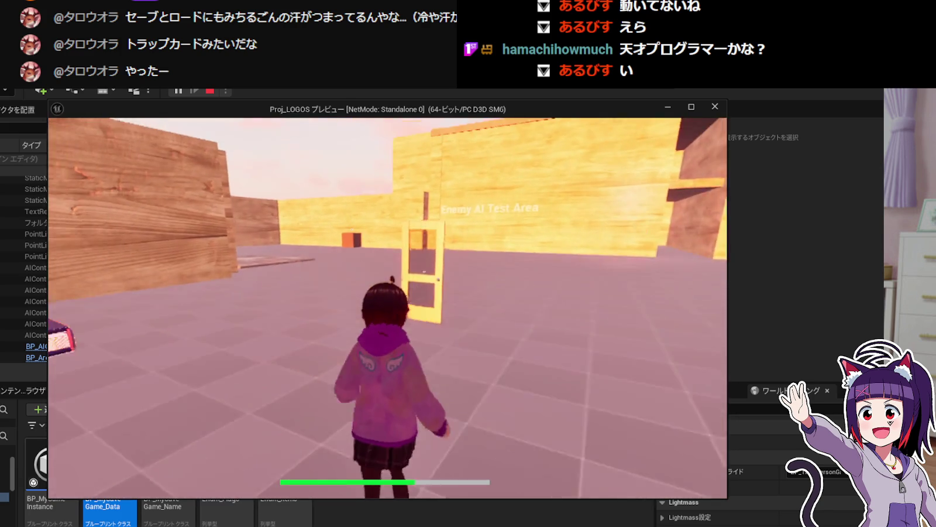
key("w")
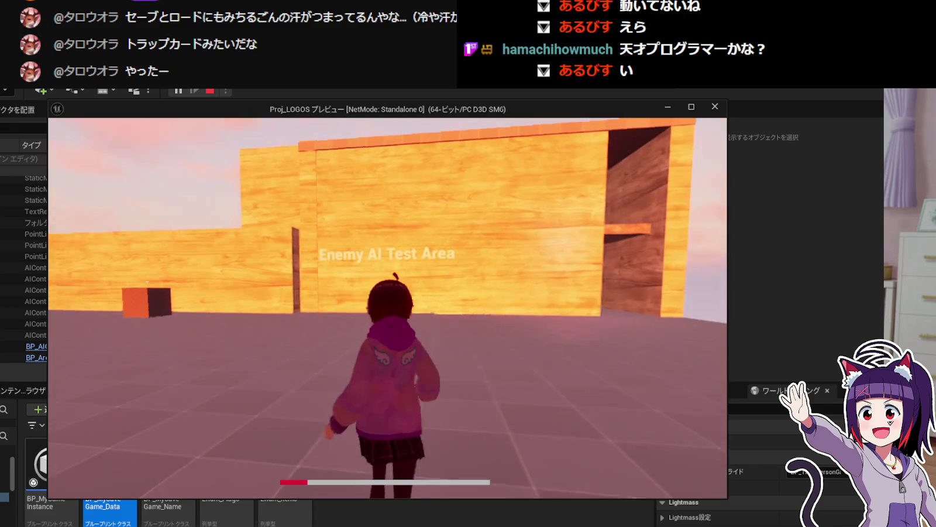
key("w")
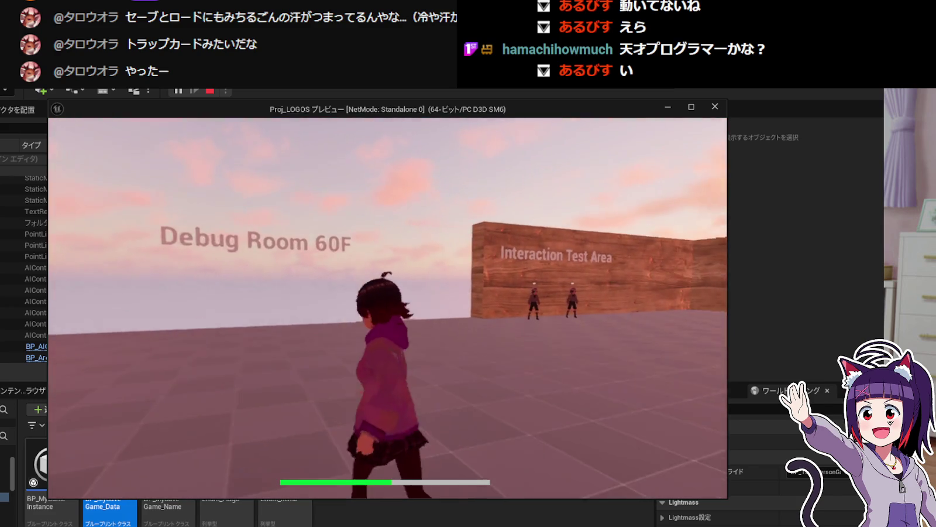
key("w")
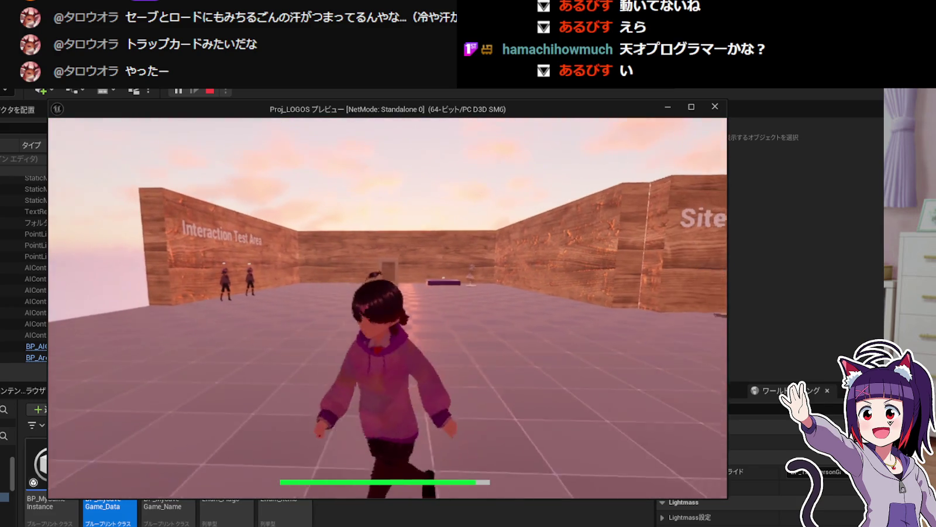
key("w")
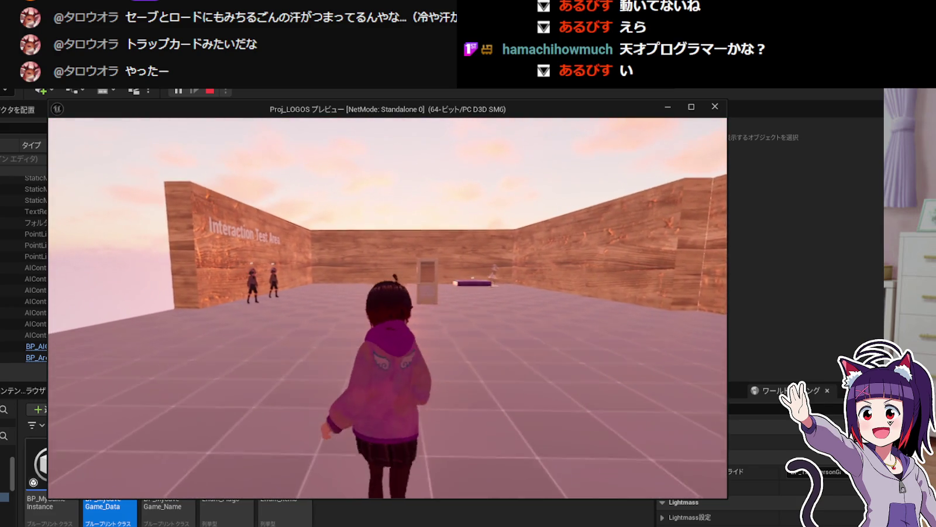
Trigger the exit's travel dialogue and accept the 移動しますか？ prompt with Yes.
key("a")
key("a")
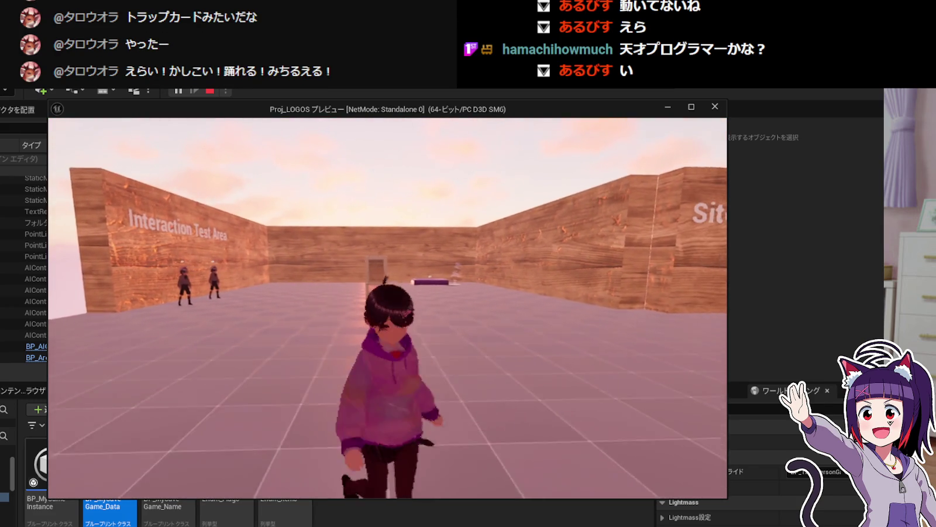
key("w")
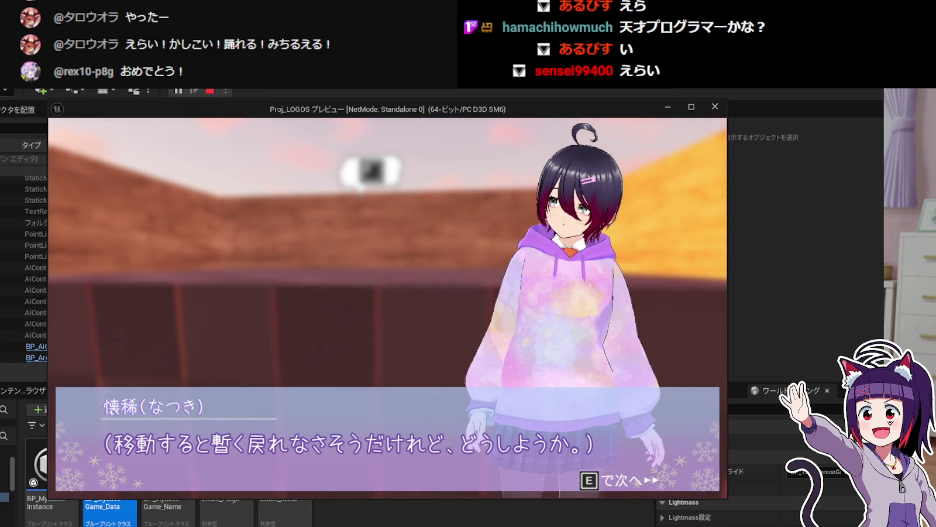
key("e")
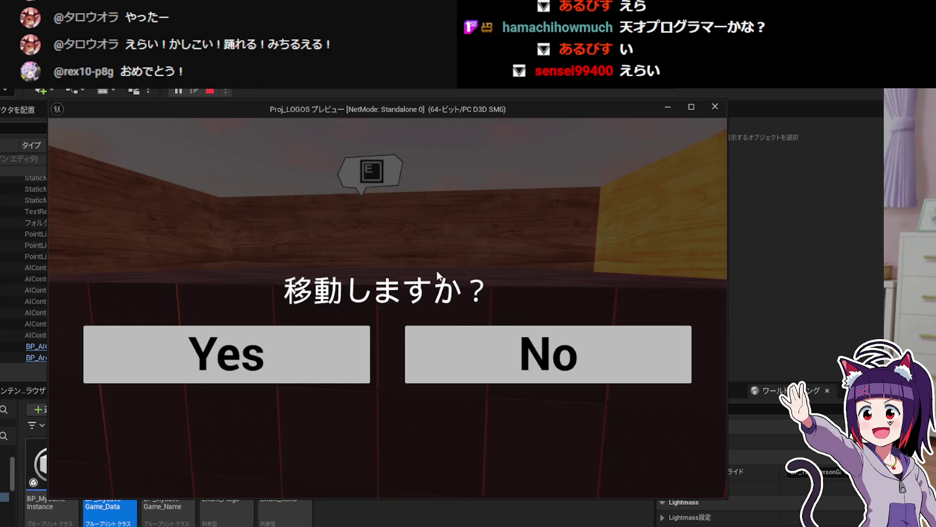
left_click(332, 356)
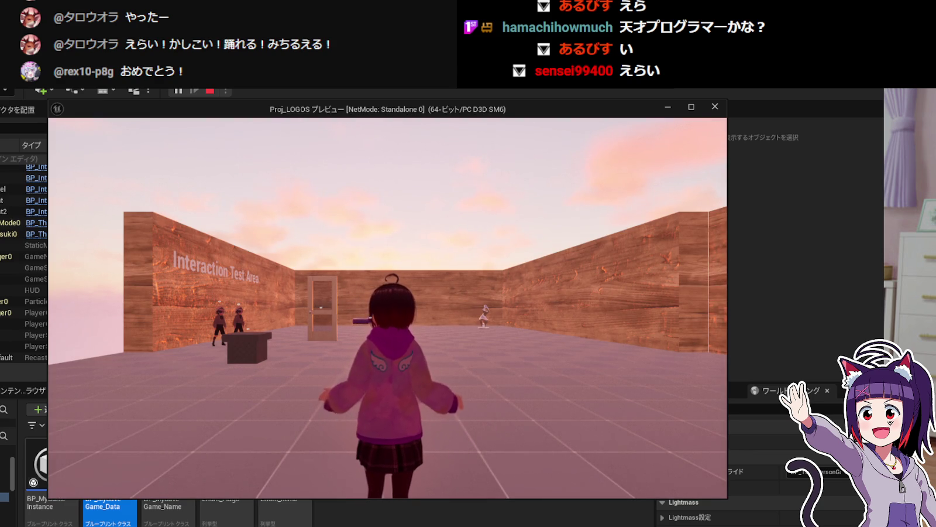
Walk through the test area and browse the diary's 登場人物, 持ち物 and 動き方 pages.
key("w")
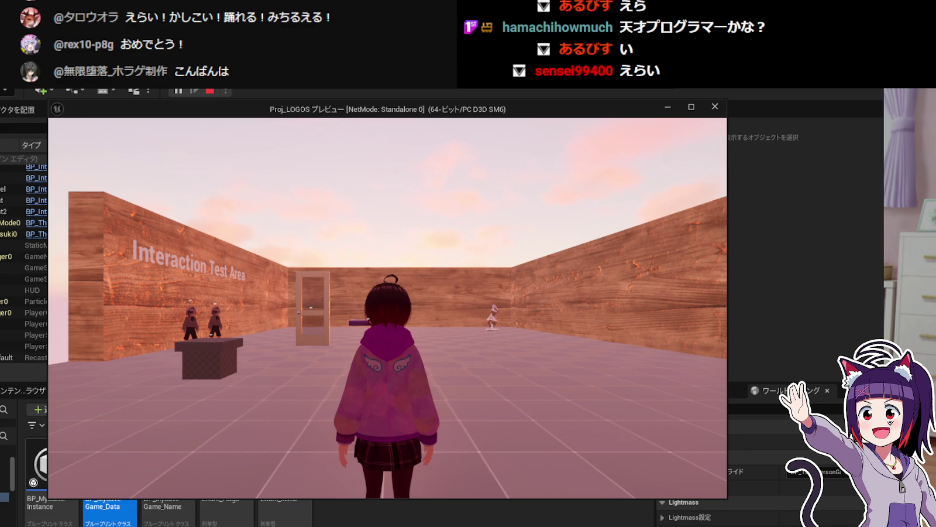
key("w")
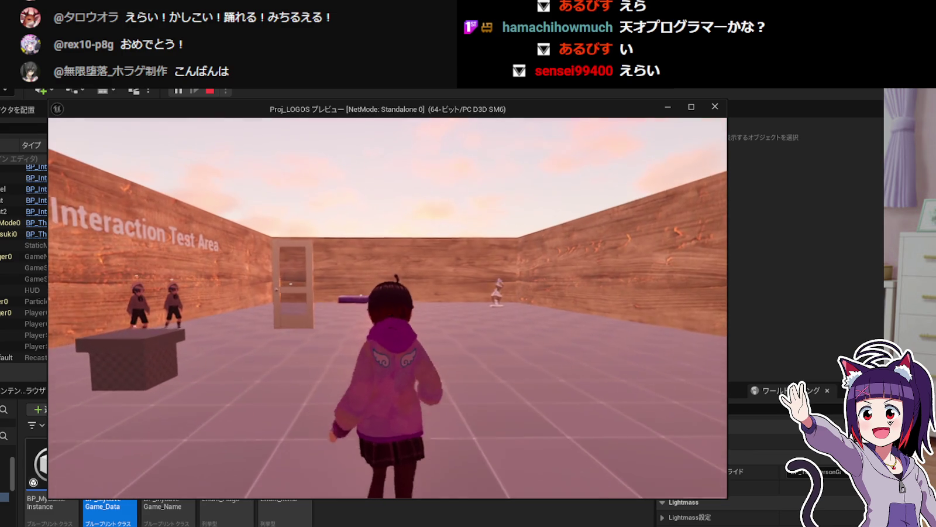
key("w")
key("Tab")
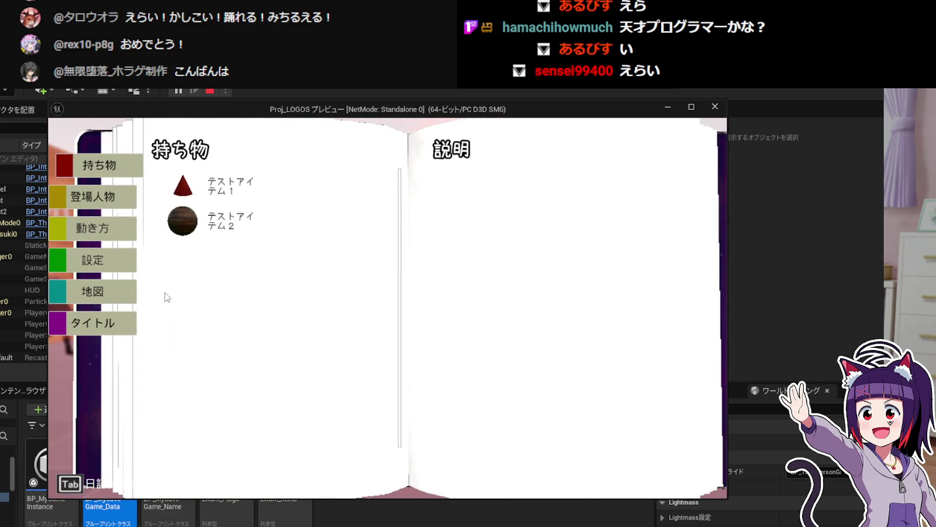
key("Tab")
key("Tab")
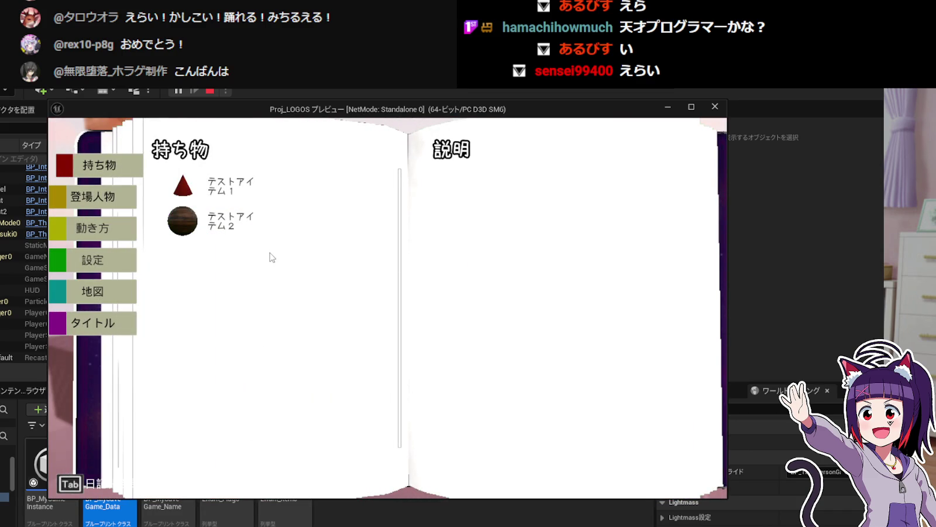
key("Tab")
key("Tab")
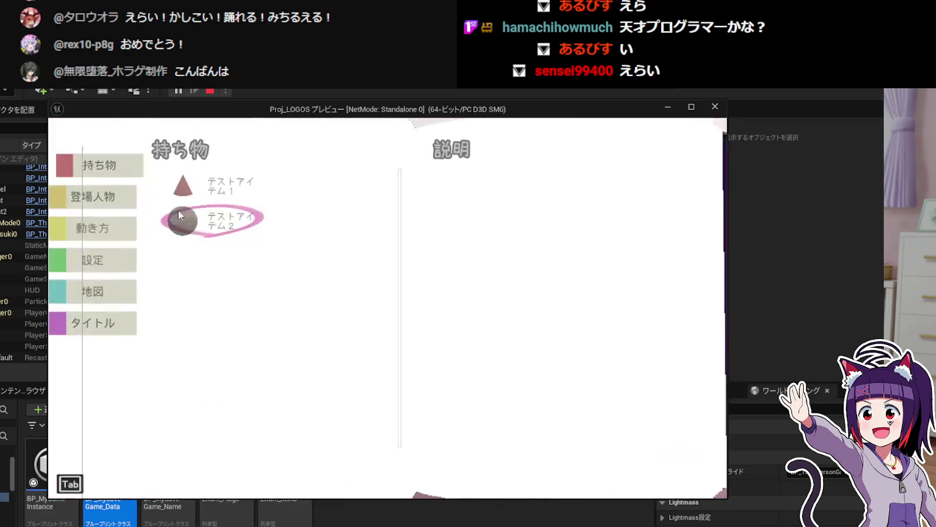
left_click(120, 199)
left_click(114, 166)
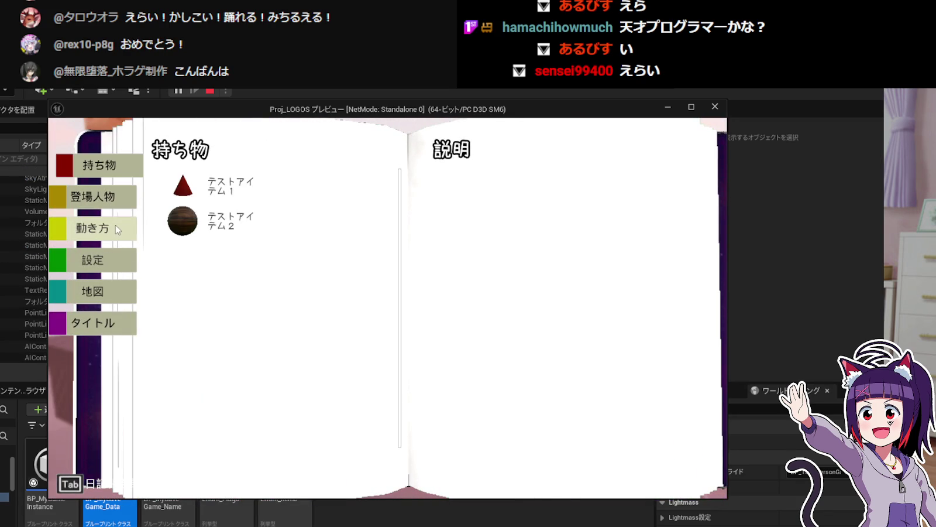
left_click(116, 228)
left_click(114, 167)
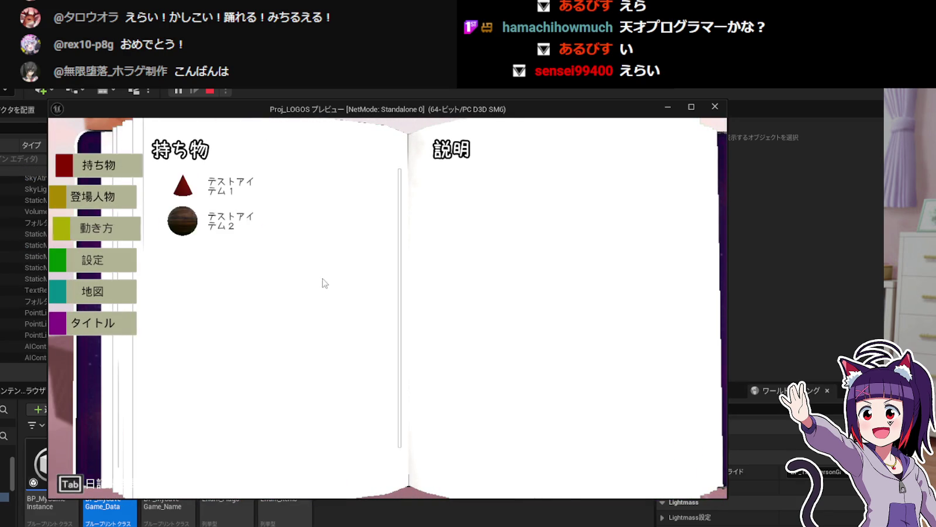
key("Tab")
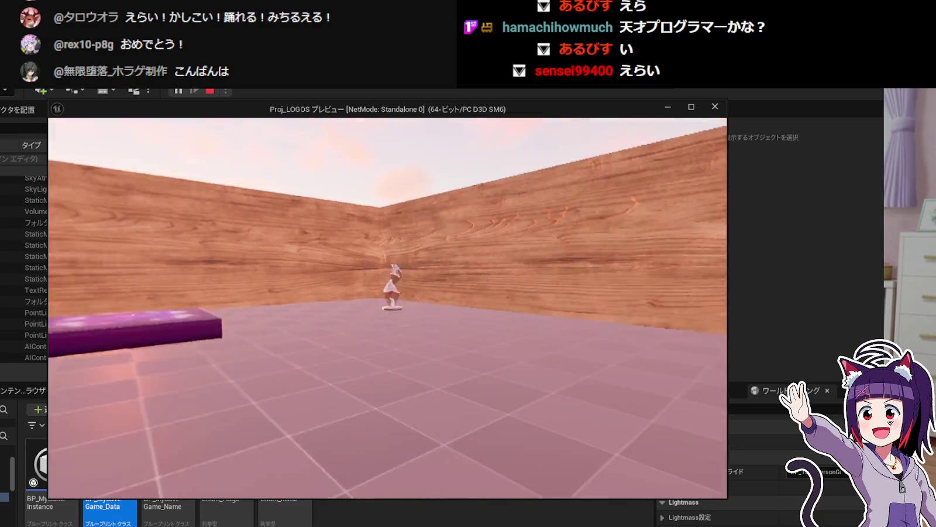
Recheck the diary's memo, inventory and controls pages by the orange box, then stop PIE.
key("w")
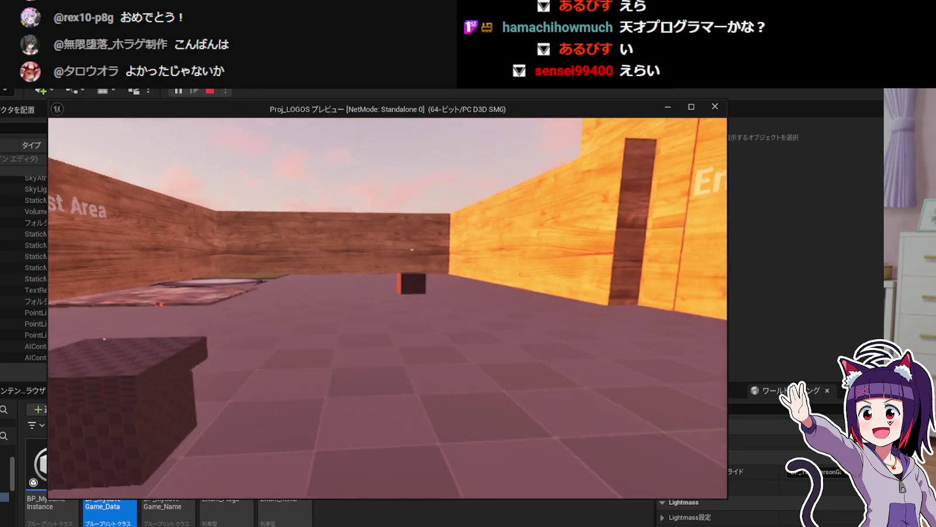
key("Tab")
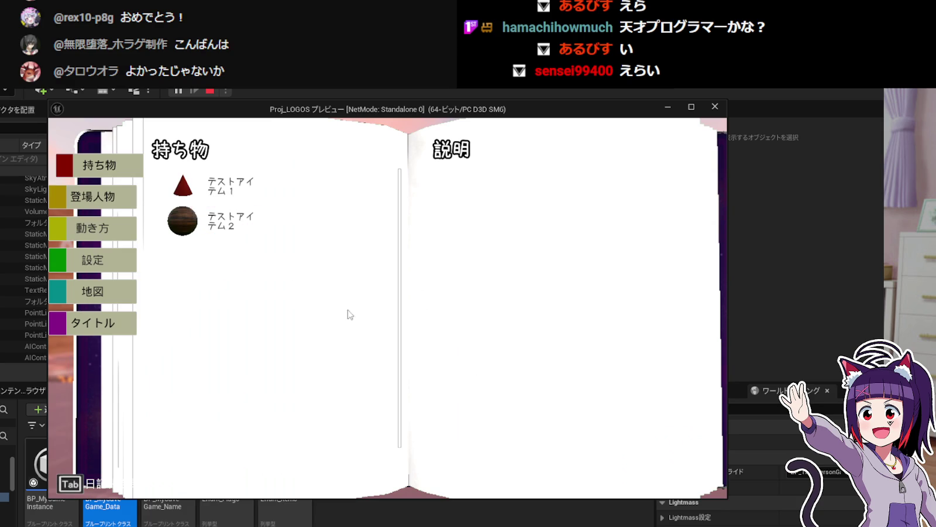
left_click(105, 197)
left_click(117, 165)
left_click(117, 227)
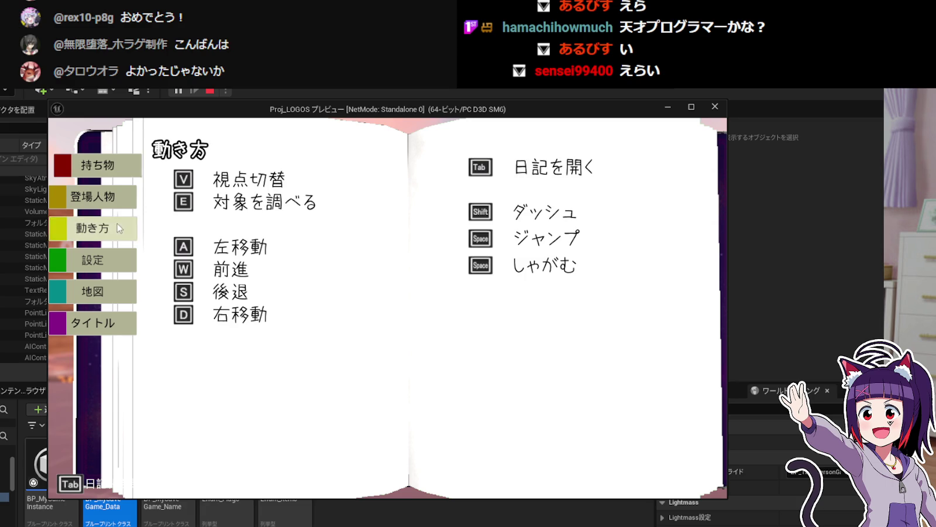
key("Tab")
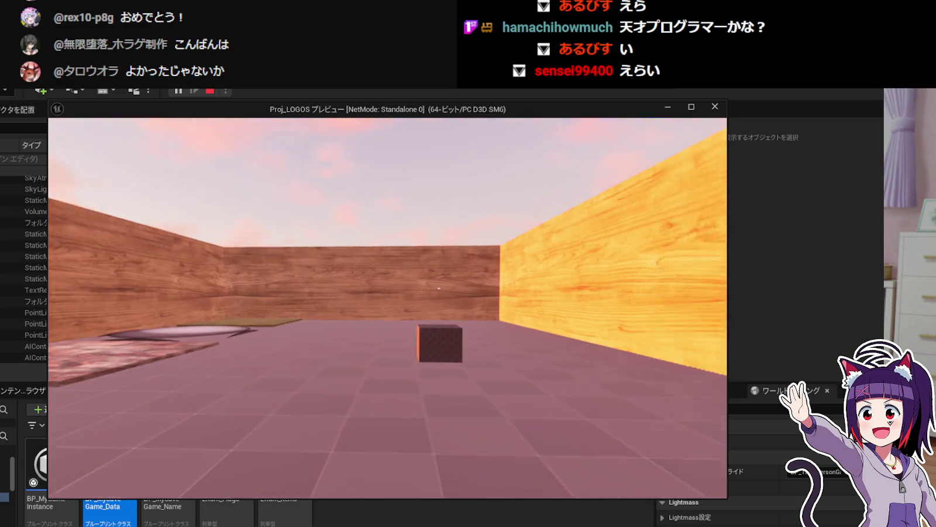
key("Escape")
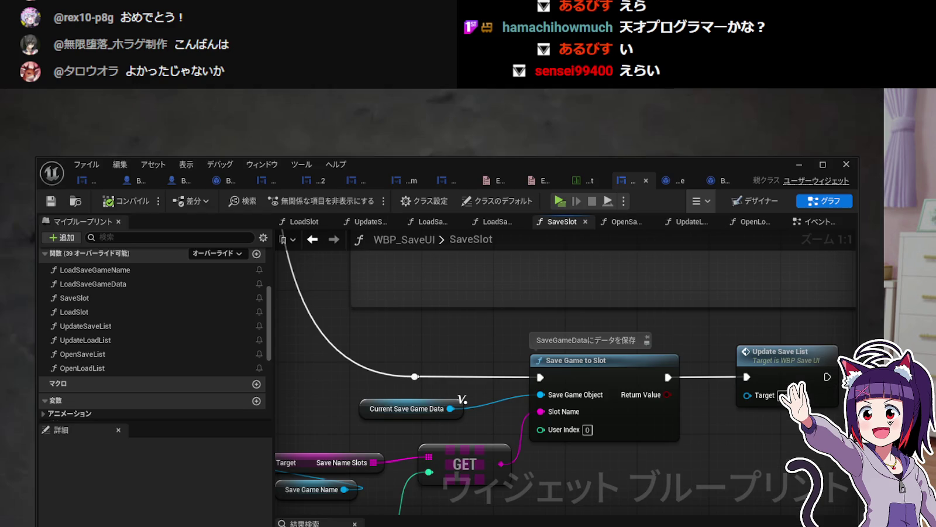
Move the Save Game to Slot and Update Save List nodes below the flags-and-items comment.
scroll(560, 400, "down", 3)
mouse_move(489, 457)
left_mouse_down()
mouse_move(585, 380)
mouse_move(670, 371)
left_mouse_up()
scroll(670, 374, "up", 2)
mouse_move(679, 293)
left_mouse_down()
mouse_move(668, 286)
mouse_move(626, 318)
mouse_move(617, 463)
left_mouse_up()
scroll(617, 463, "up", 1)
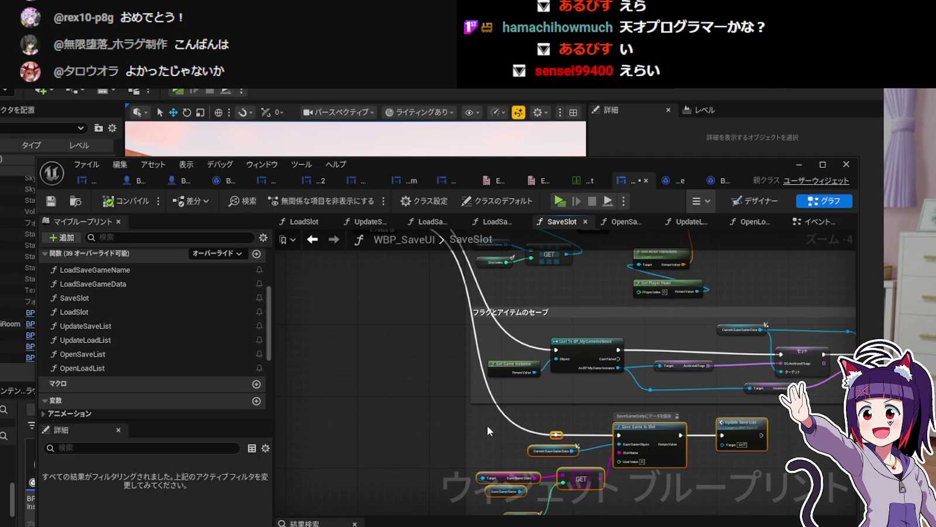
scroll(520, 407, "down", 1)
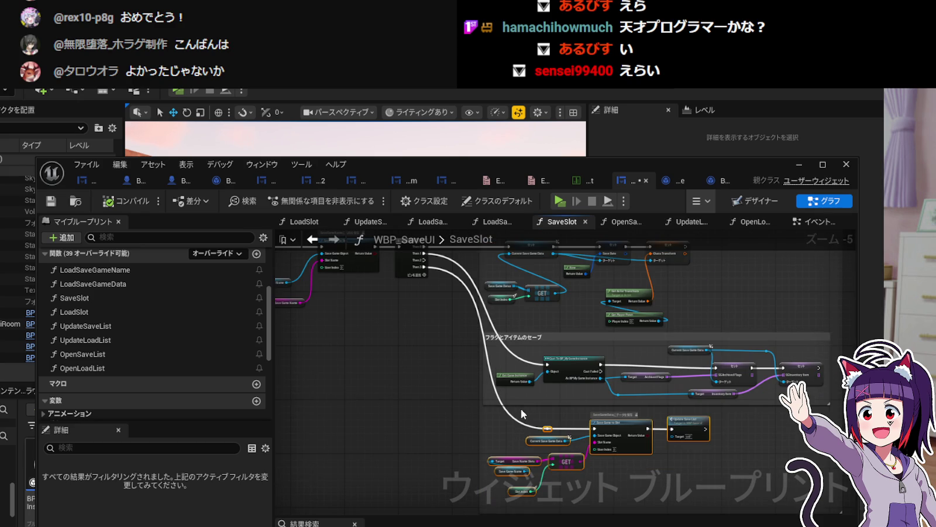
left_click(679, 184)
left_click(632, 181)
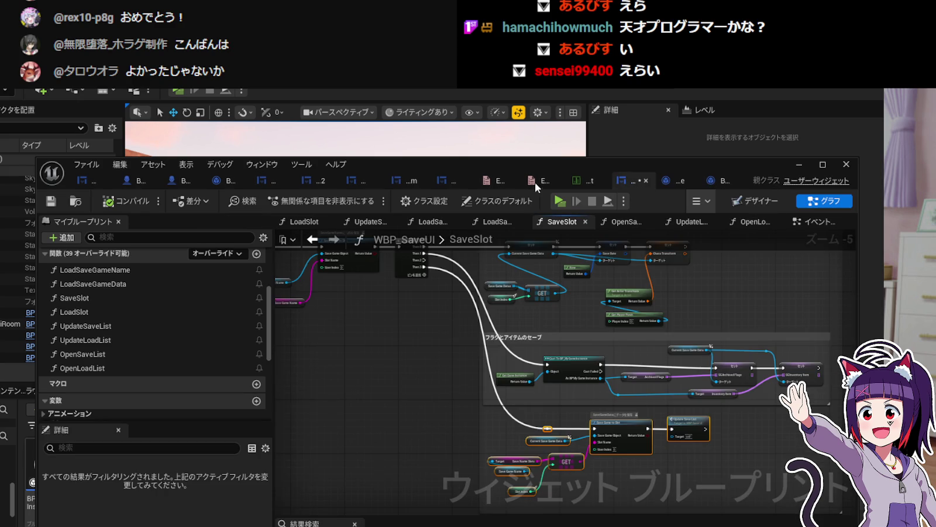
Save WBP_SaveUI, minimize the blueprint editor, and start a new play-test.
left_click(55, 206)
left_click(796, 164)
left_click(178, 91)
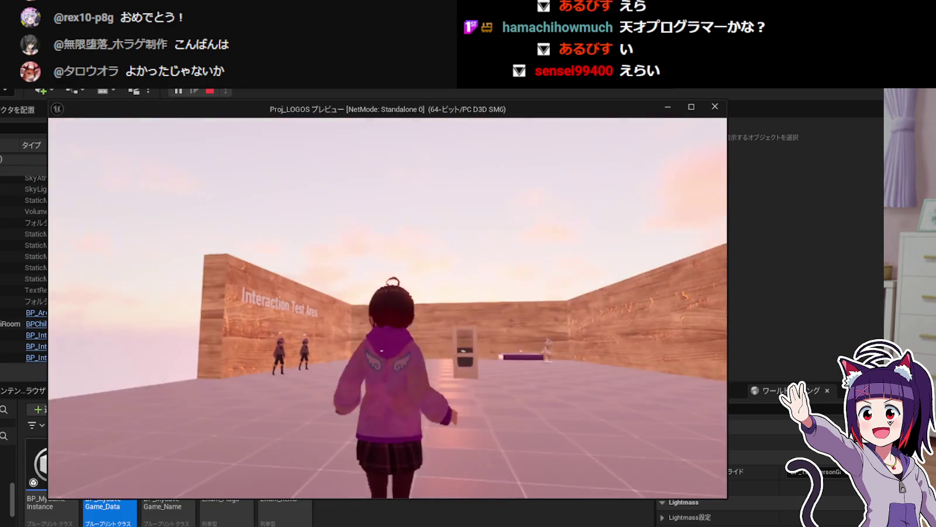
Open the diary in the fresh play-test to check the empty 持ち物 inventory.
key("Tab")
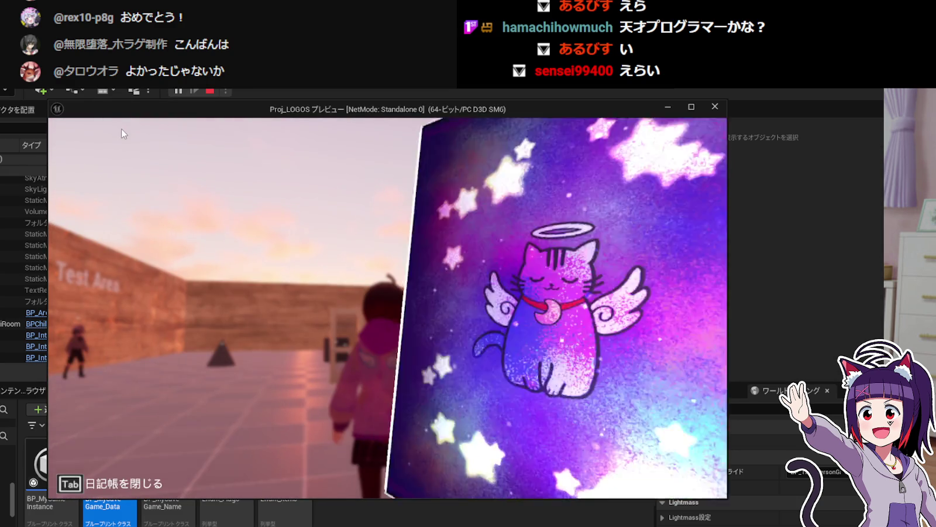